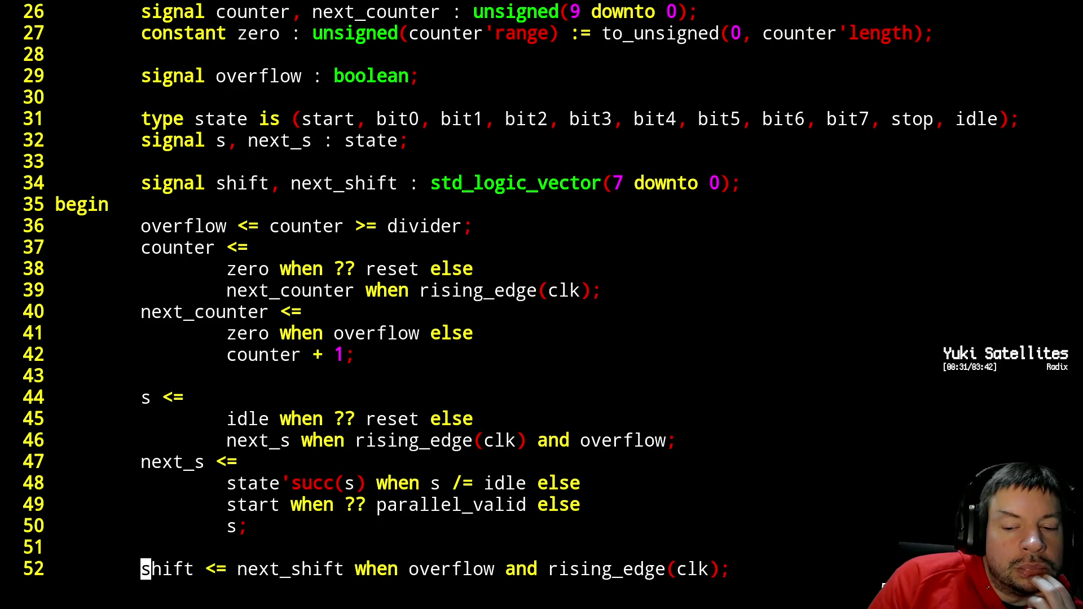
- Page through the file to its end and back to the state machine code
key(ctrl+f)
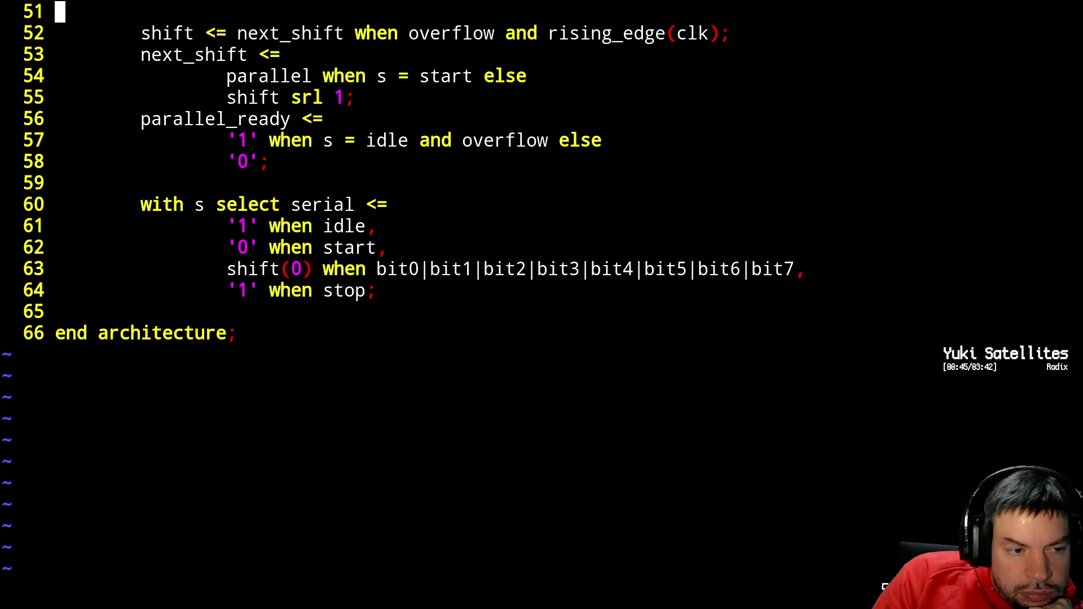
key(ctrl+b)
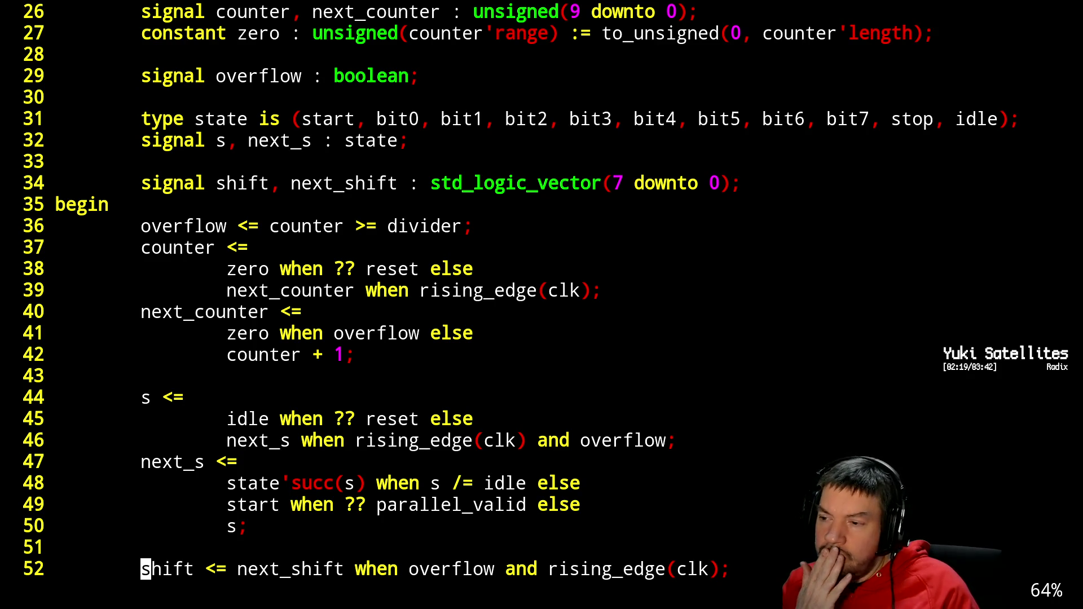
key(ctrl+f)
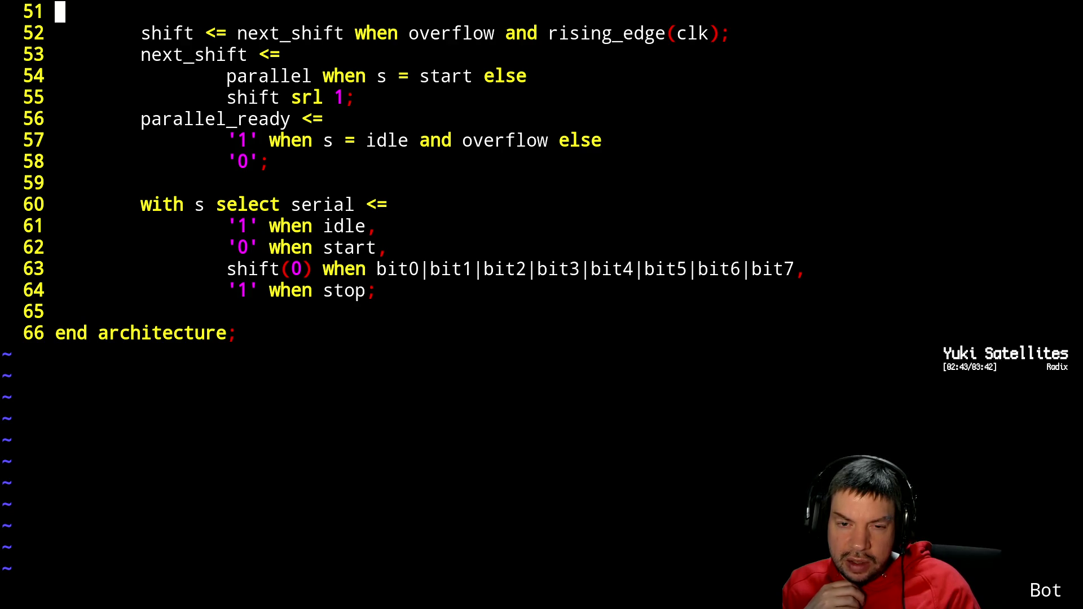
key(ctrl+b)
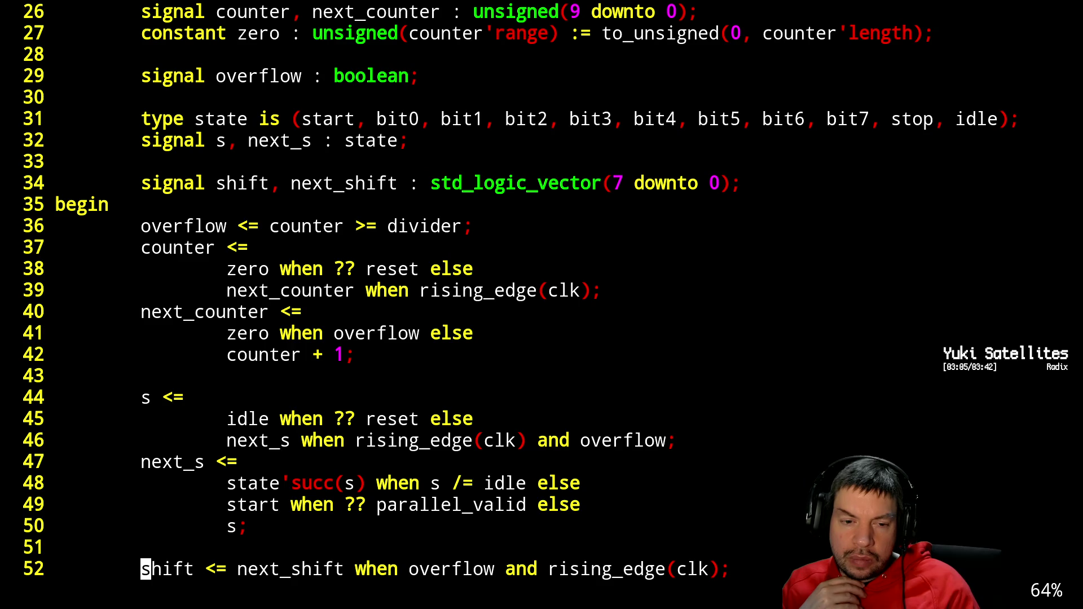
key(ctrl+f)
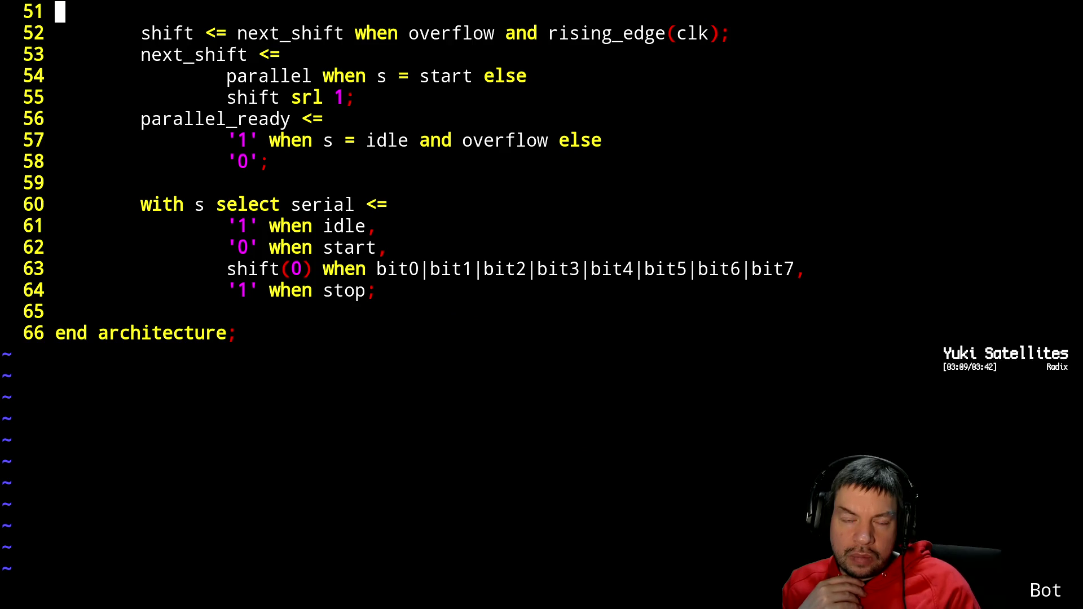
key(ctrl+b)
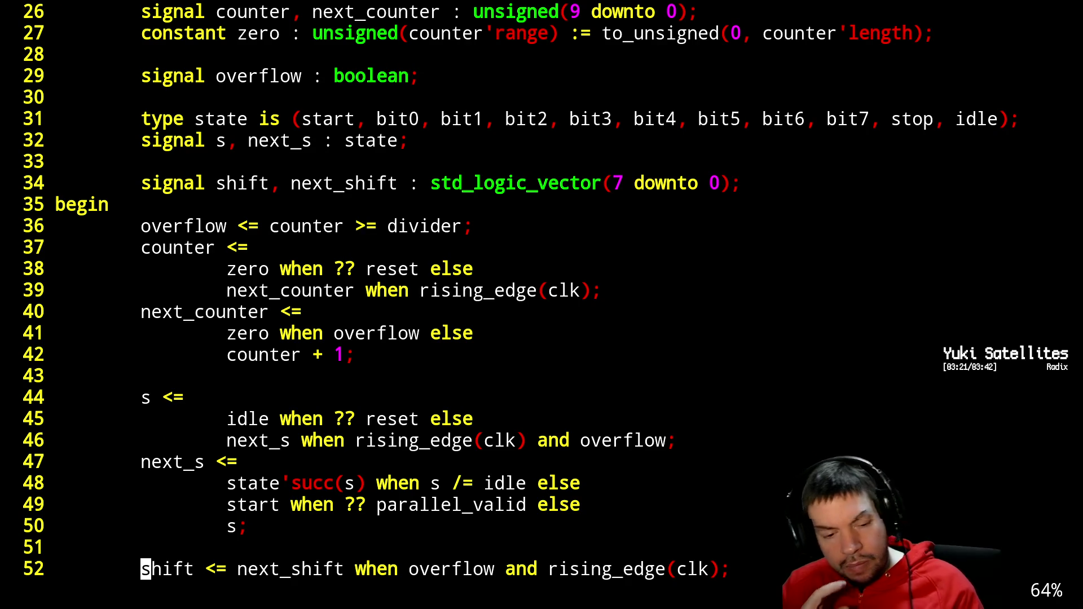
- Quit Vim and list the ecp5 project files with ls and ls -l
text(:q)
key(Return)
text(ls)
key(Return)
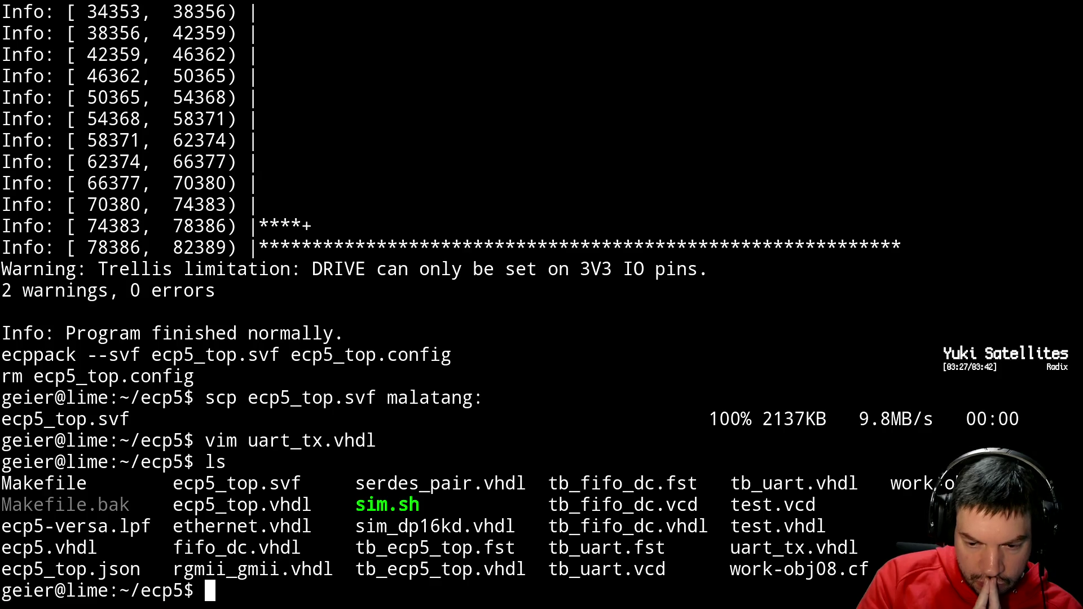
text(ls -l)
key(Return)
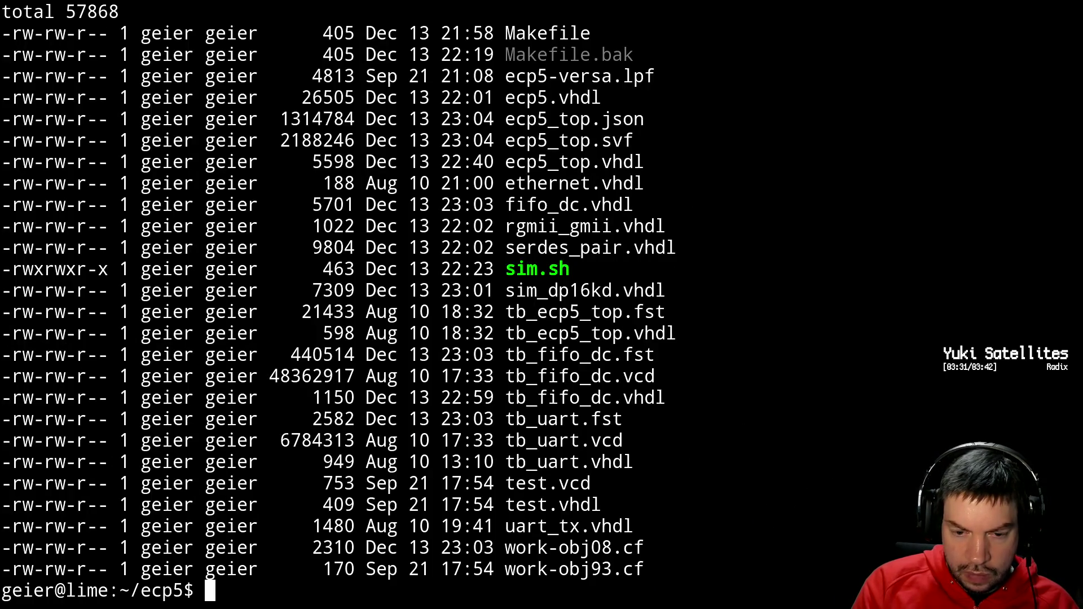
- Browse the shell history, discard the recalled command, and switch to GTKWave
key(Up)
key(Up)
key(Up)
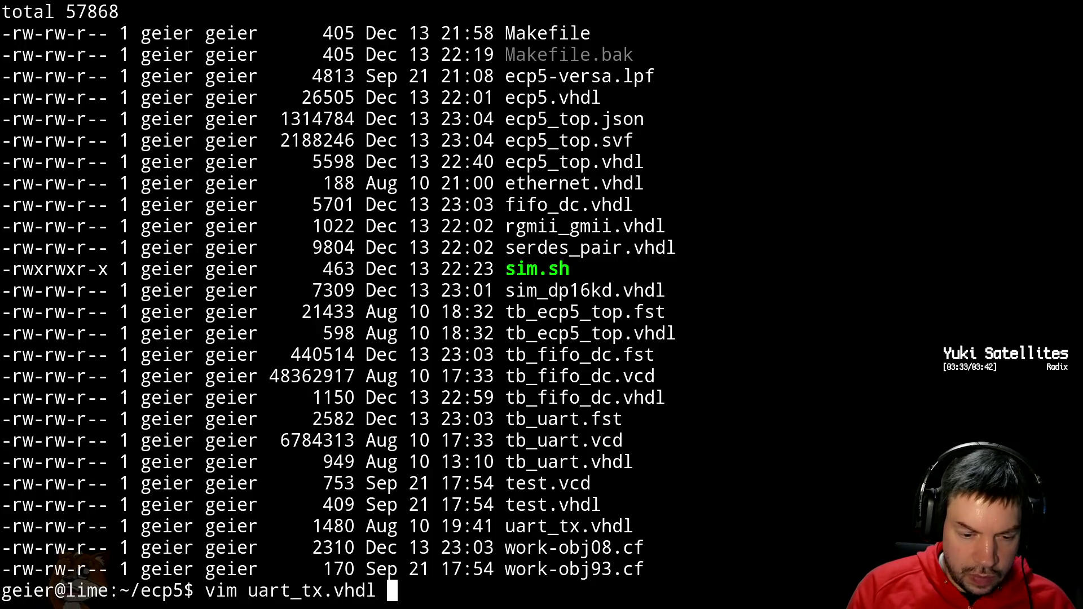
key(Up)
key(Up)
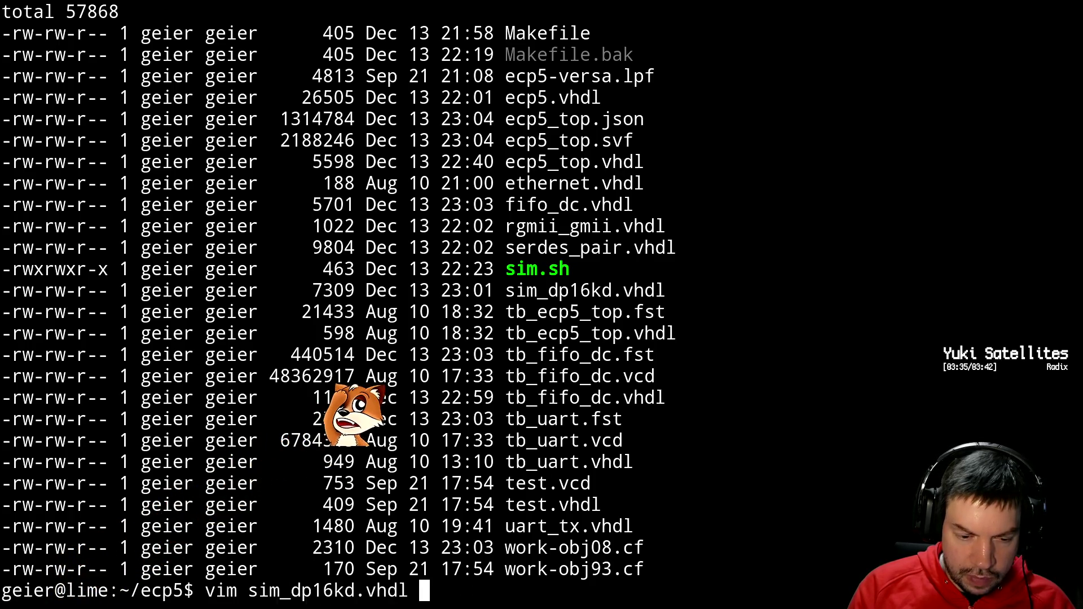
key(ctrl+c)
key(alt+Tab)
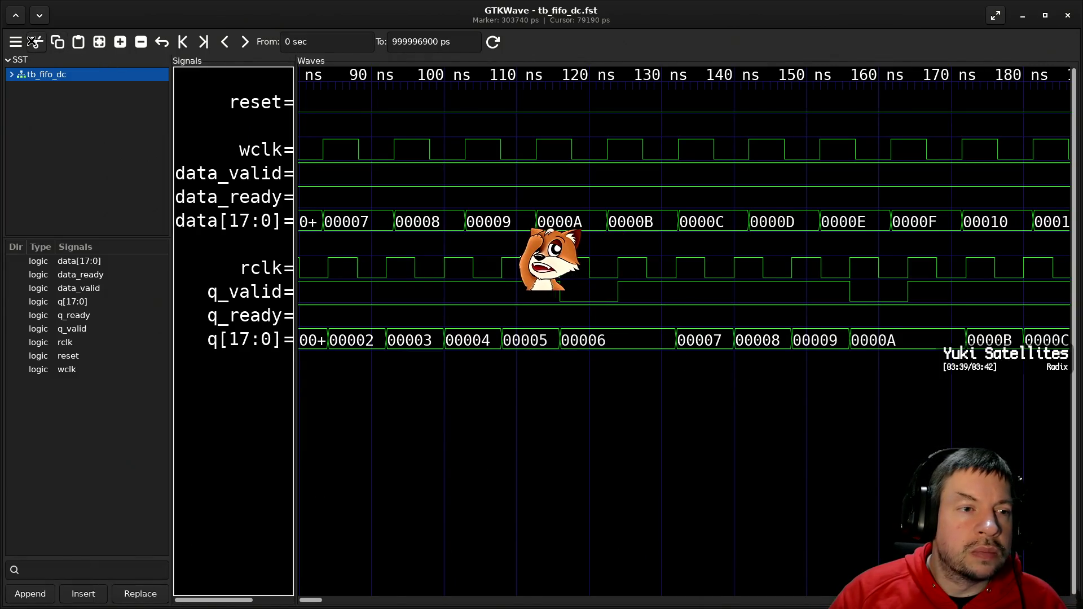
click(17, 42)
- Open tb_uart.fst from the ecp5 folder via File > Open New Tab
mouse_move(32, 60)
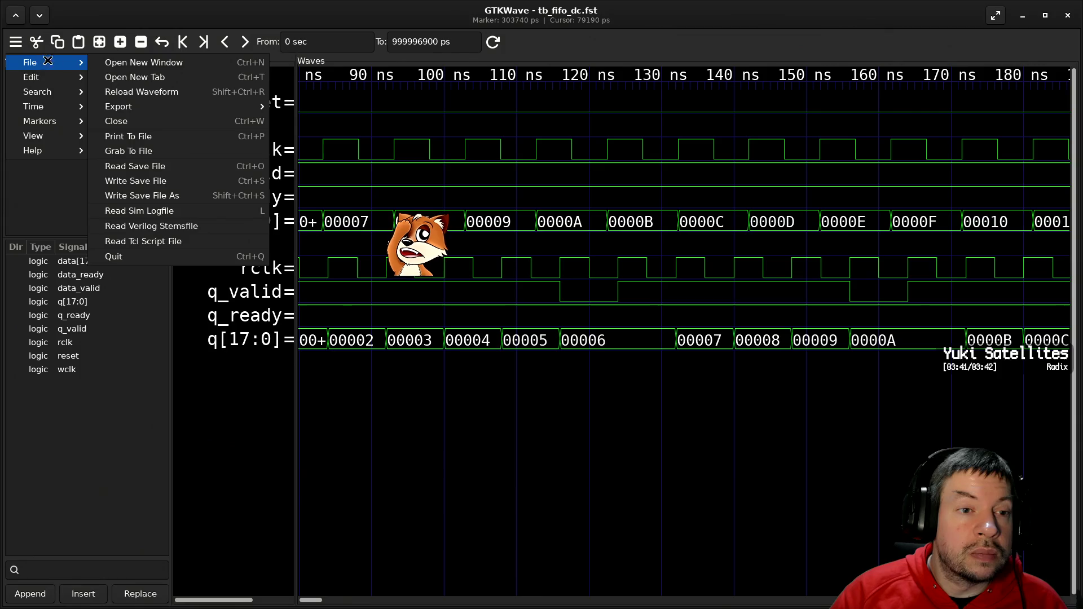
click(148, 77)
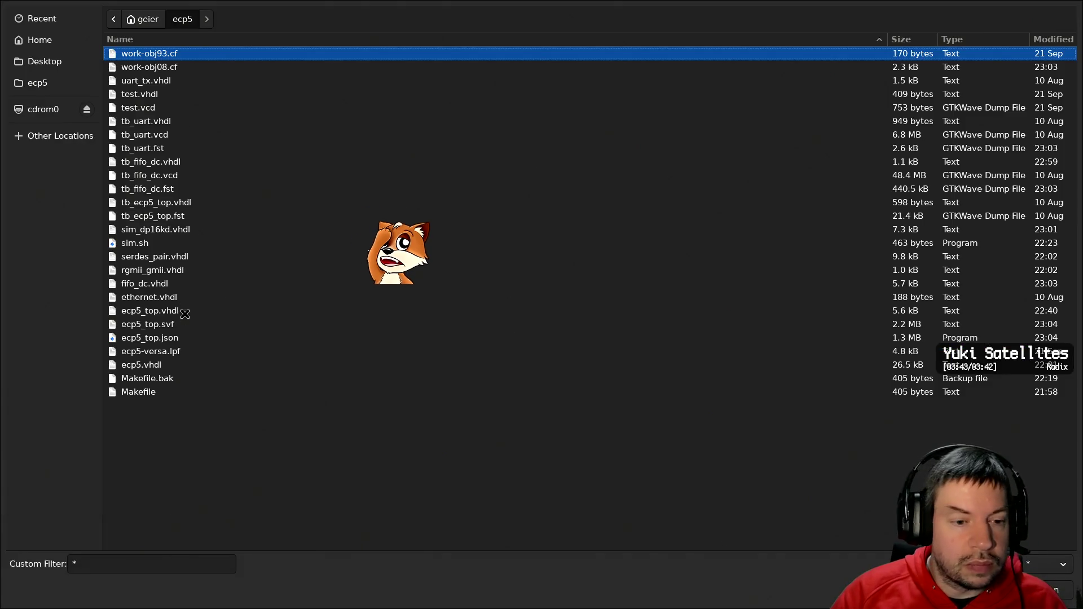
click(180, 148)
double_click(179, 148)
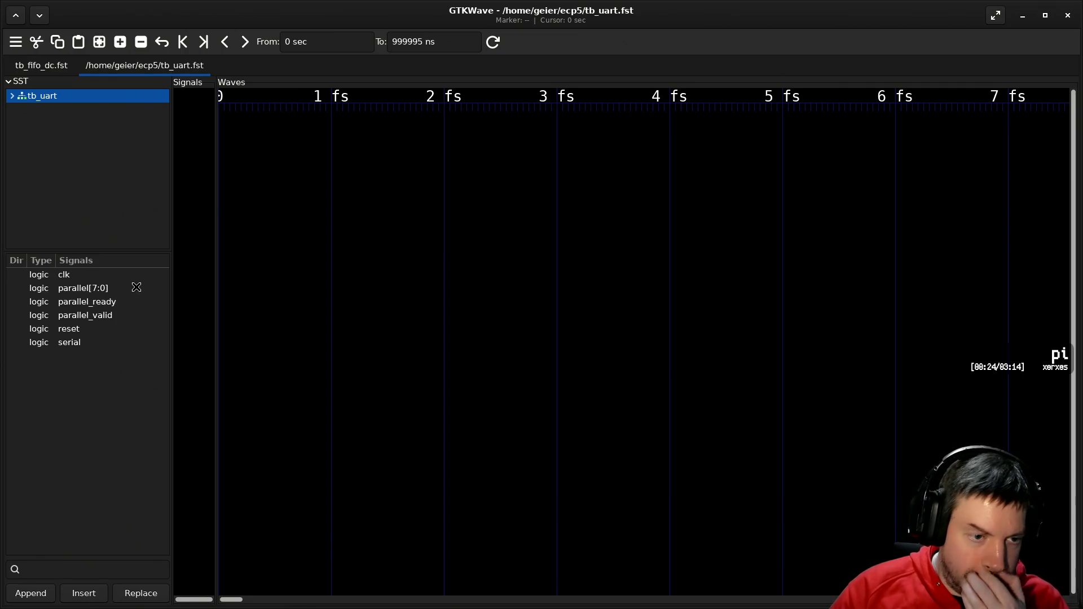
- Add clk, parallel_ready, parallel_valid, parallel[7:0], reset at the top, and serial to the waves
drag(113, 276, 198, 263)
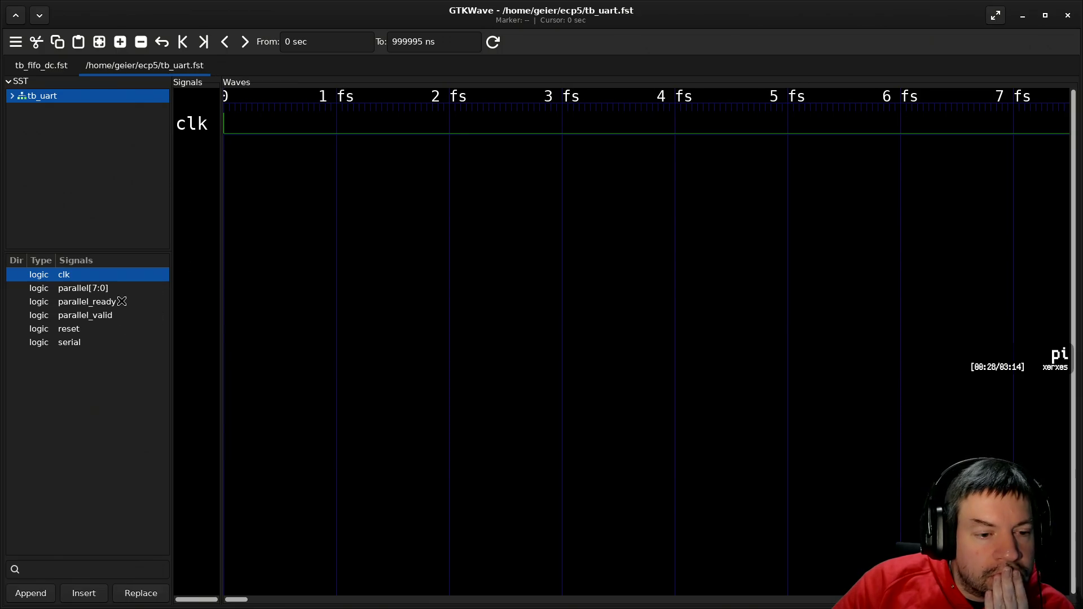
mouse_move(117, 302)
mouse_down()
mouse_move(212, 302)
mouse_move(211, 320)
mouse_up()
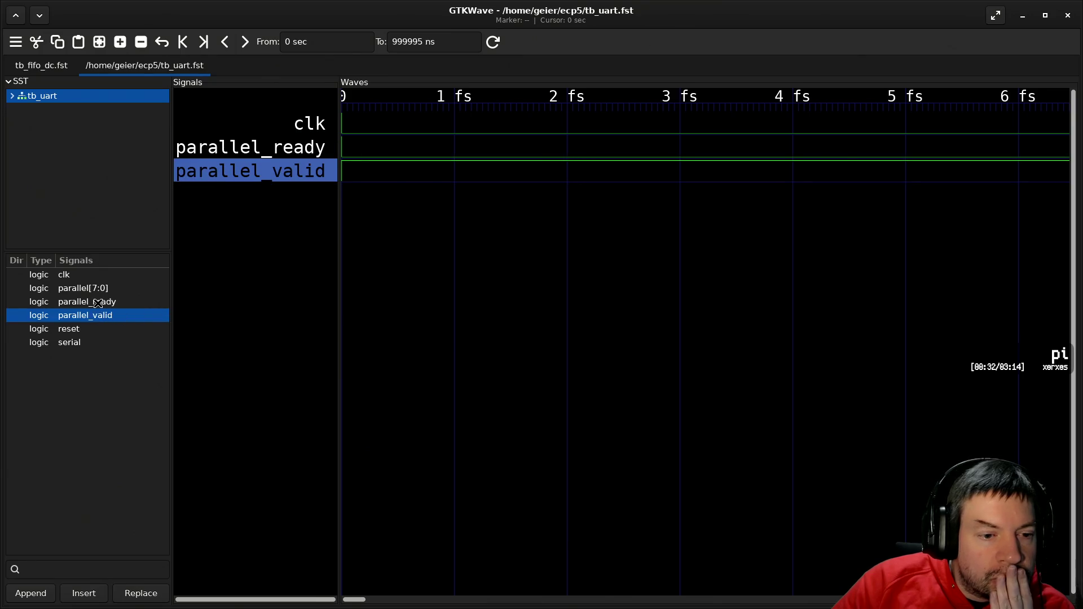
drag(100, 290, 255, 296)
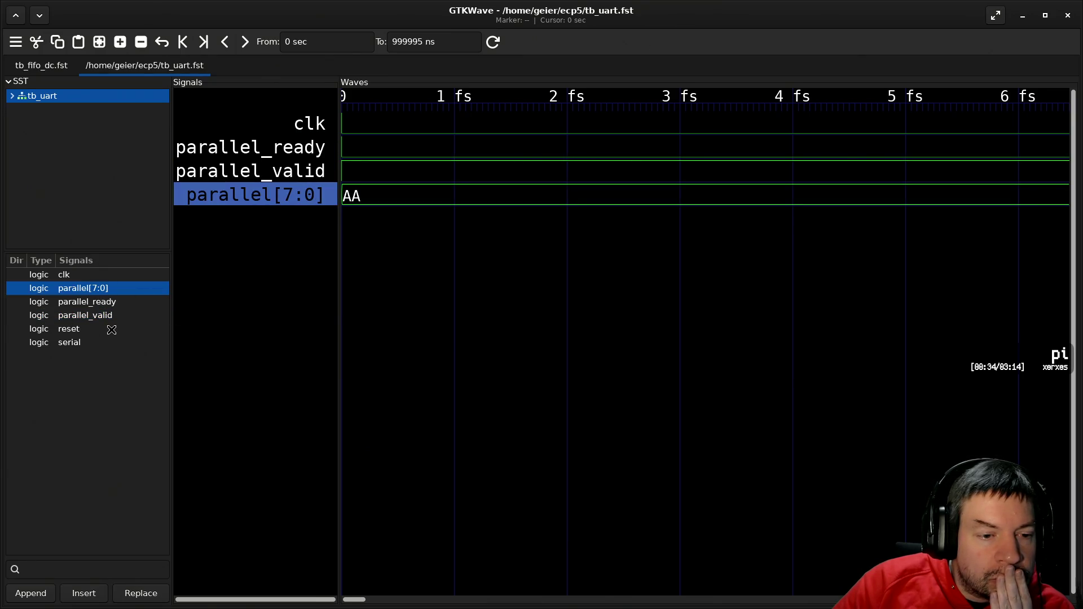
mouse_move(112, 330)
mouse_down()
mouse_move(266, 139)
mouse_move(245, 148)
mouse_up()
drag(97, 342, 200, 370)
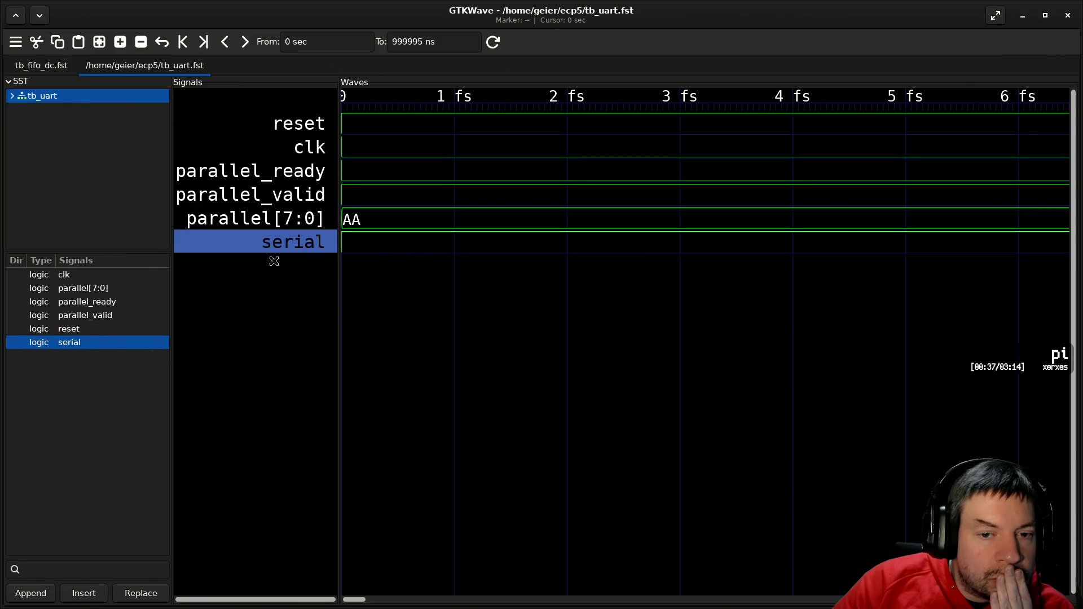
- Insert blank separator rows below the reset and parallel[7:0] traces
right_click(290, 127)
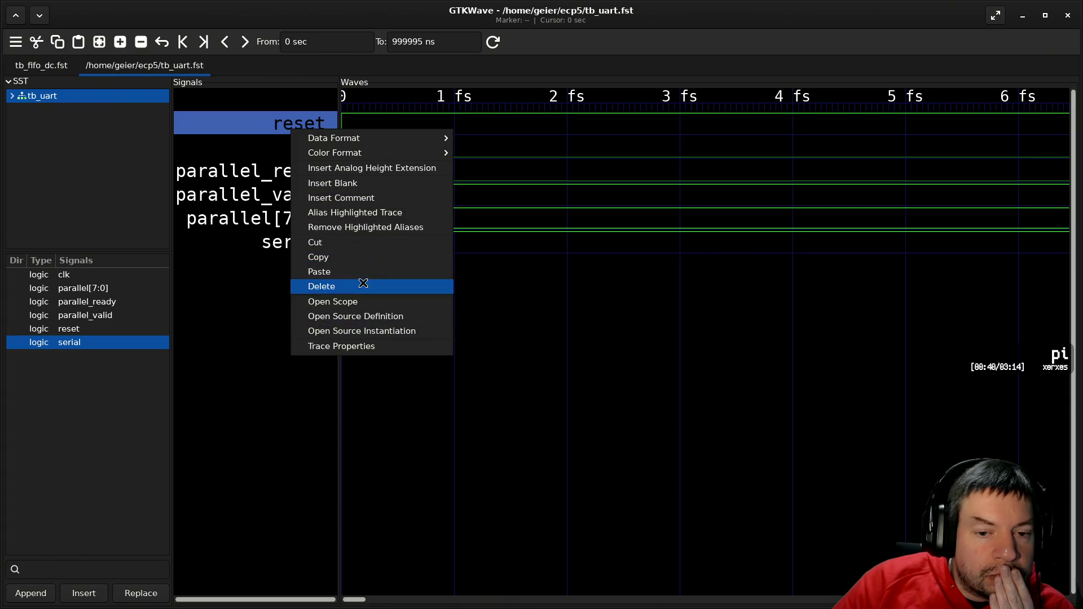
click(369, 189)
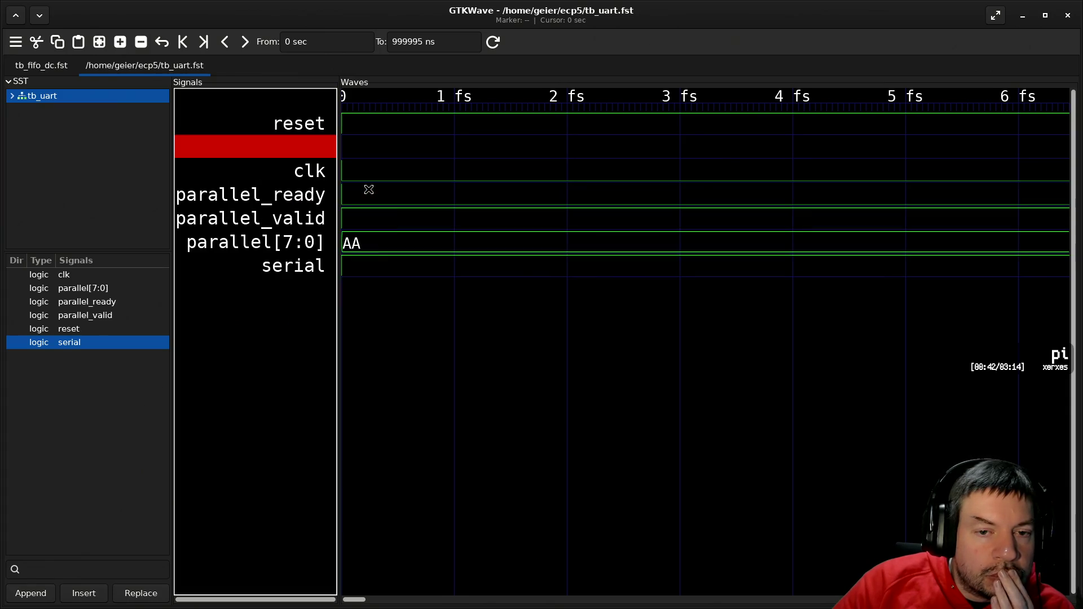
click(285, 266)
click(288, 242)
right_click(290, 244)
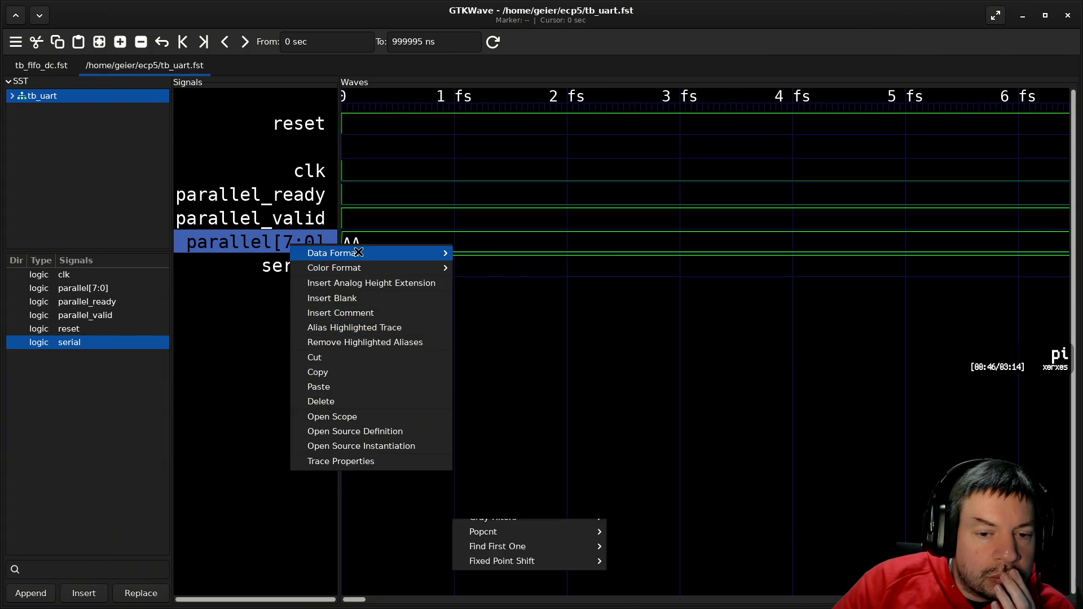
click(357, 298)
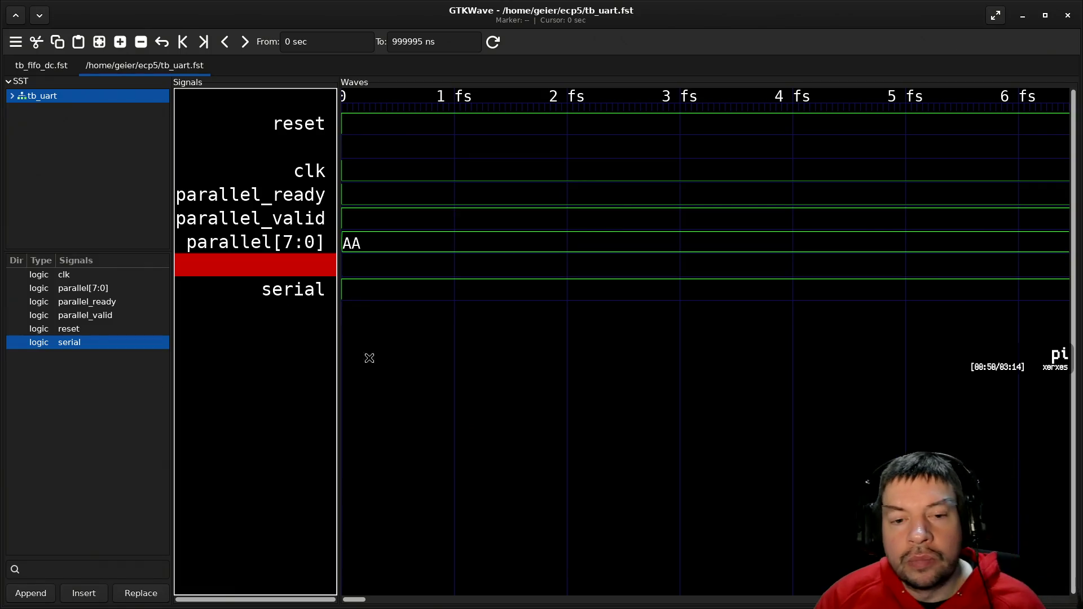
- Pan and zoom the waves until serial's full 0–100 µs transmission is visible
ctrl+scroll(428, 339, down, 2)
ctrl+scroll(428, 334, down, 5)
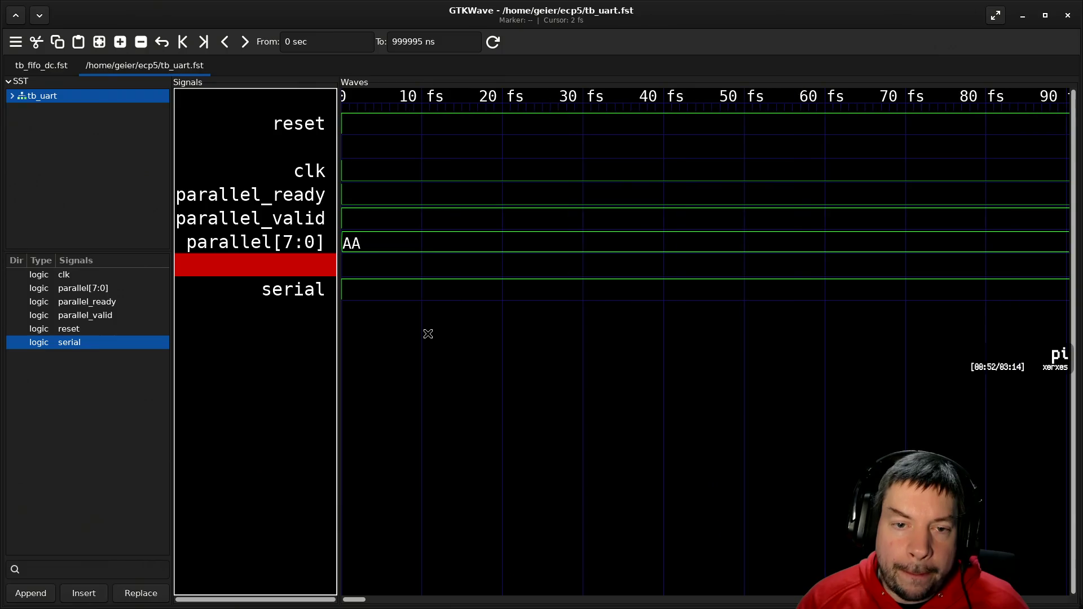
ctrl+scroll(427, 333, down, 7)
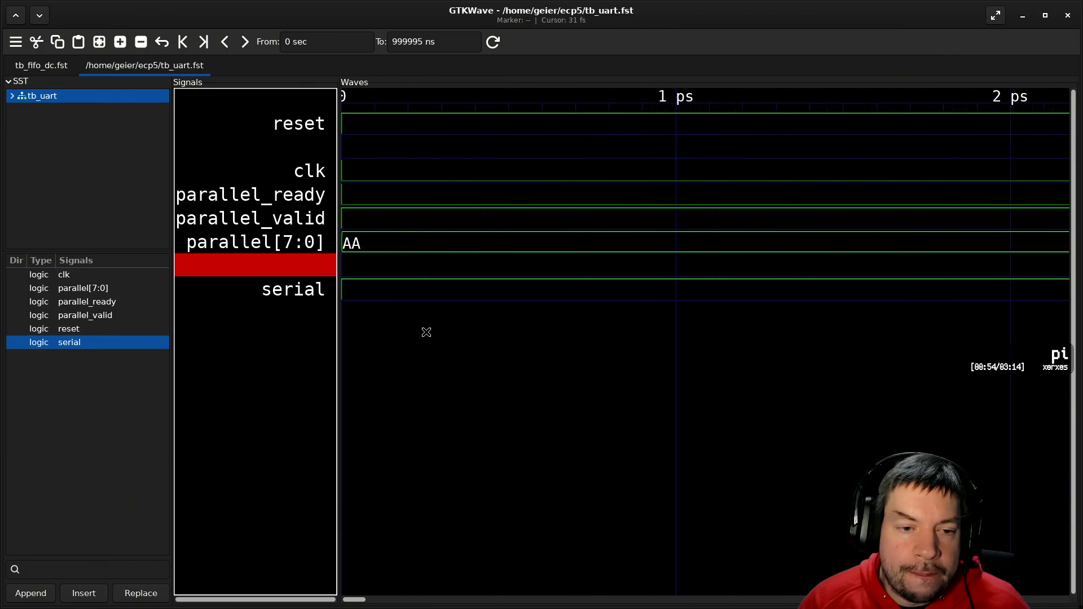
ctrl+scroll(427, 333, down, 6)
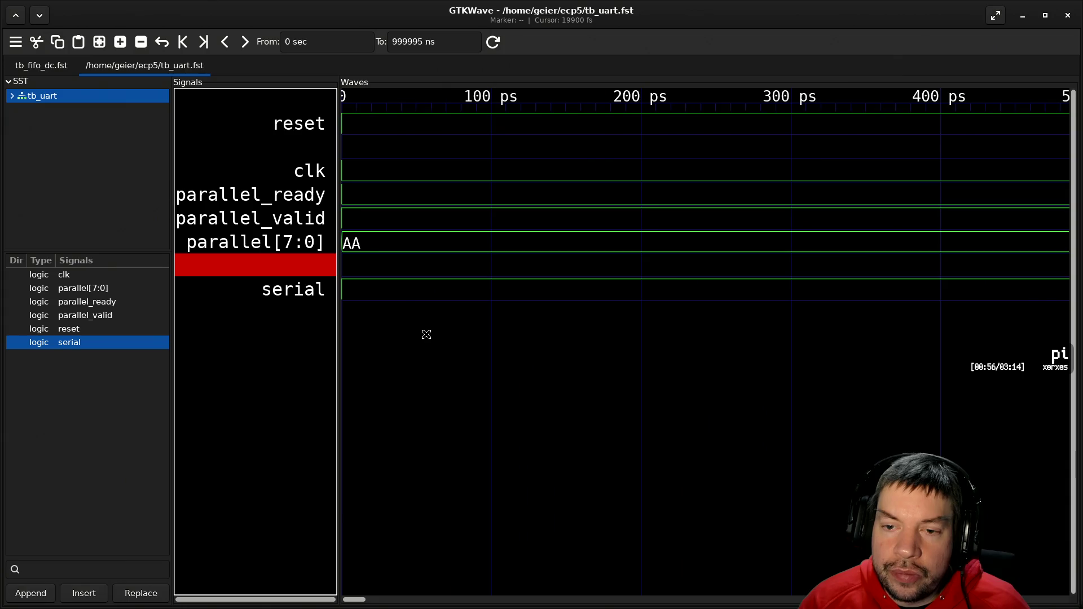
ctrl+scroll(422, 340, down, 2)
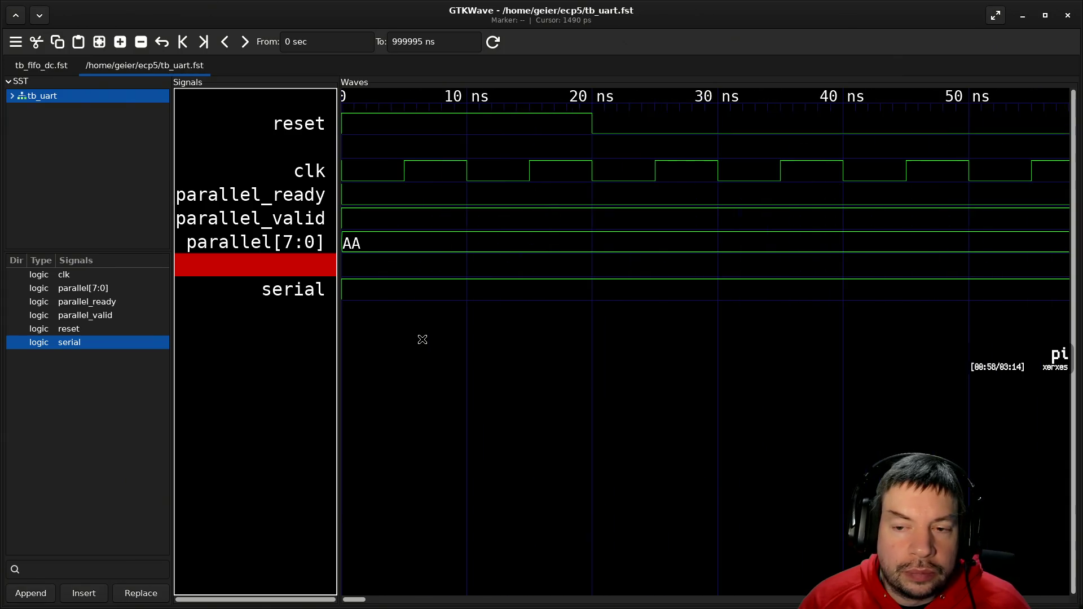
ctrl+scroll(423, 339, down, 3)
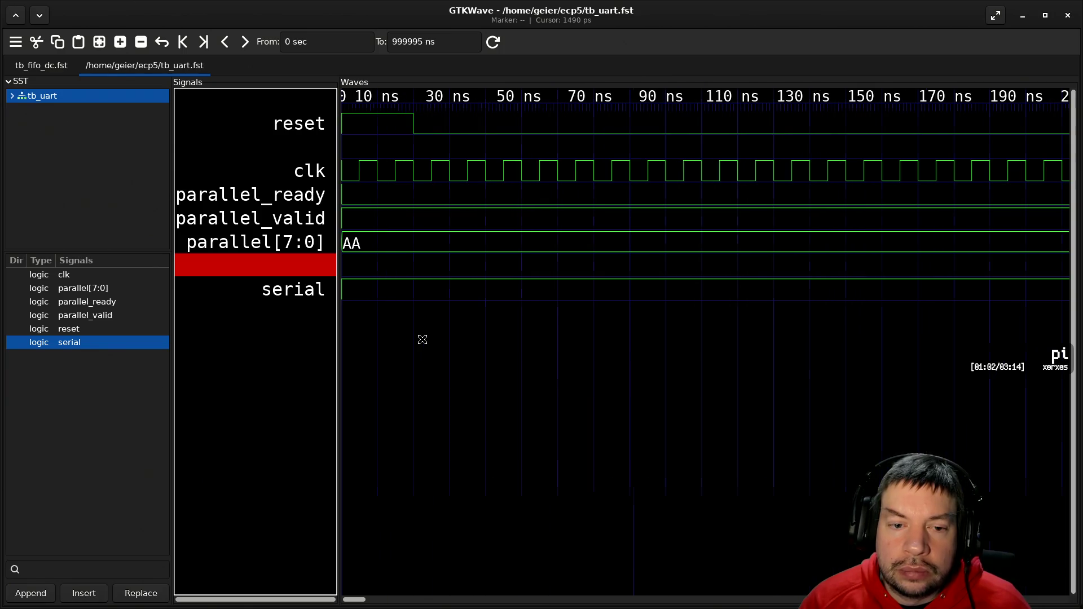
ctrl+scroll(423, 339, down, 4)
ctrl+scroll(422, 339, down, 3)
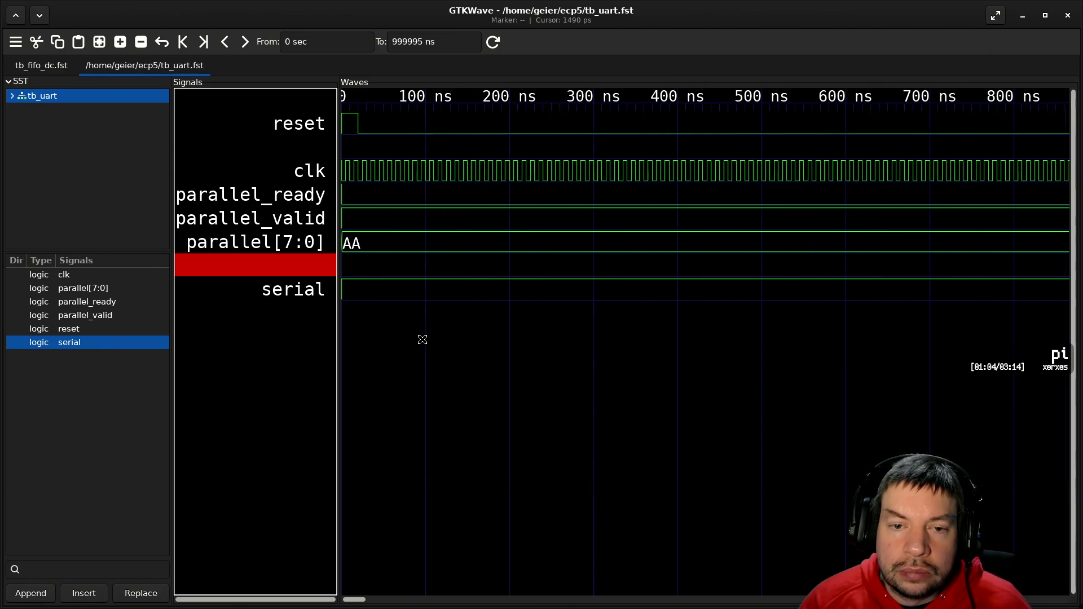
ctrl+scroll(422, 339, down, 2)
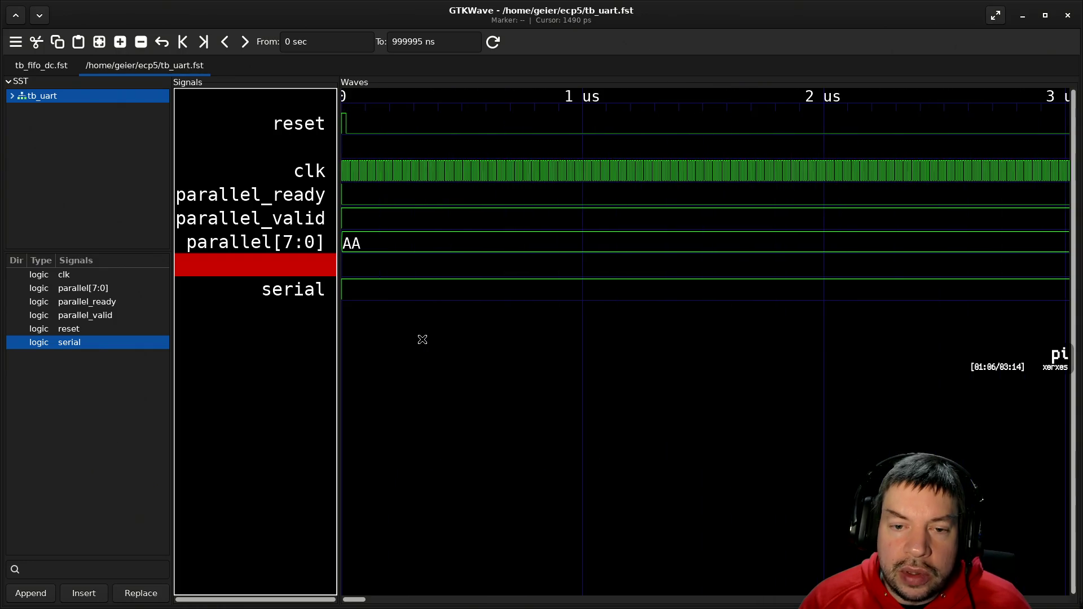
scroll(460, 288, down, 3)
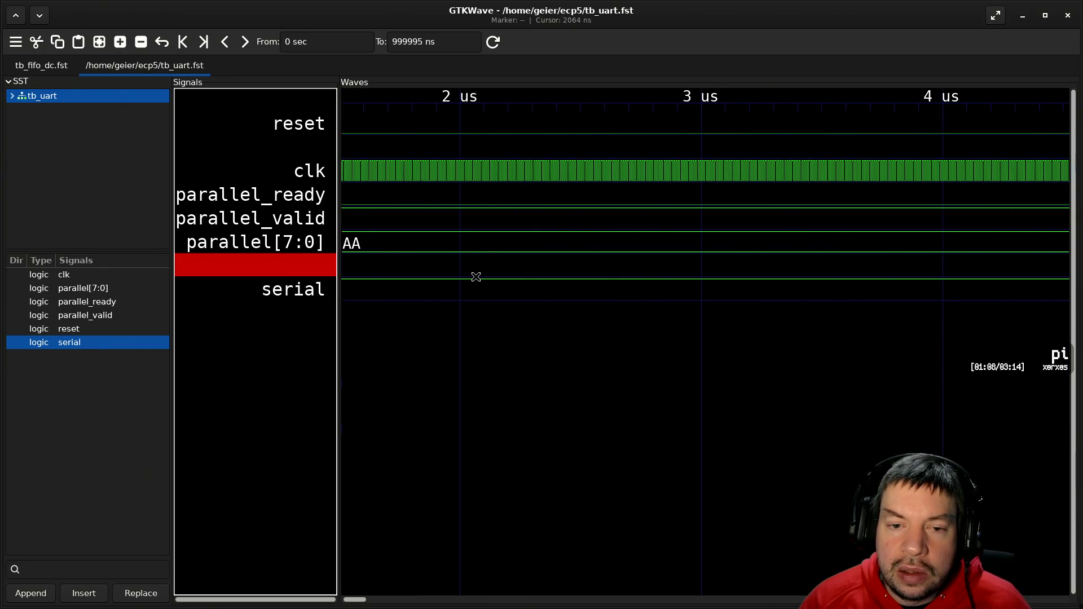
scroll(477, 277, down, 10)
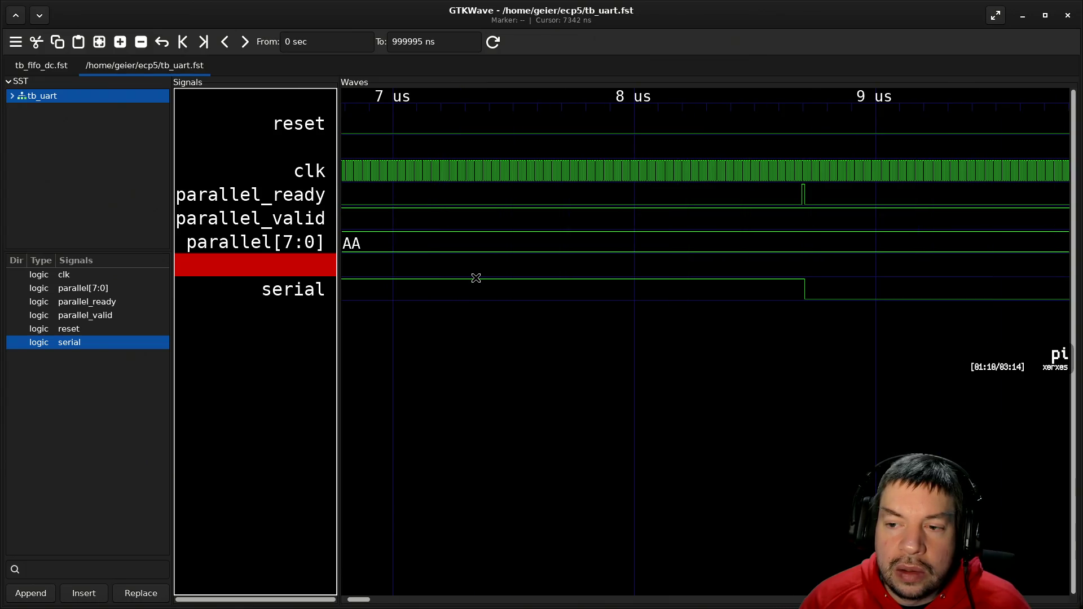
ctrl+scroll(805, 196, up, 3)
ctrl+scroll(588, 202, up, 2)
ctrl+scroll(600, 202, down, 1)
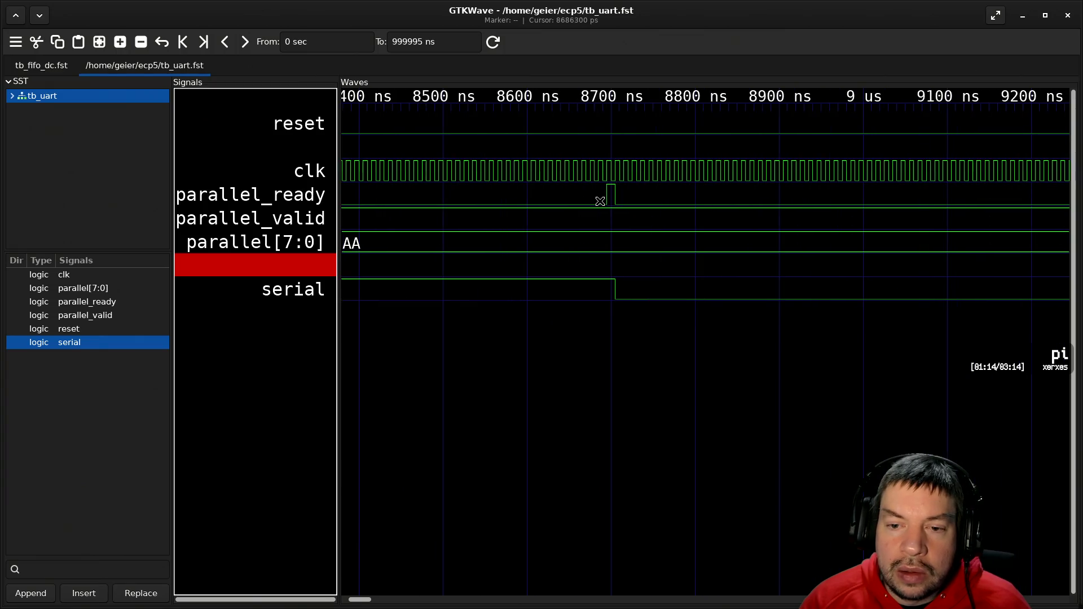
ctrl+scroll(607, 198, up, 1)
ctrl+scroll(608, 198, up, 1)
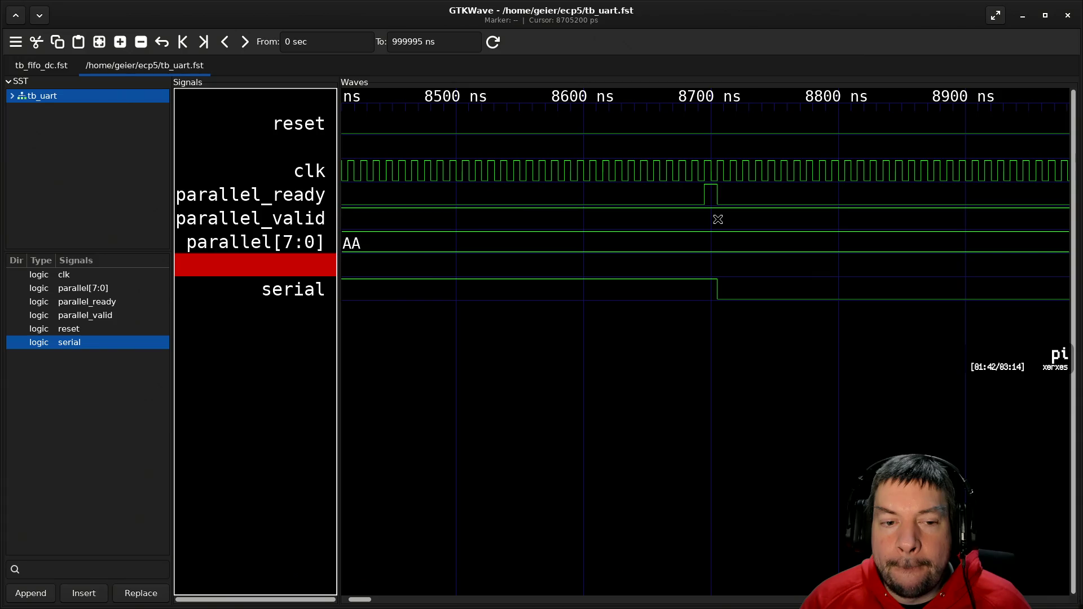
scroll(720, 226, down, 2)
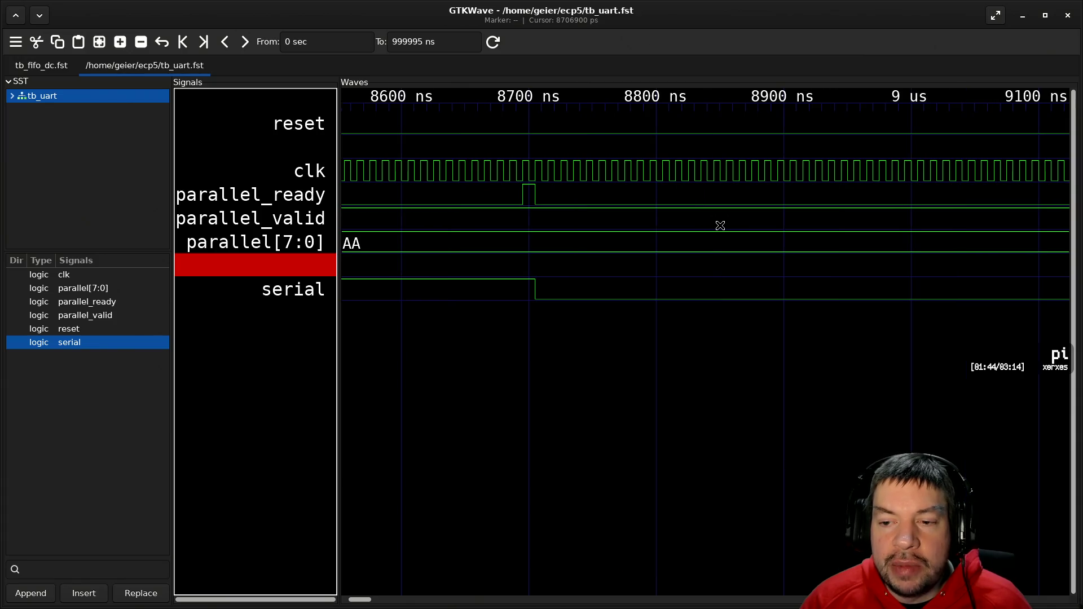
ctrl+scroll(674, 235, down, 2)
scroll(676, 234, down, 4)
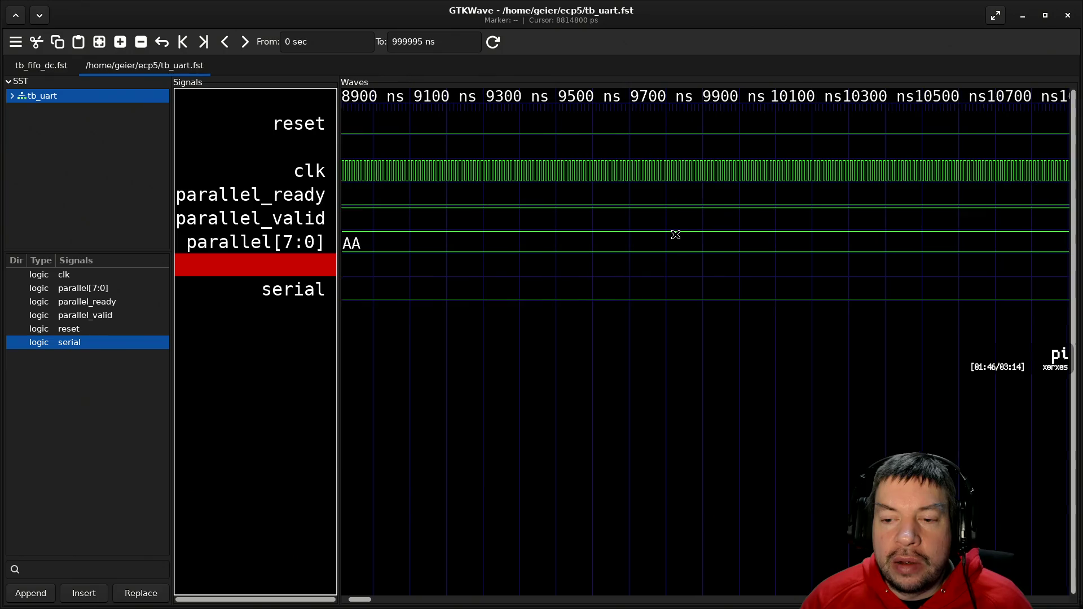
ctrl+scroll(676, 234, down, 4)
ctrl+scroll(676, 234, down, 3)
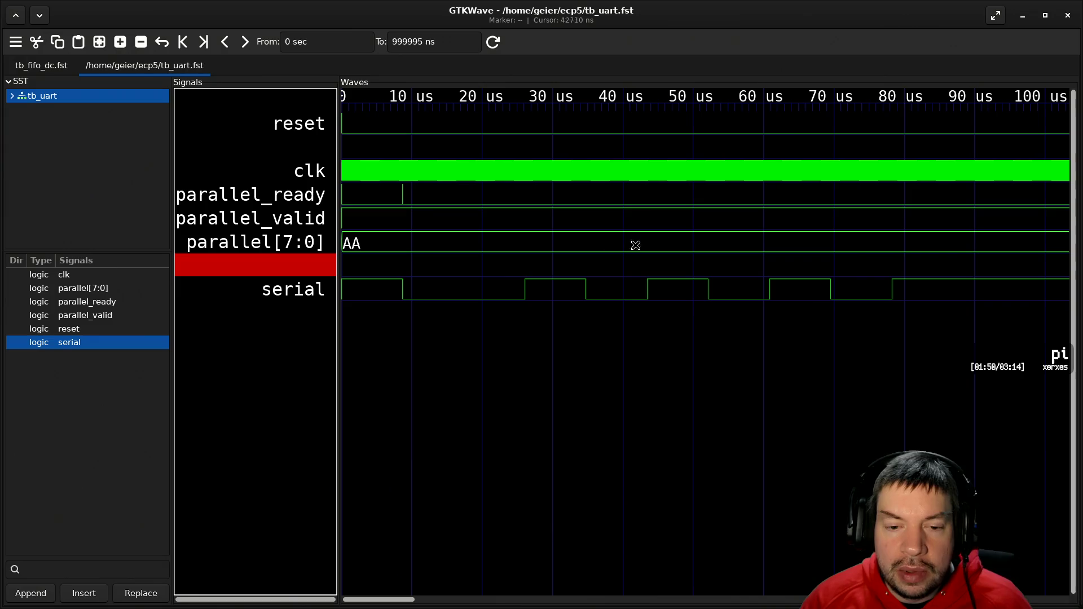
- Step the timing marker along the serial edges from 13.3 µs to 97.59 µs
click(435, 289)
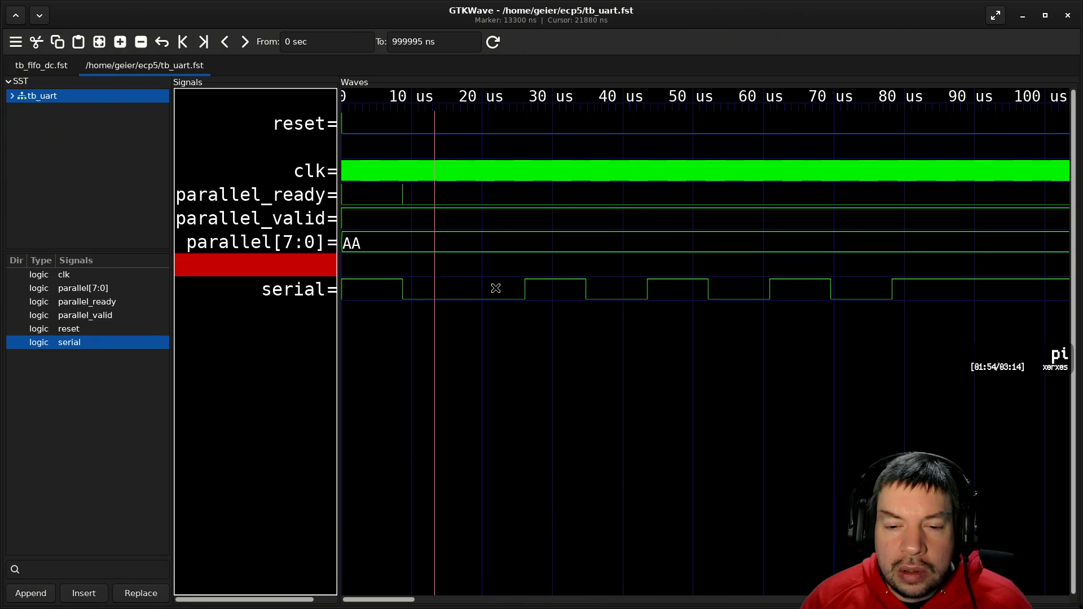
click(496, 289)
click(562, 286)
click(609, 291)
click(682, 292)
click(728, 288)
click(814, 293)
click(864, 291)
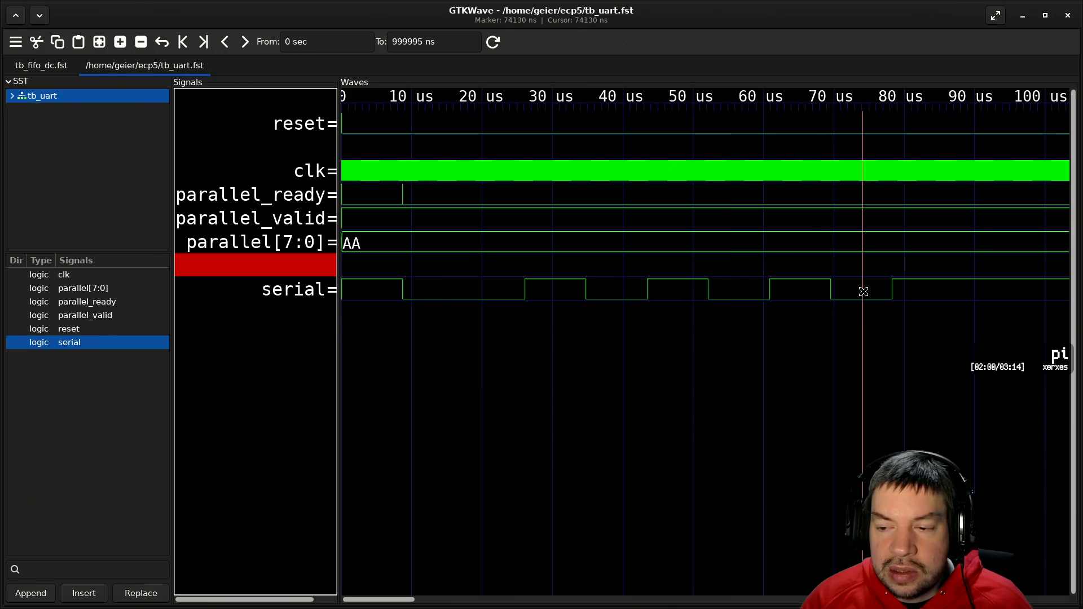
click(916, 289)
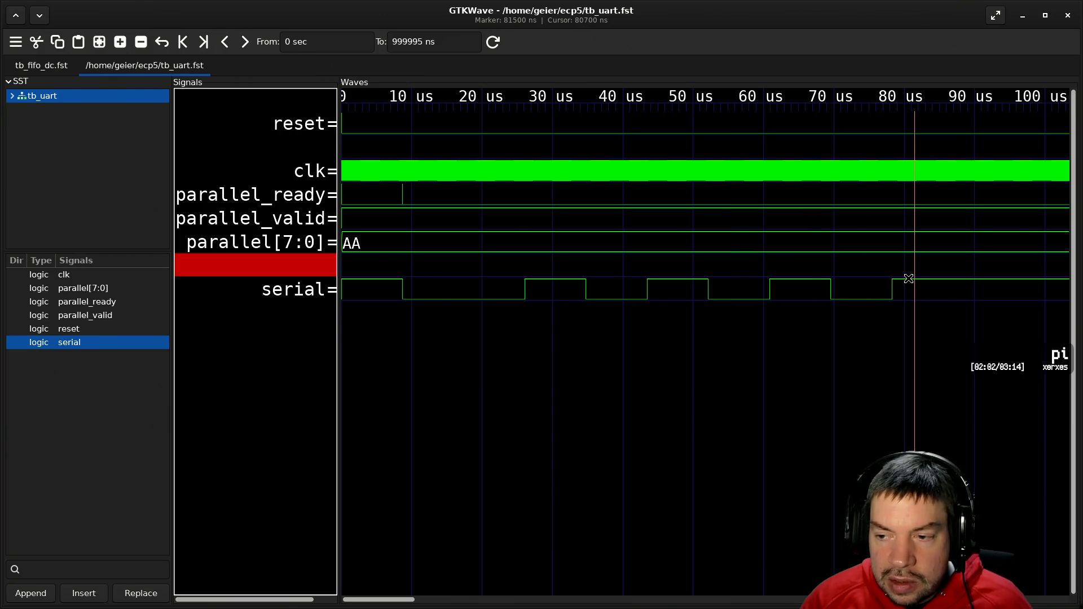
click(980, 287)
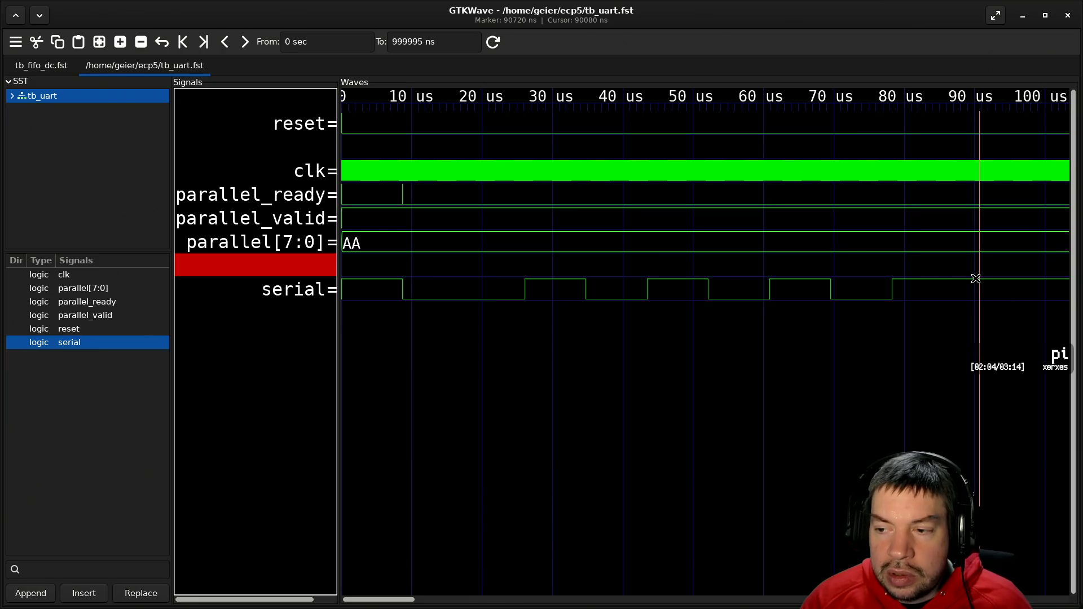
scroll(1011, 300, right, 3)
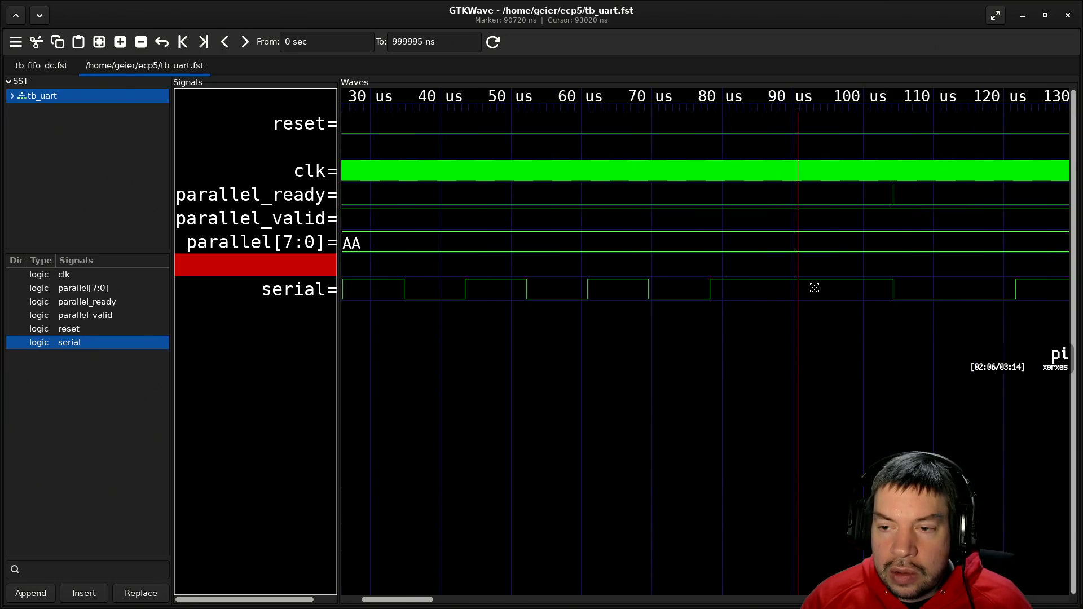
click(846, 290)
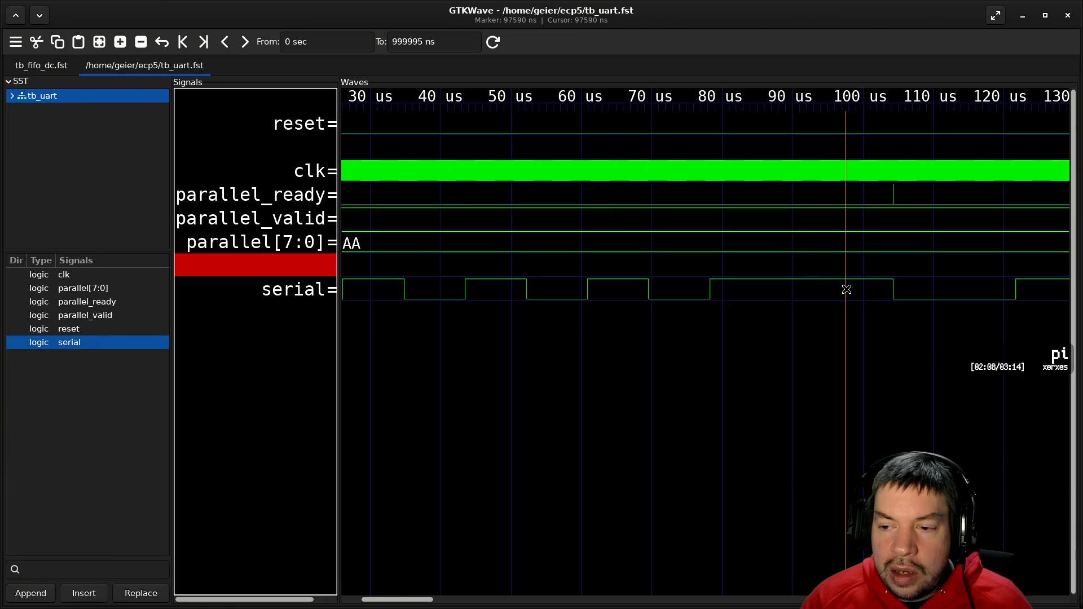
- Zoom around the waves to inspect them, then quit GTKWave to a fresh shell prompt
ctrl+scroll(876, 240, up, 2)
scroll(876, 240, right, 3)
ctrl+scroll(727, 232, down, 2)
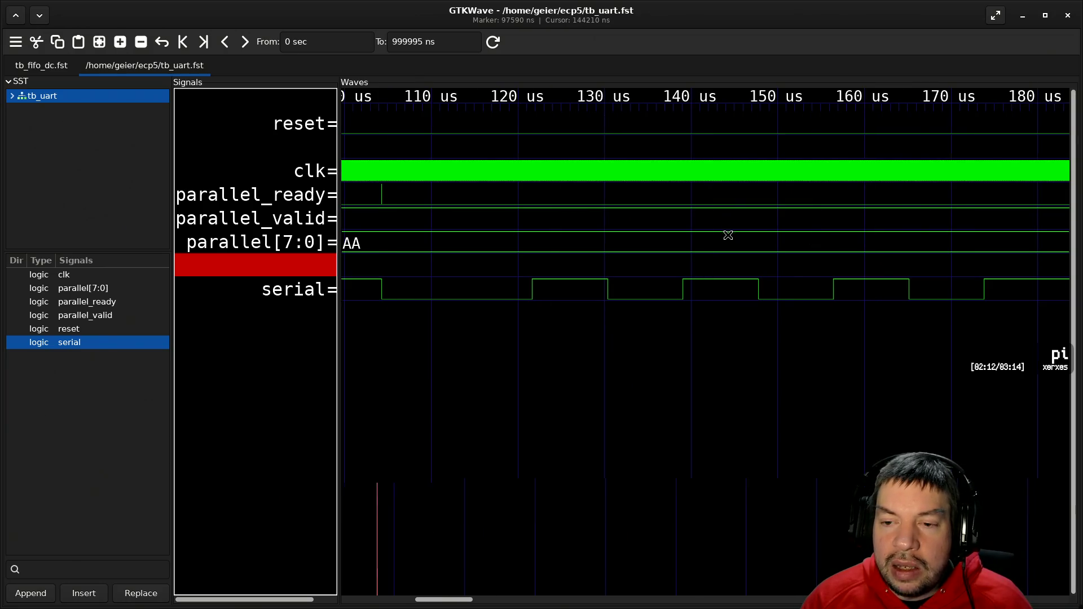
scroll(560, 162, left, 3)
ctrl+scroll(734, 200, up, 2)
ctrl+scroll(734, 204, down, 3)
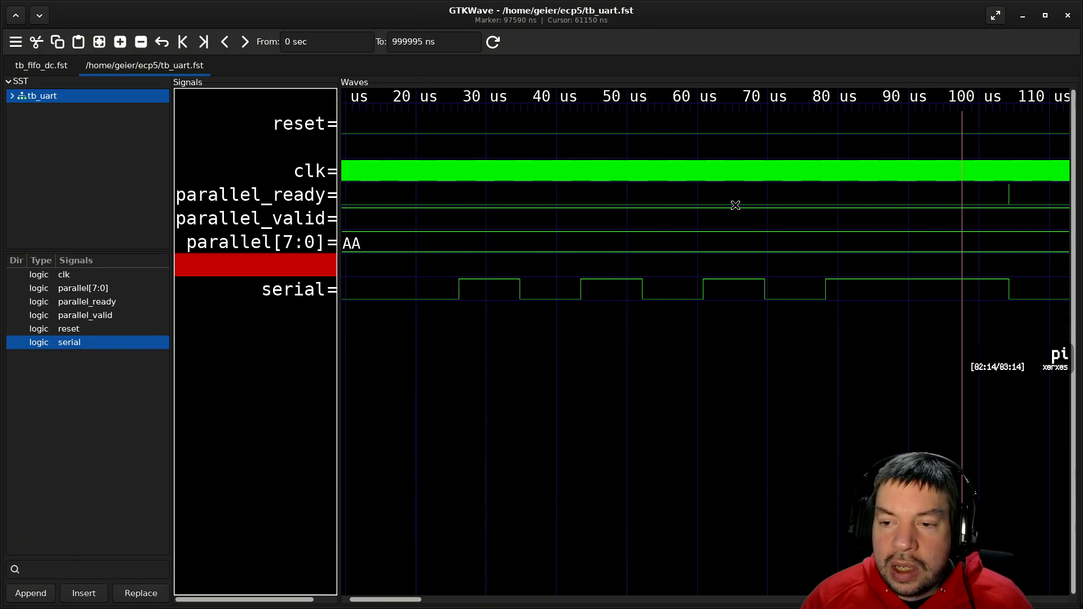
ctrl+scroll(866, 201, up, 1)
ctrl+scroll(866, 201, up, 3)
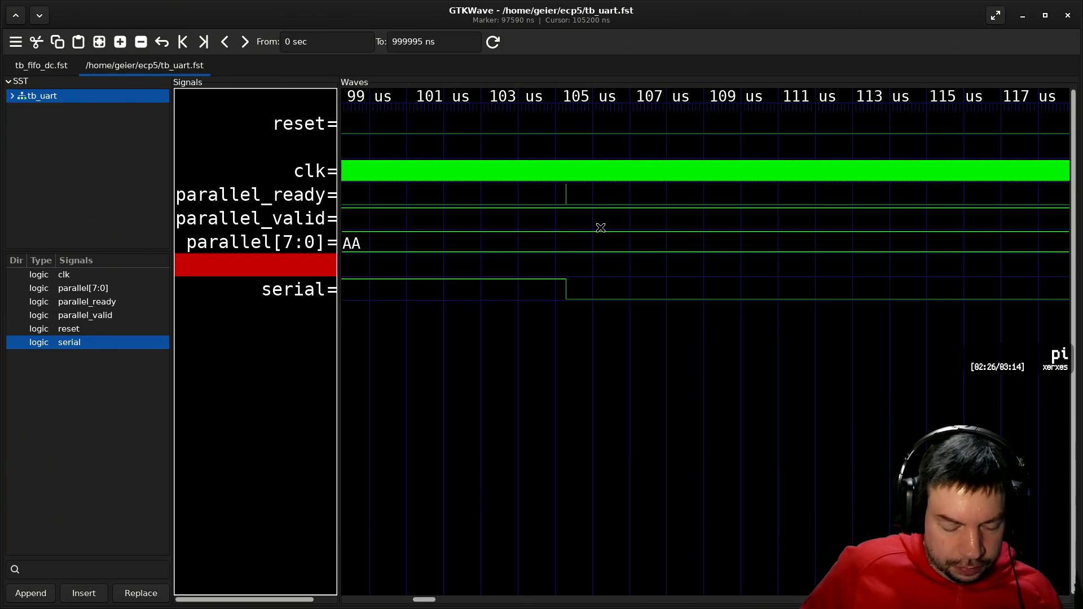
key(ctrl+q)
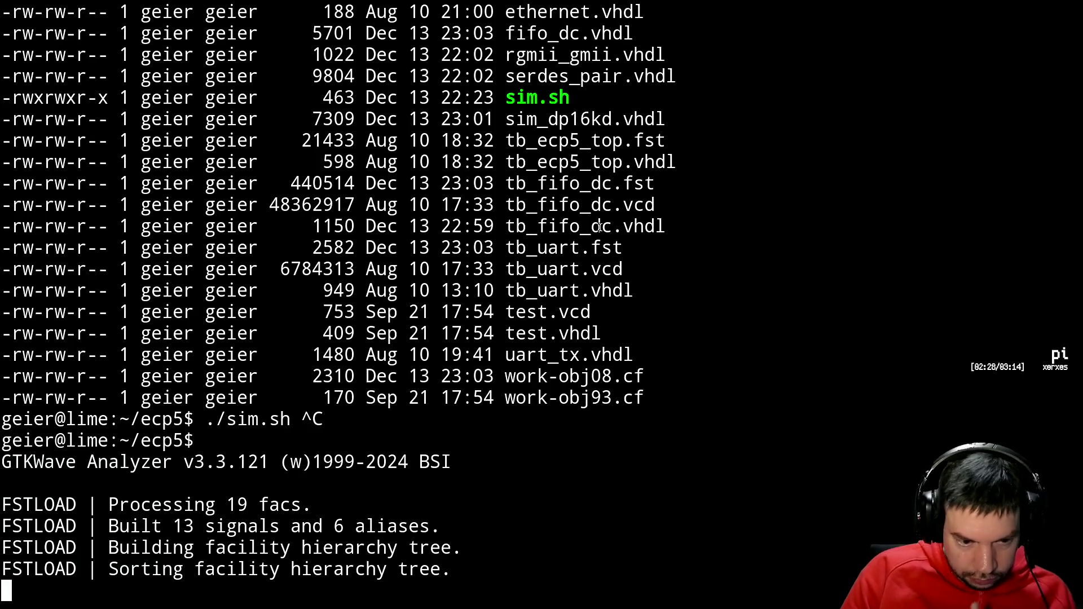
key(Return)
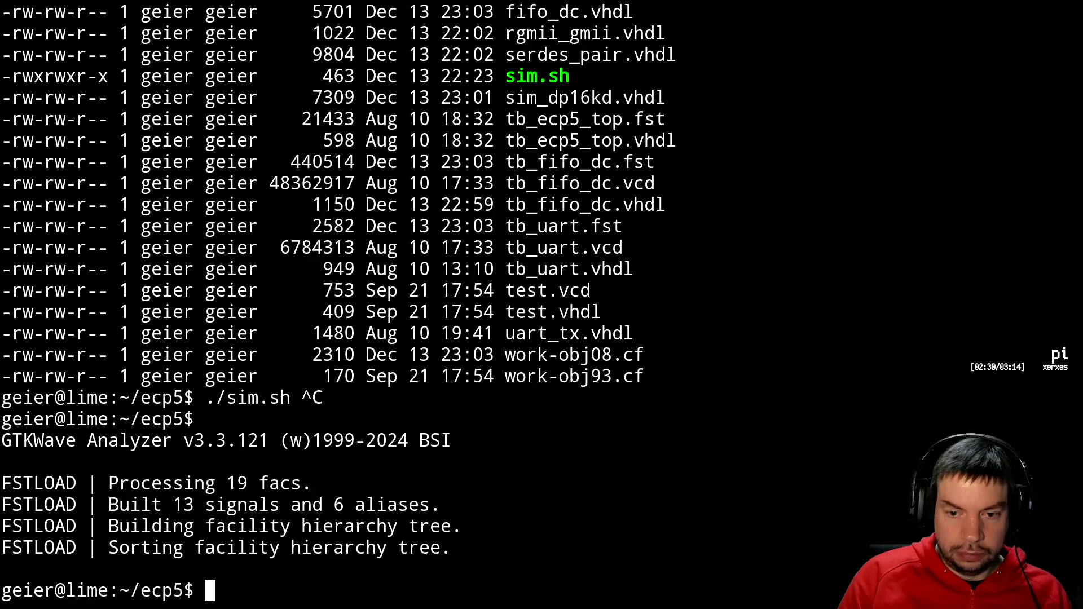
- Run vim tb_fifo_uart.vhdl and enter insert mode in the empty buffer
text(vim tb?)
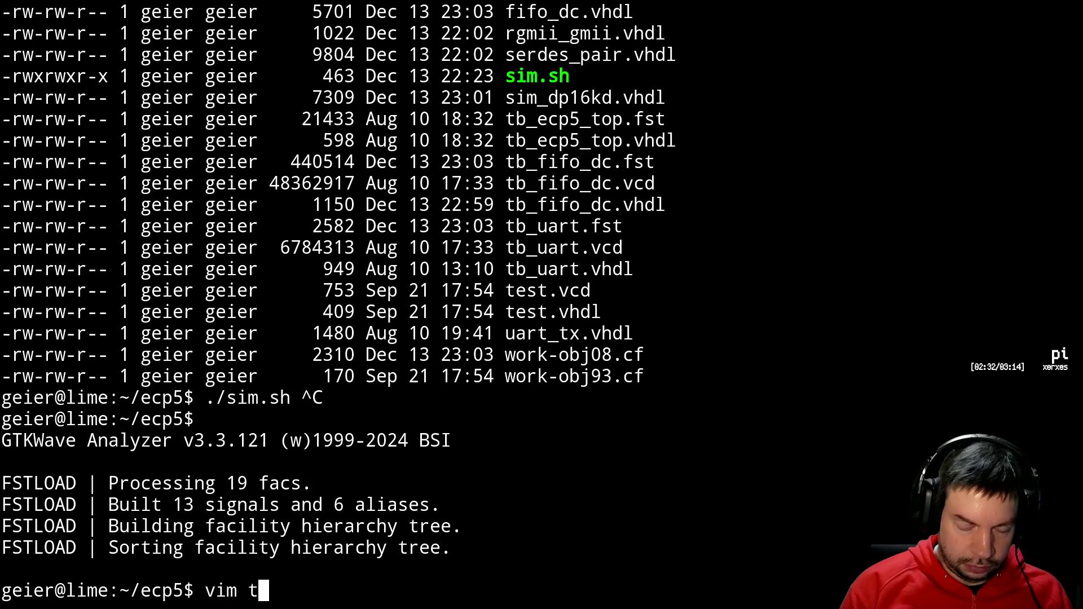
key(BackSpace)
text(_fif)
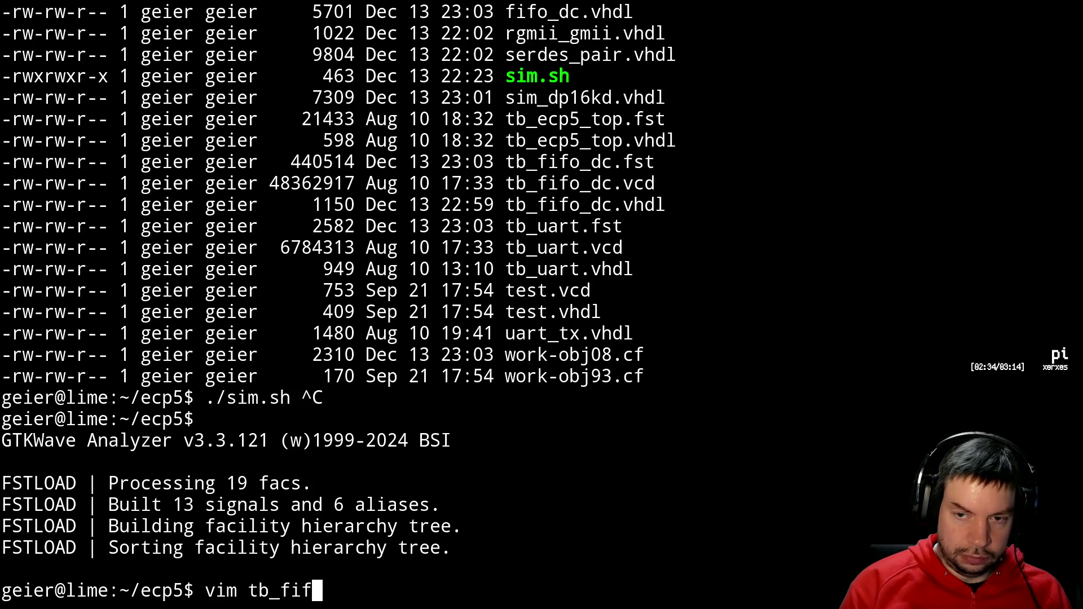
text(od)
key(BackSpace)
text(_u)
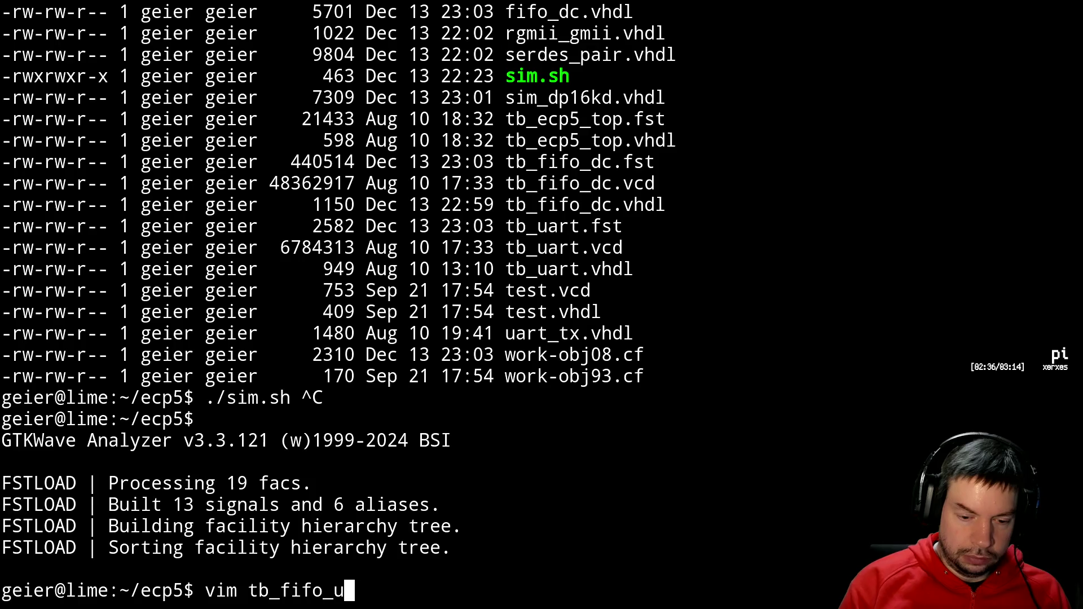
text(art.vhdl)
key(Return)
key(i)
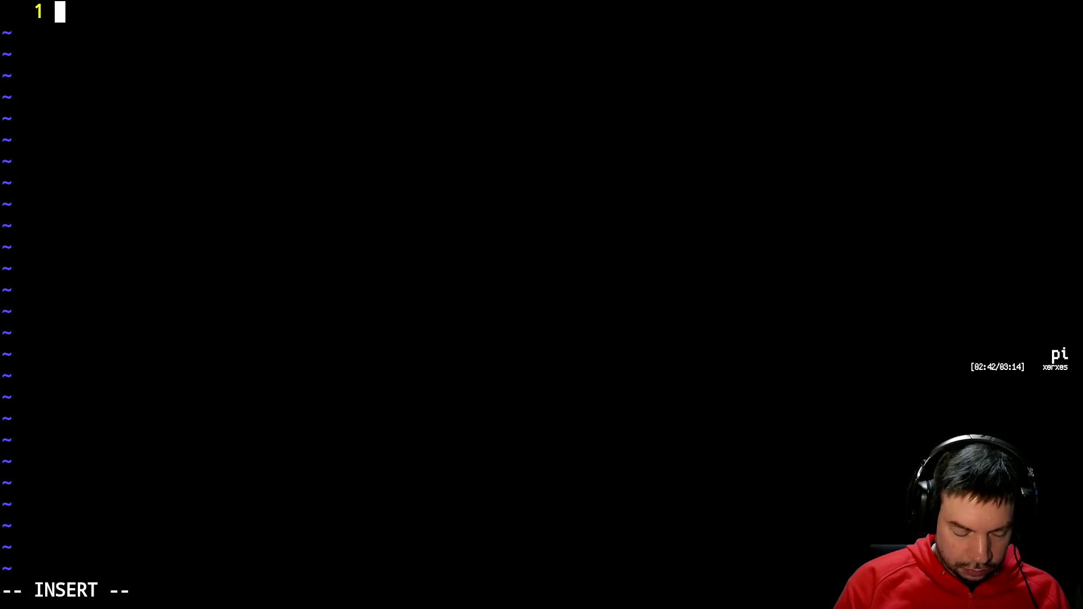
- Type 'library ieee;', 'use ieee.std_logic_1164.all;', 'library std;' and 'use std.env.finish;'
text(library ieee;)
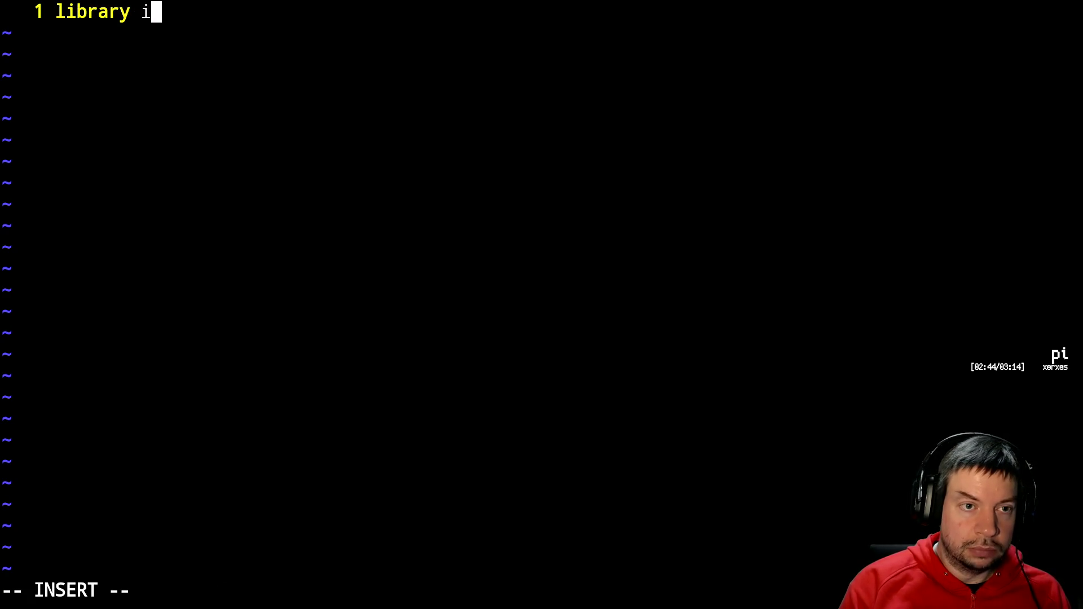
key(Return)
text(use )
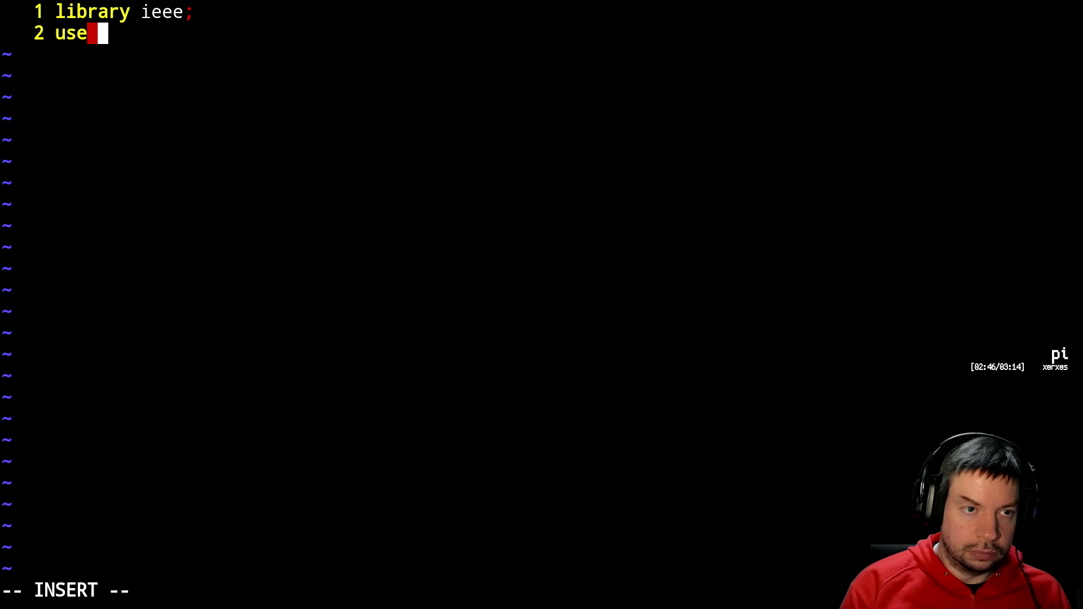
text(ieee.std_;)
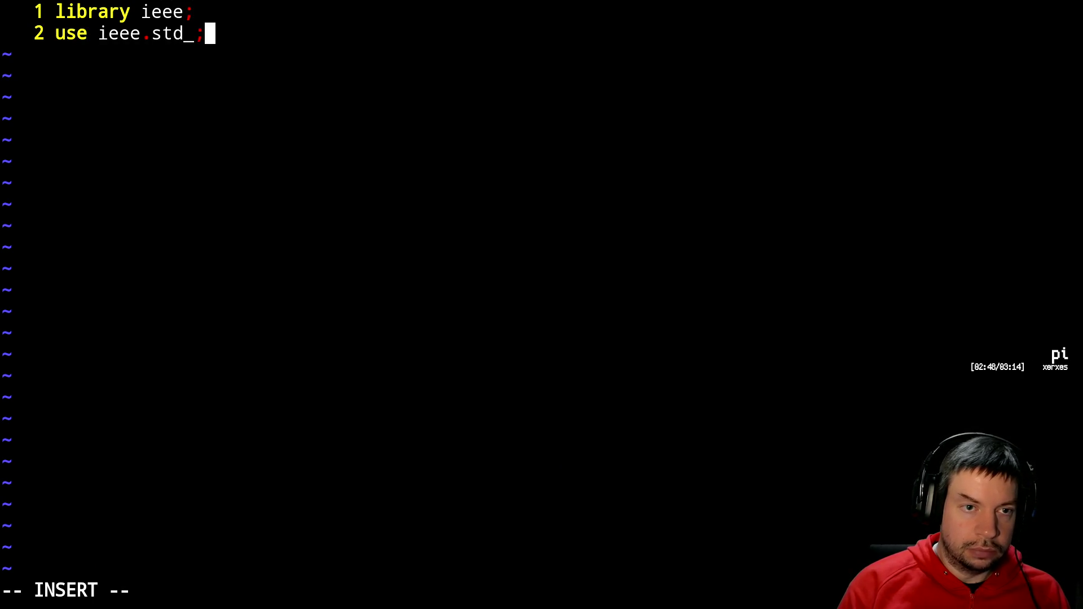
key(BackSpace)
text(logic)
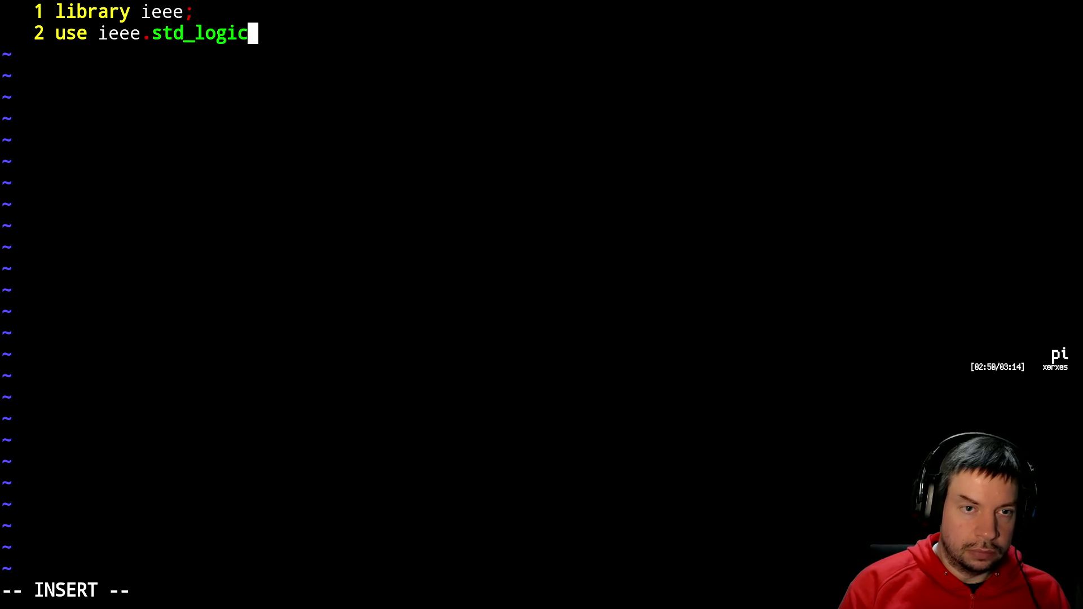
text(_1154)
key(BackSpace)
key(BackSpace)
text(64.all;)
key(Return)
key(Return)
text(library )
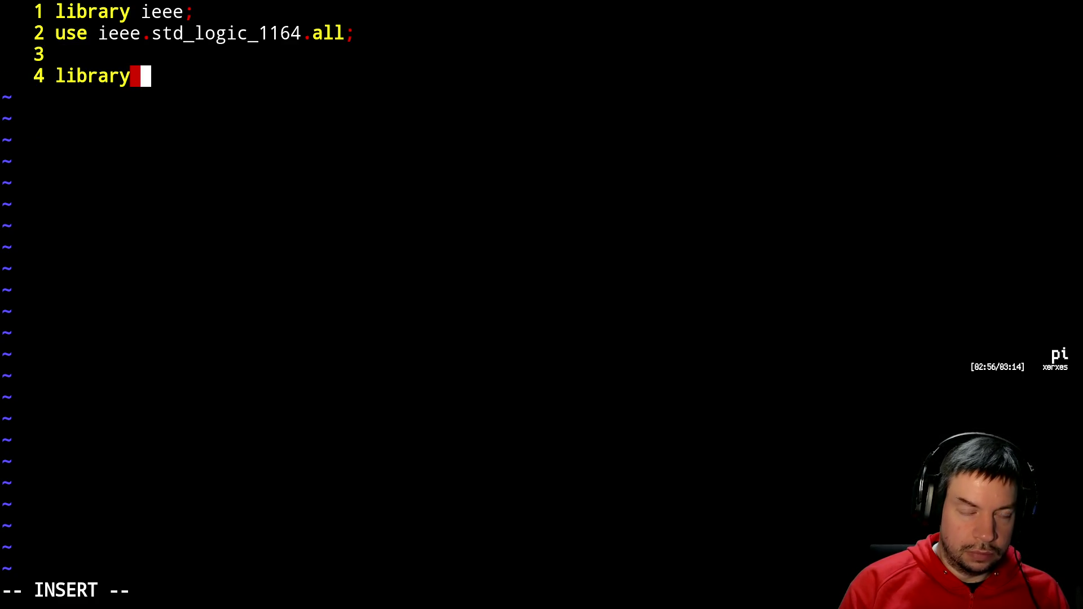
text(s)
key(BackSpace)
key(BackSpace)
key(BackSpace)
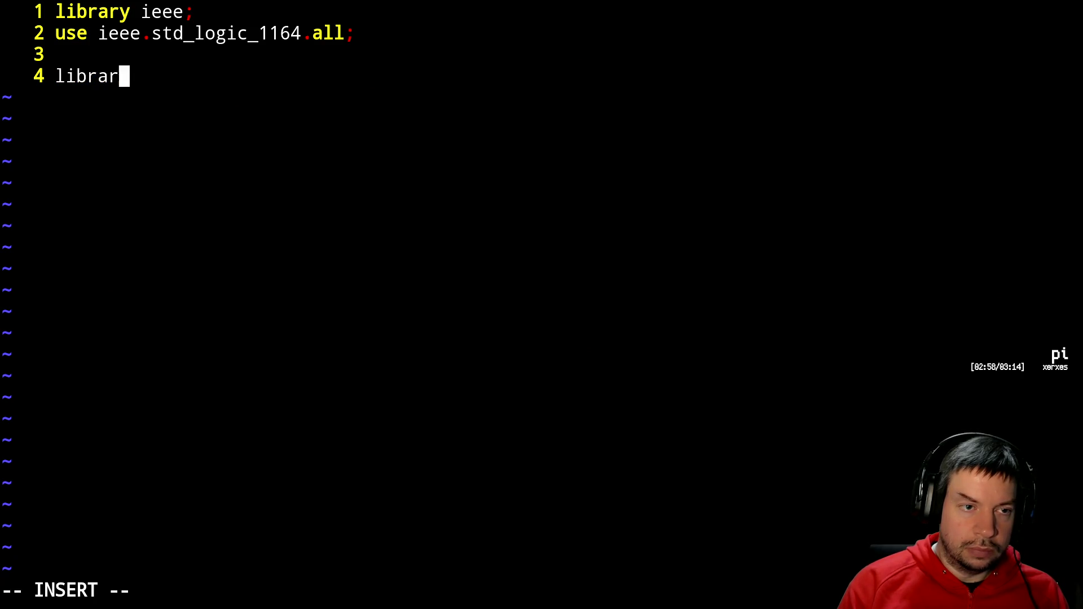
text(ibrary std;)
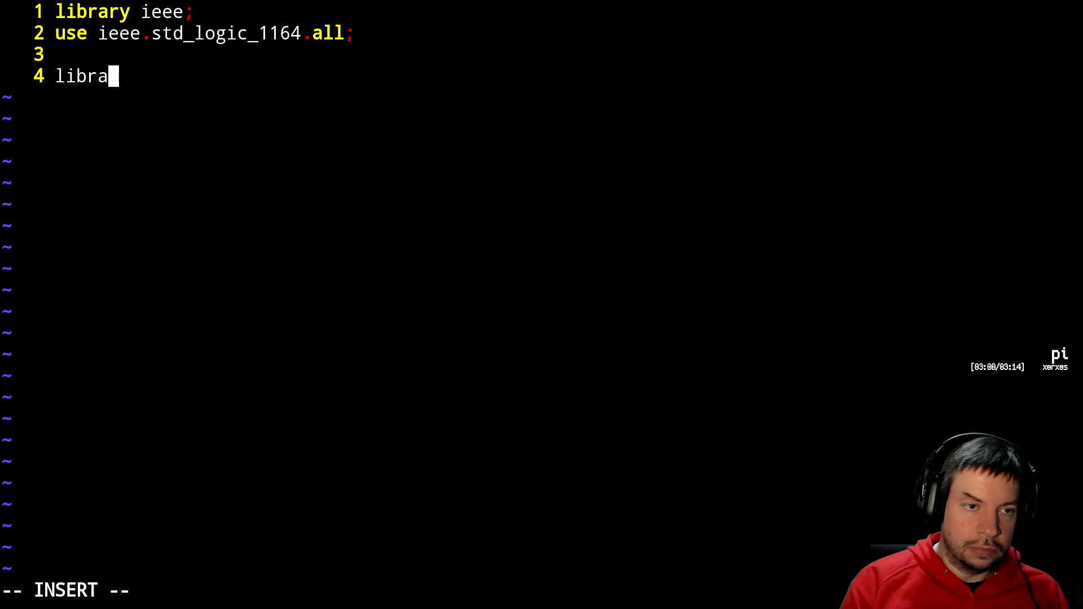
key(Return)
text(us)
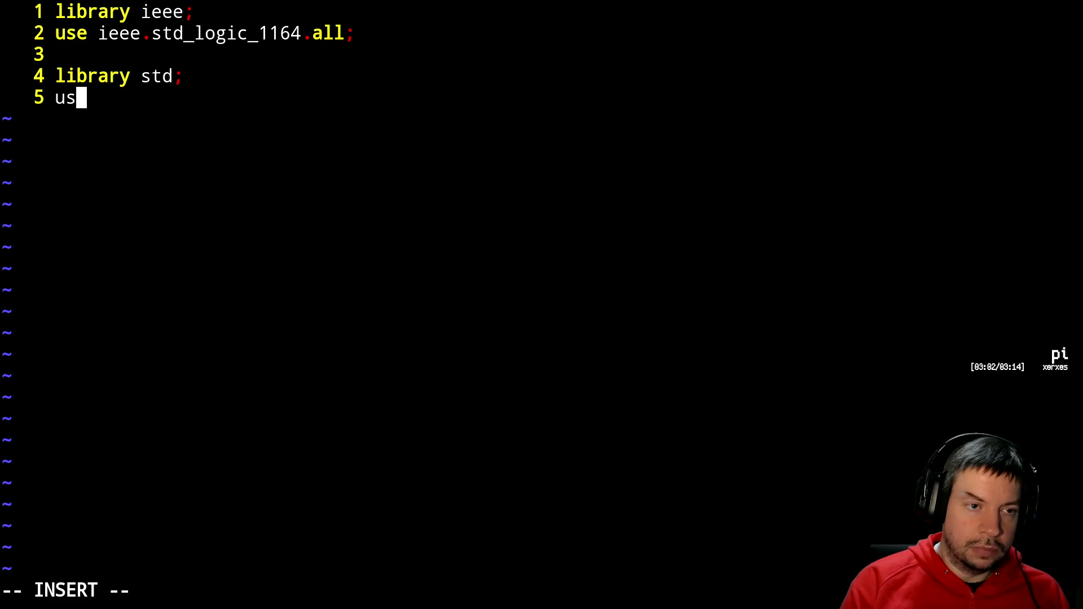
text(e std.en)
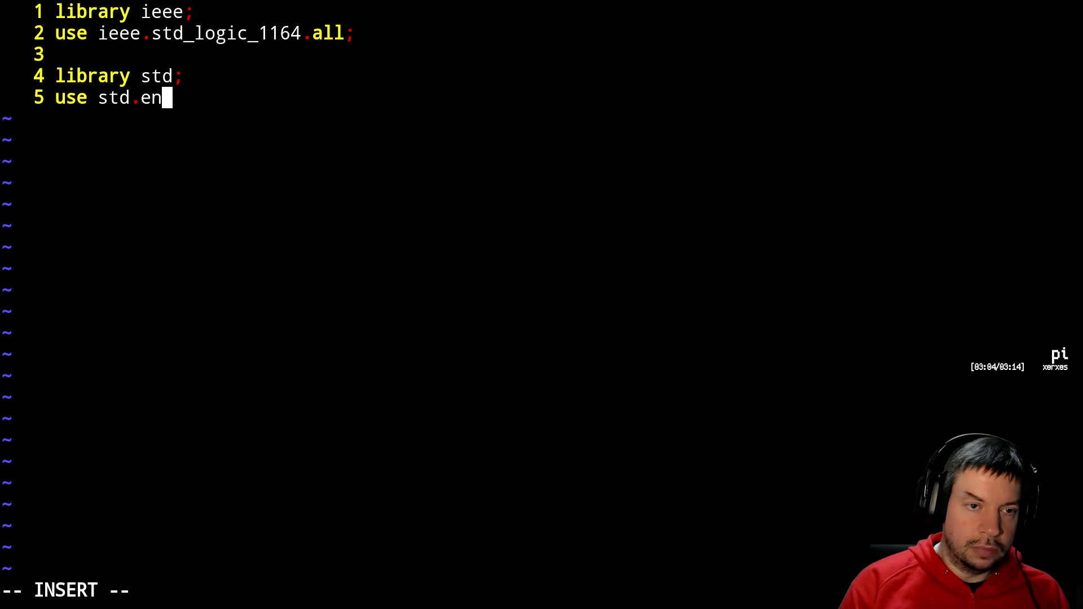
text(v.finish;)
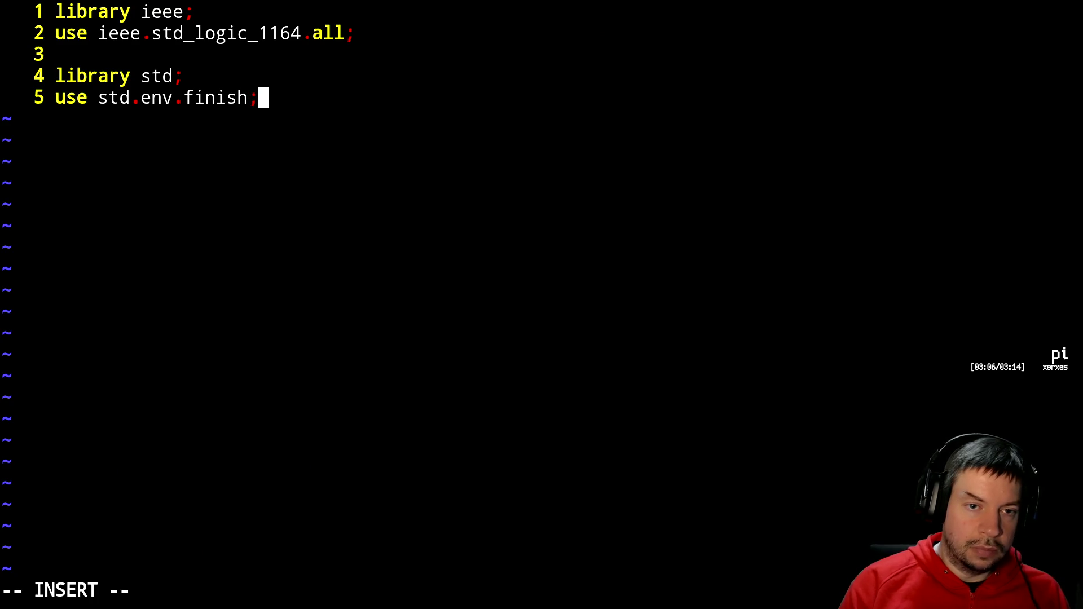
key(Return)
key(Return)
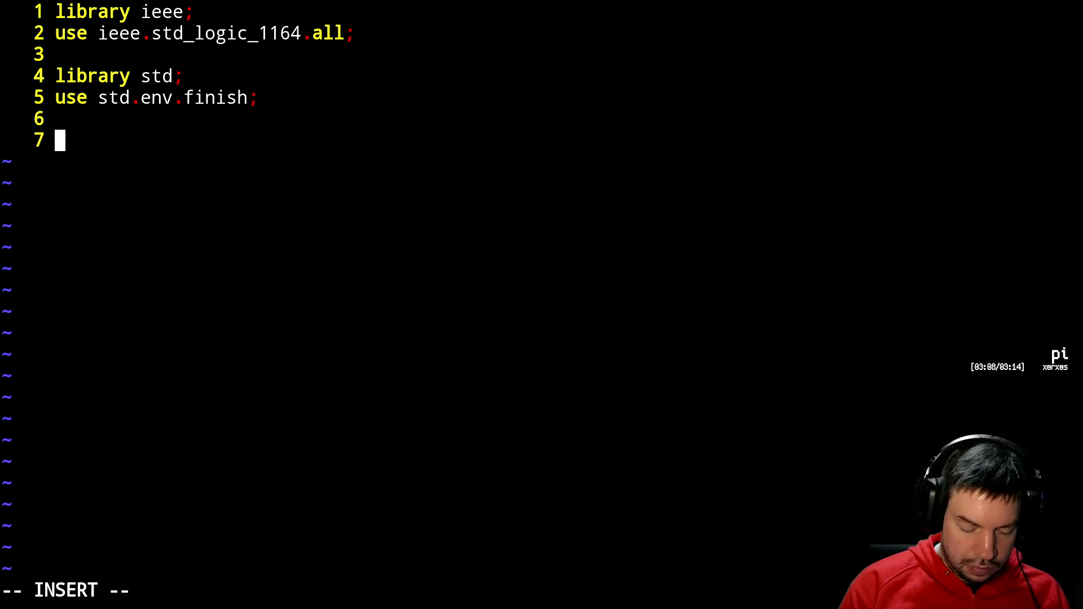
- Declare the empty entity 'tb_fifo_uart is' closed with 'end entity;'
text(eneity)
key(BackSpace)
key(BackSpace)
key(BackSpace)
text(ti)
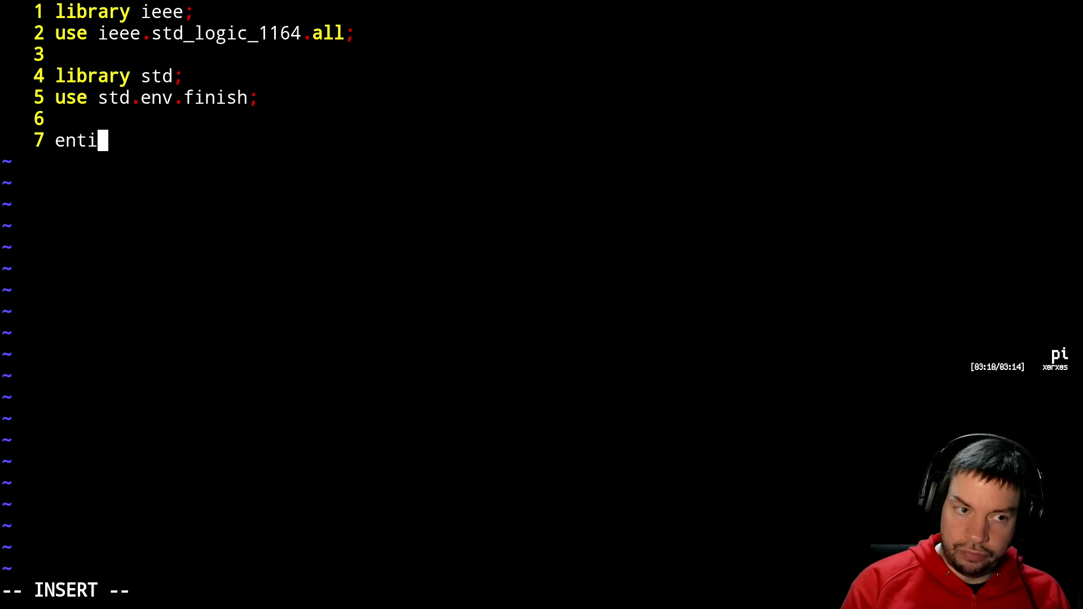
text(ty tb_)
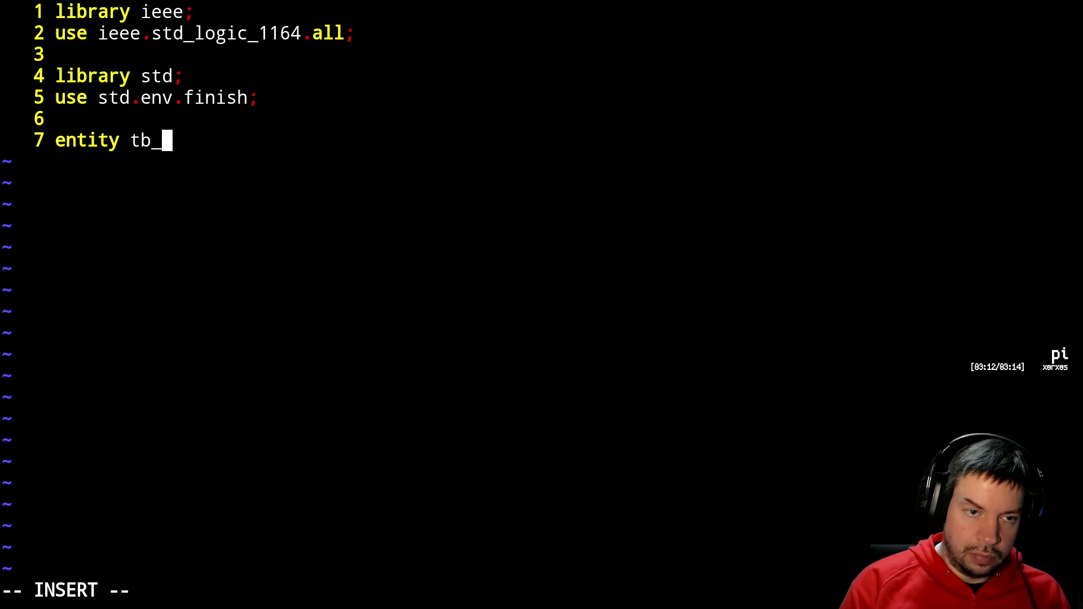
text(fifo_uart)
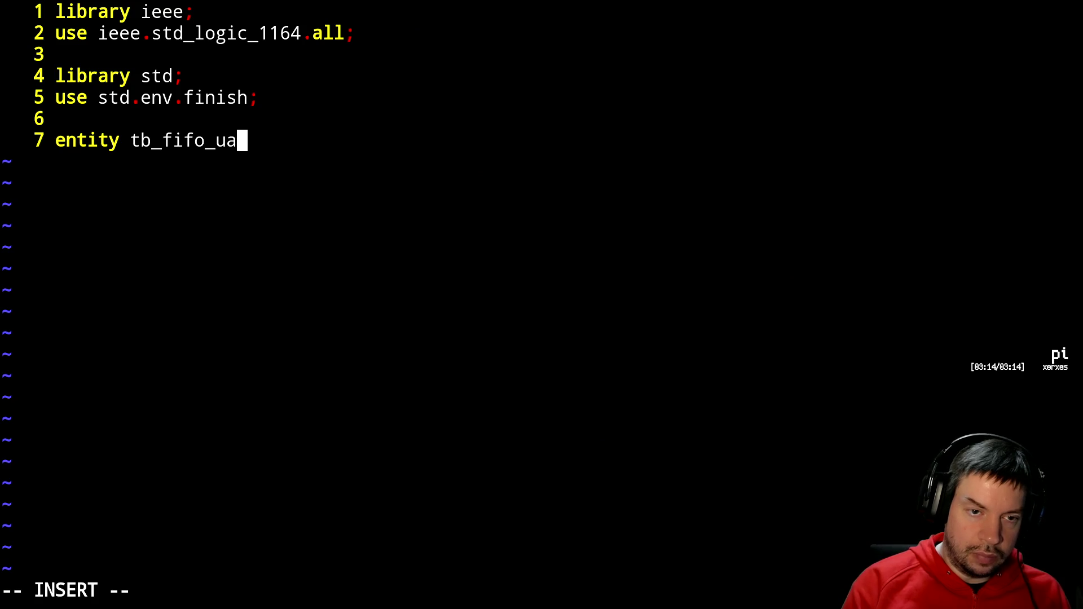
text( is)
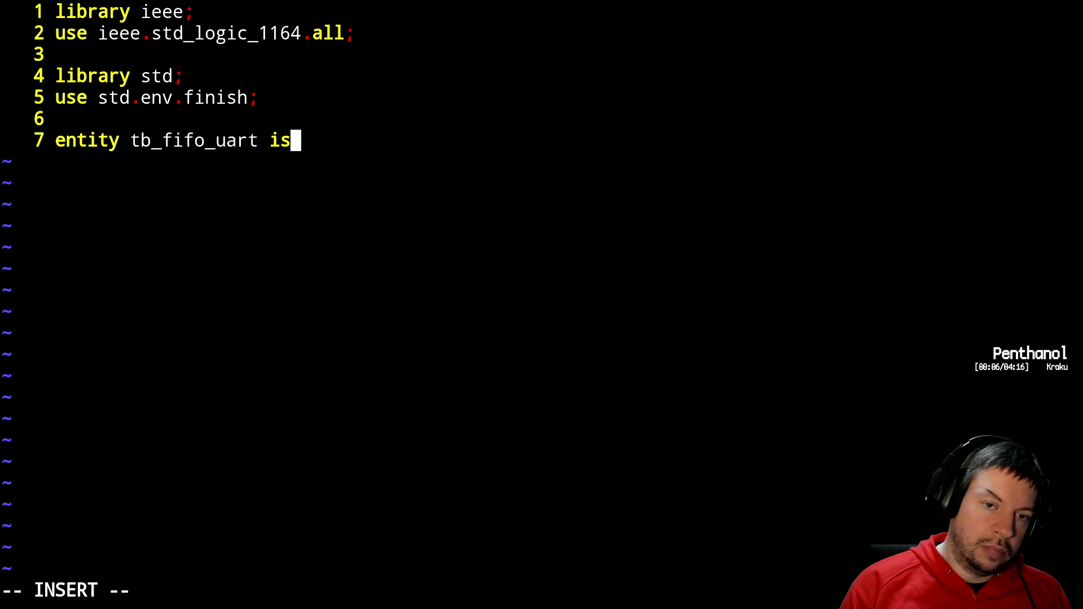
key(Return)
text(end entity;)
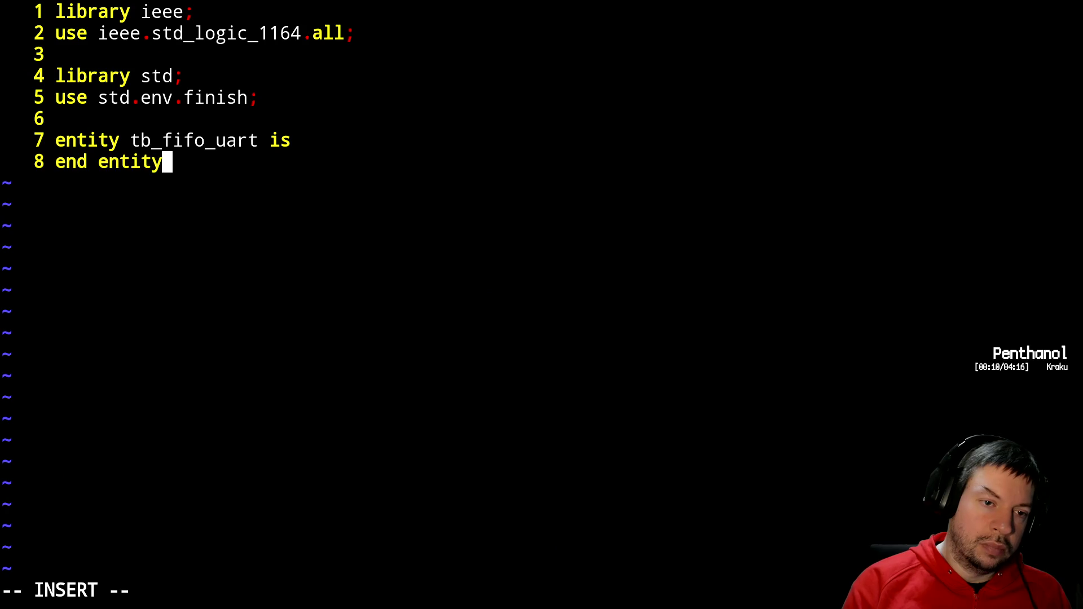
key(Return)
key(Return)
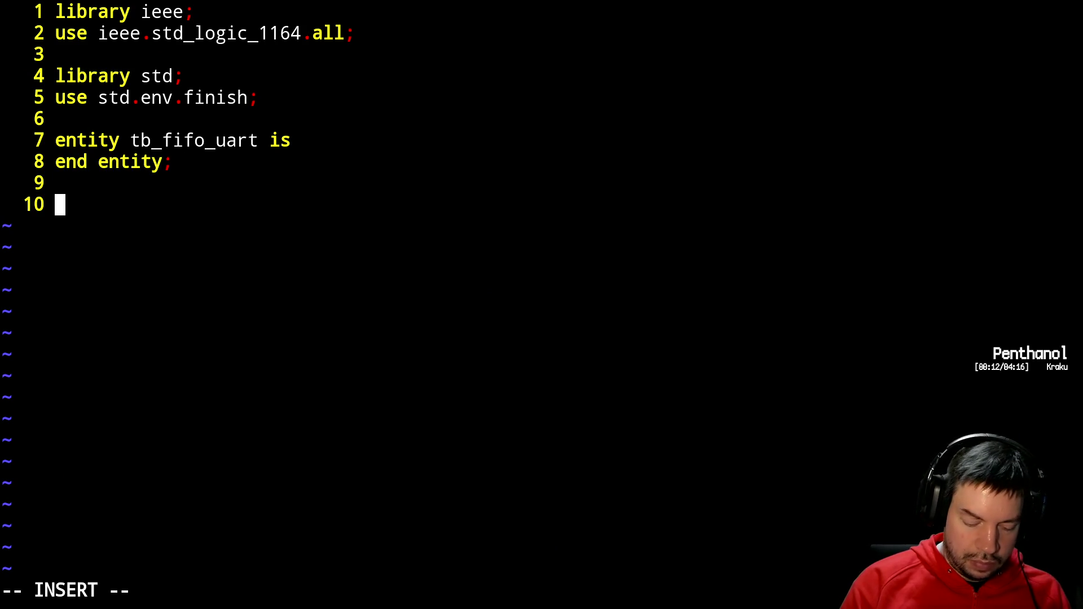
- Type the header 'architecture sim of tb_fifo_uart is' followed by begin
text(archiv)
key(BackSpace)
text(itecutr)
key(BackSpace)
key(BackSpace)
key(BackSpace)
text(ture sim of tb_fif)
key(BackSpace)
text(ifo?)
key(BackSpace)
text(_uart is)
key(Return)
key(Return)
key(BackSpace)
text(begin)
key(Return)
key(Return)
key(BackSpace)
key(Tab)
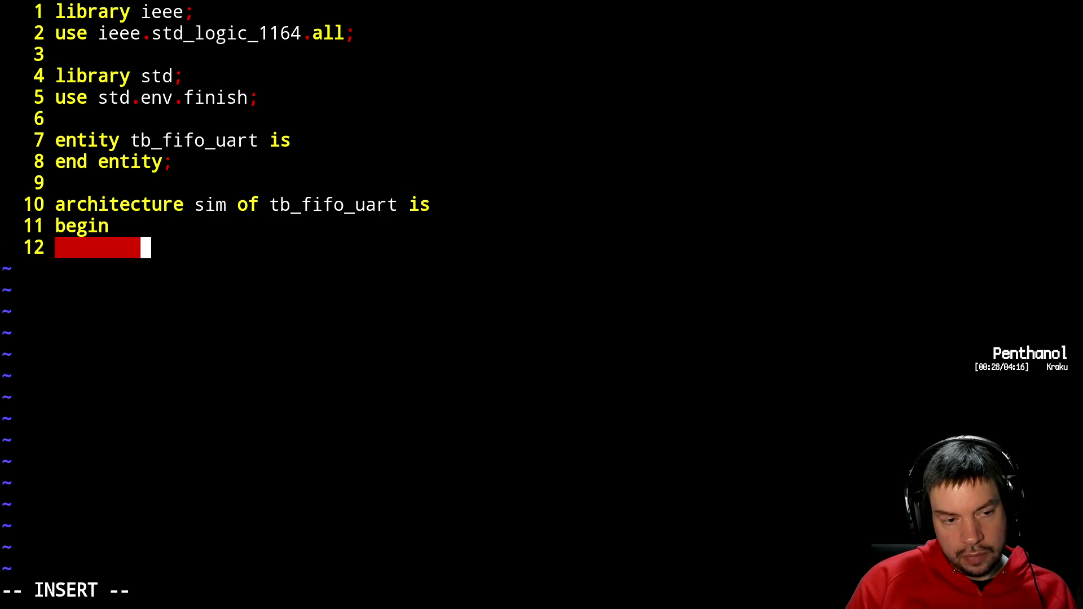
- Add statements reset <= '1', '0' after 20 ns; and clk <= not clk after 5 ns;
text(du)
key(BackSpace)
key(BackSpace)
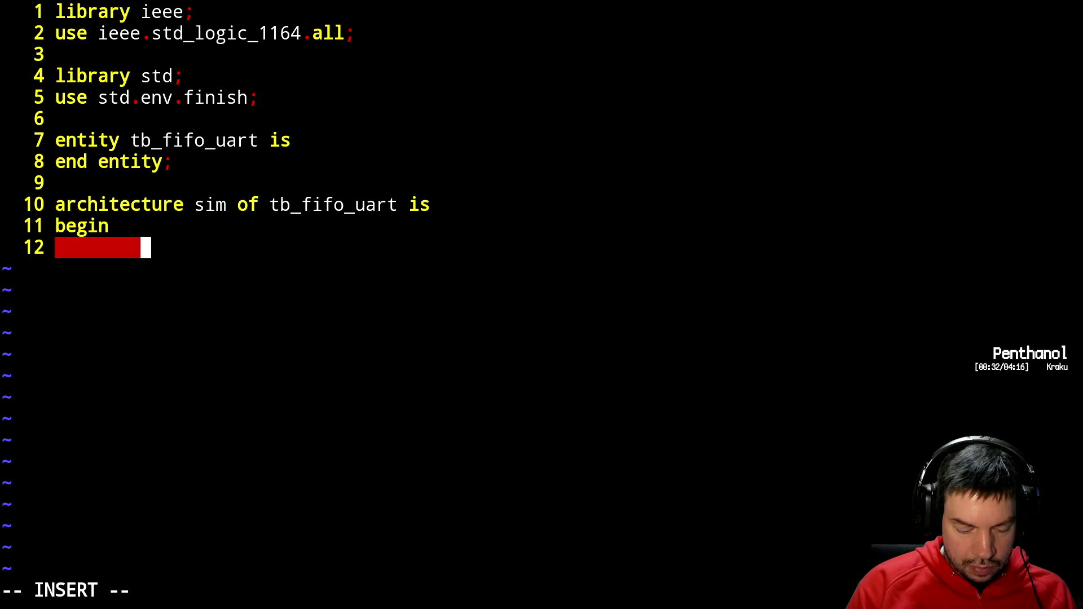
text(reset )
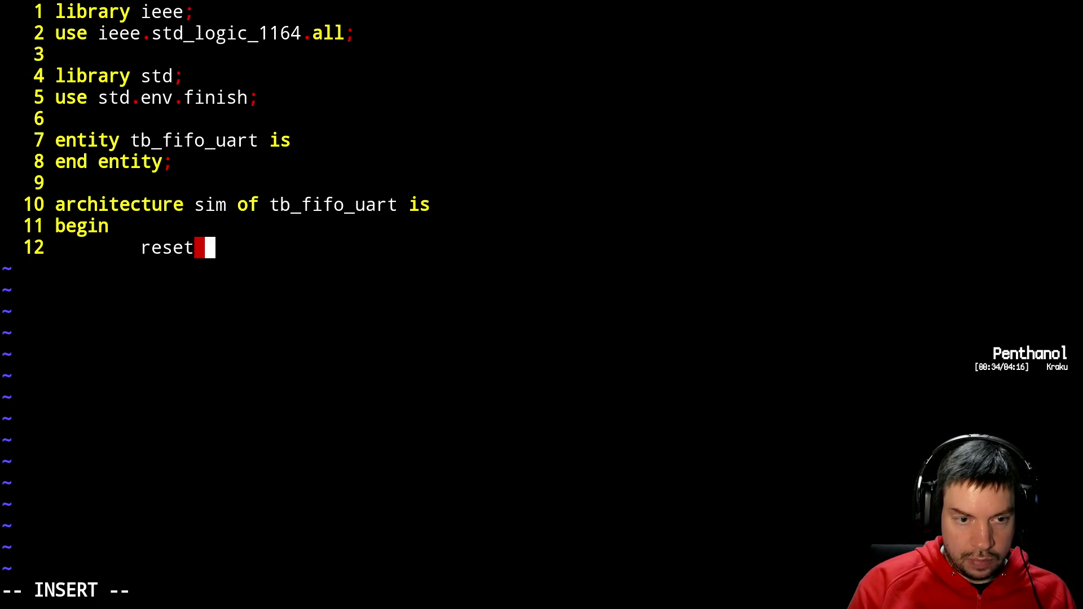
text(<= ')
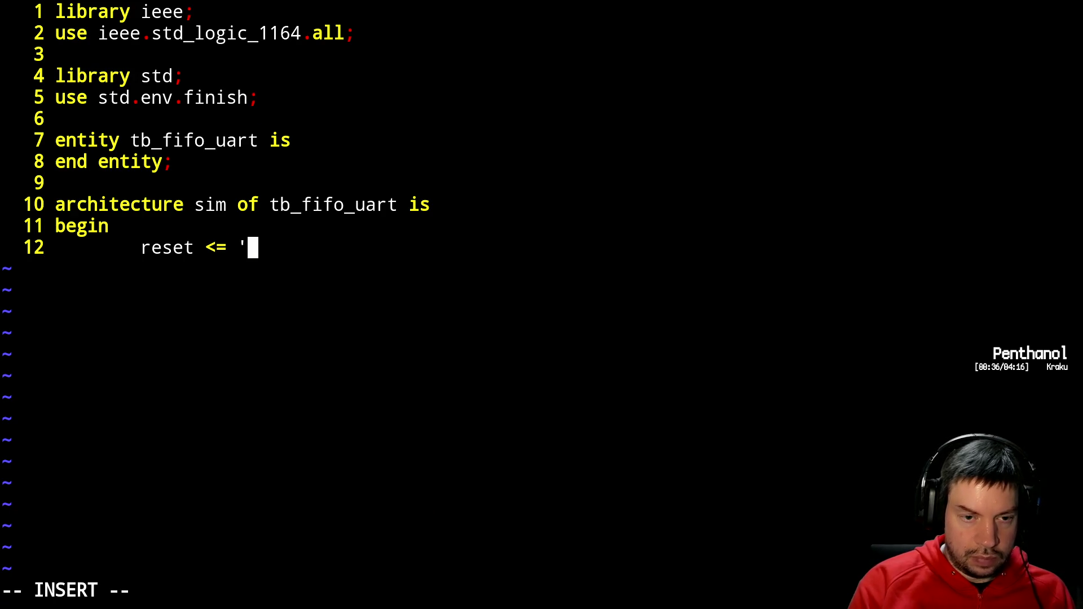
text(1', )
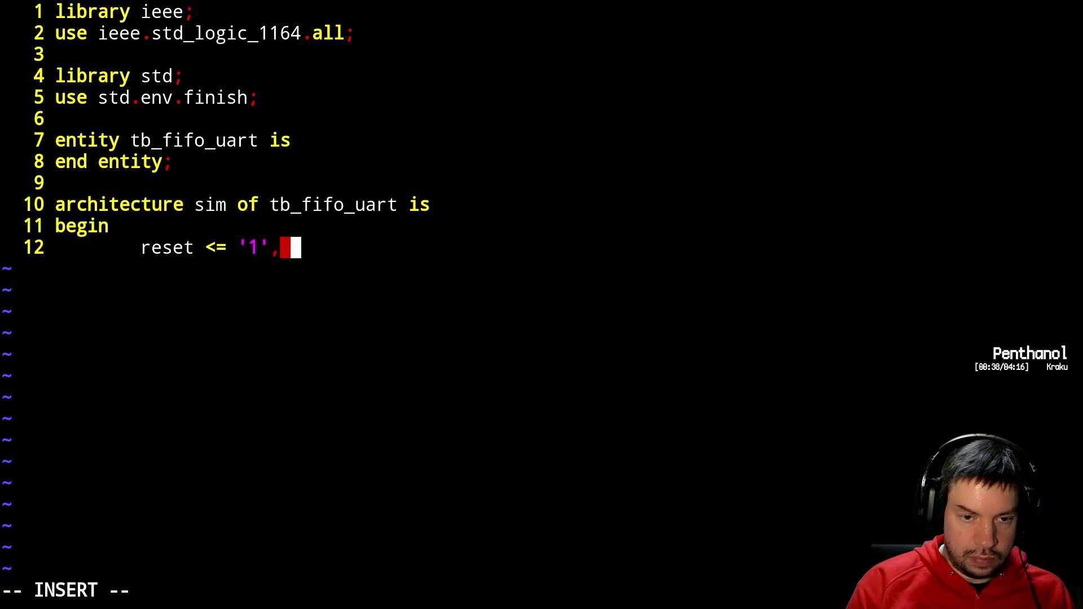
text('0' afte r)
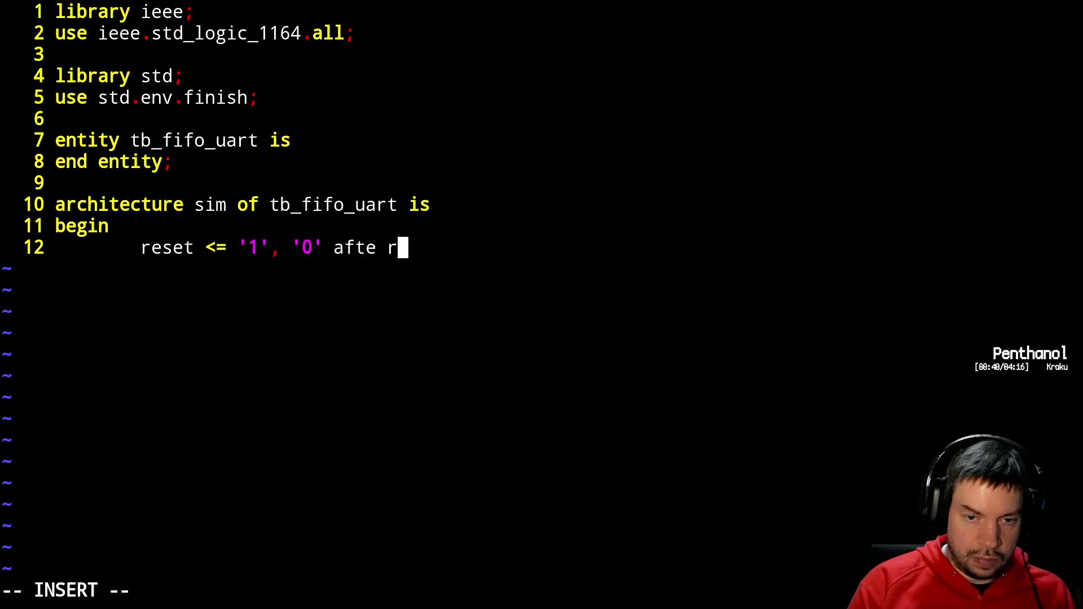
text( 20)
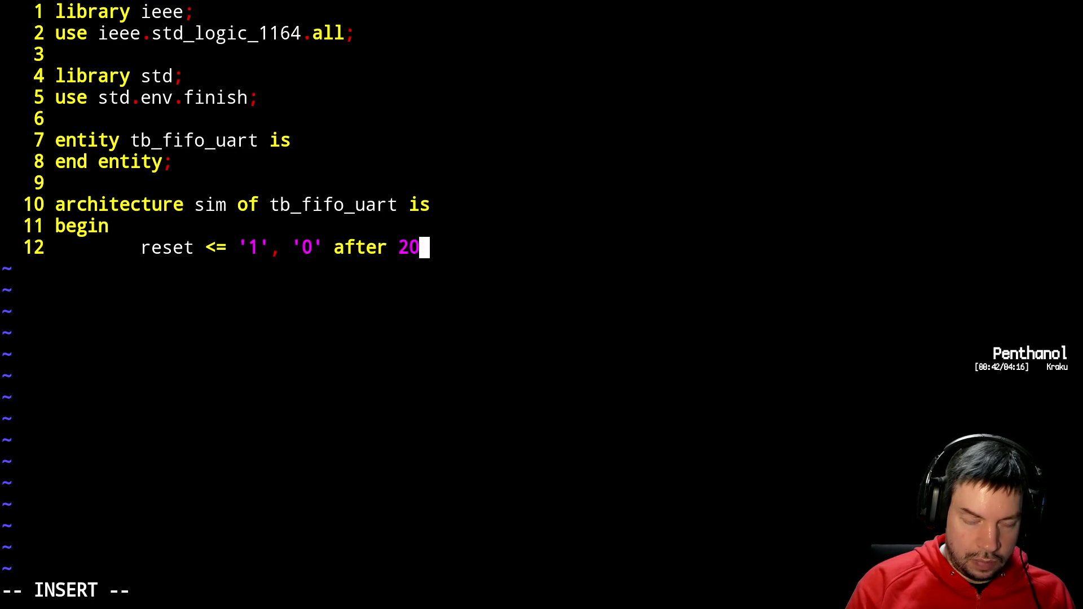
text( ns;)
key(Return)
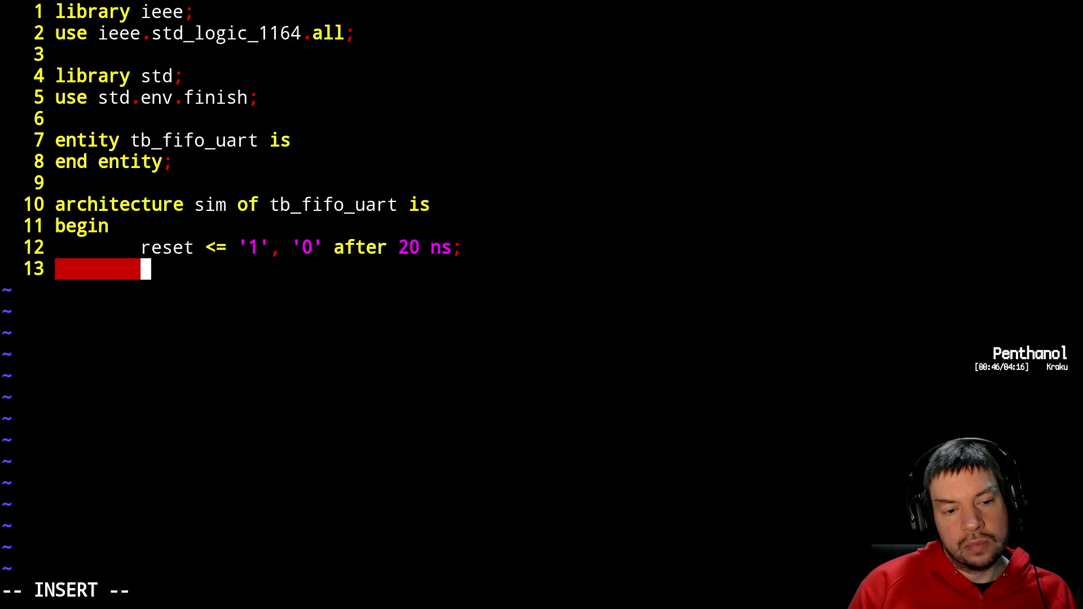
text(clk <= )
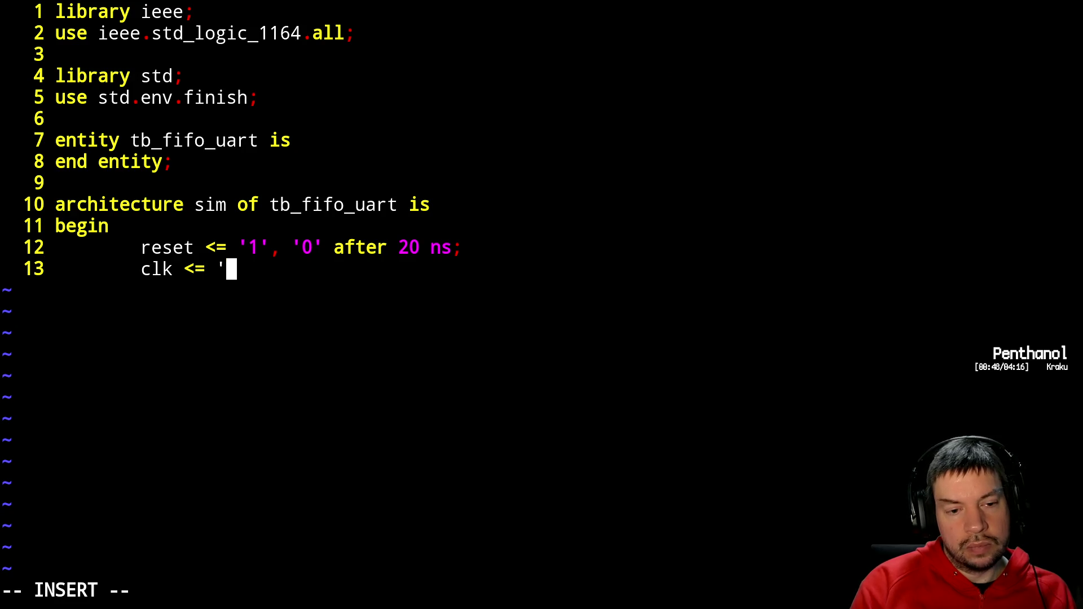
text(not clk )
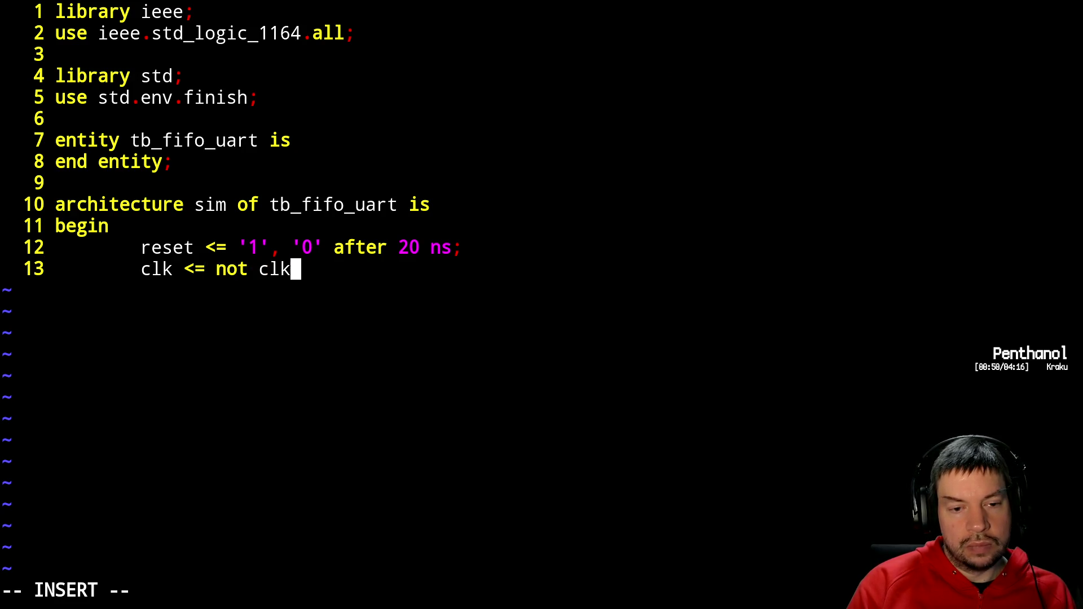
text(after )
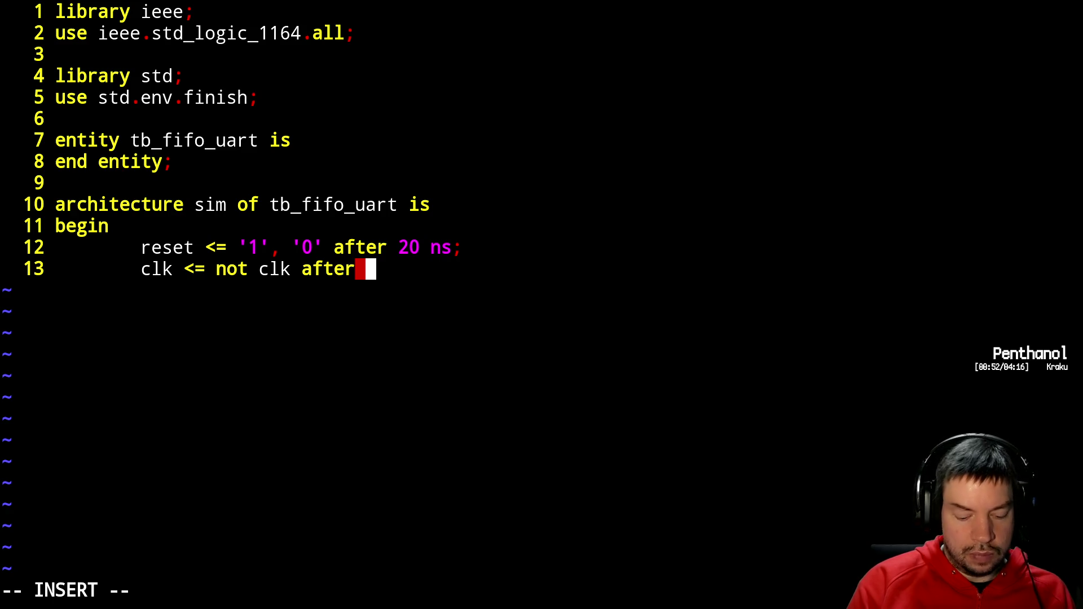
text(5 ns;)
key(Return)
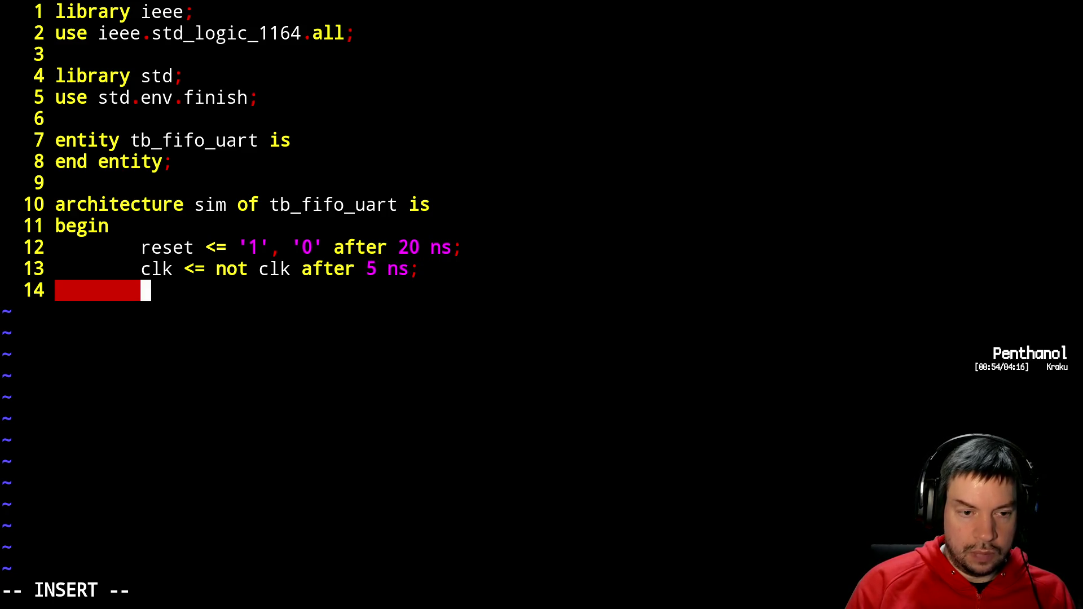
- Declare std_logic signals reset and clk, with clk initialised to '0', above begin
key(Up)
key(Up)
key(Up)
key(Escape)
text(o)
text(signal reset)
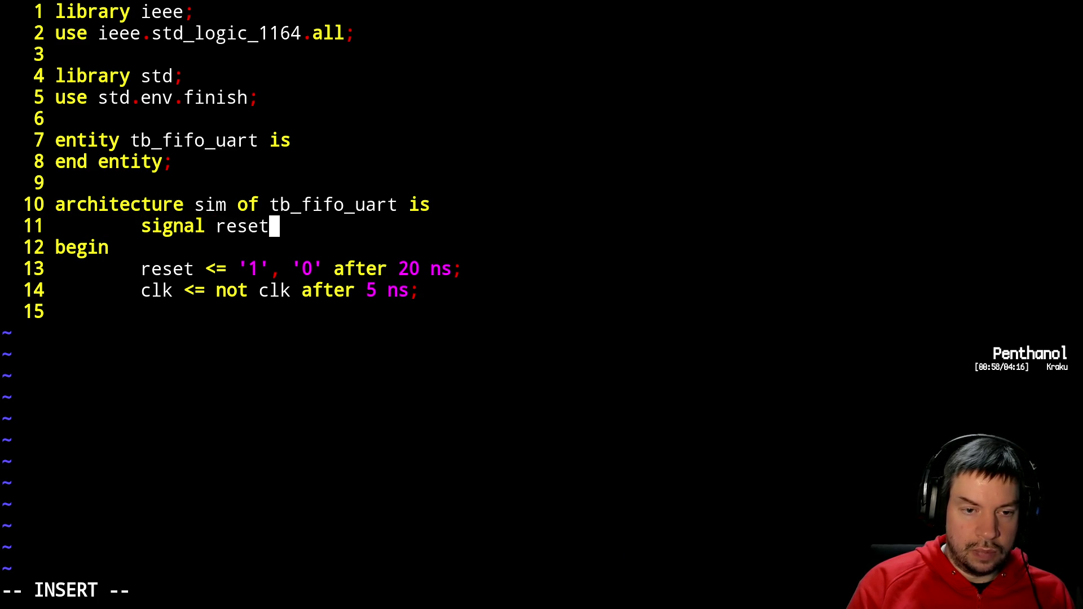
text( : std_)
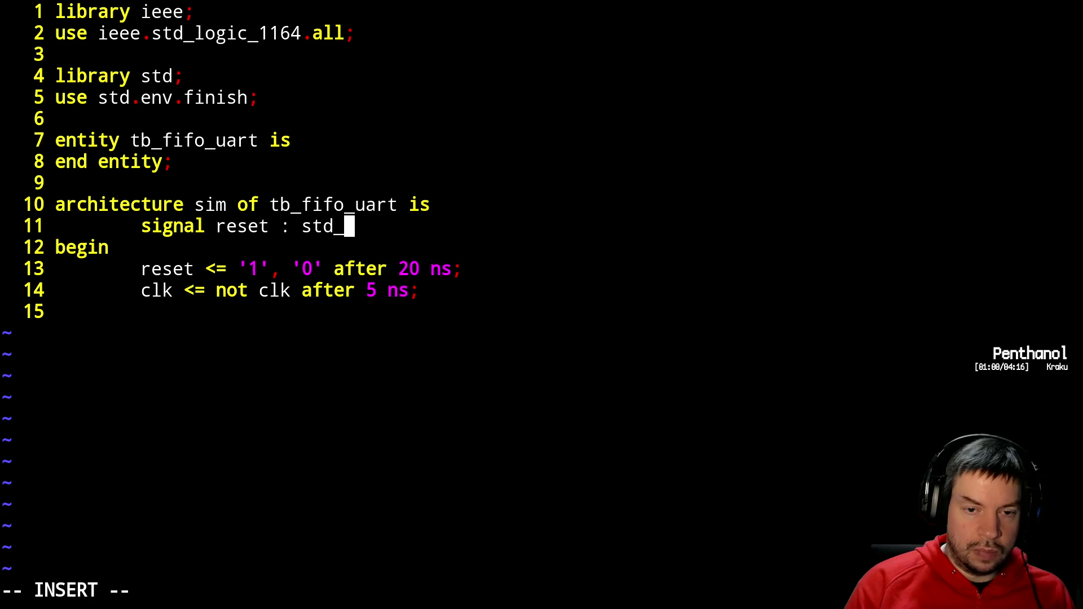
text(logic;)
key(Return)
text(sig)
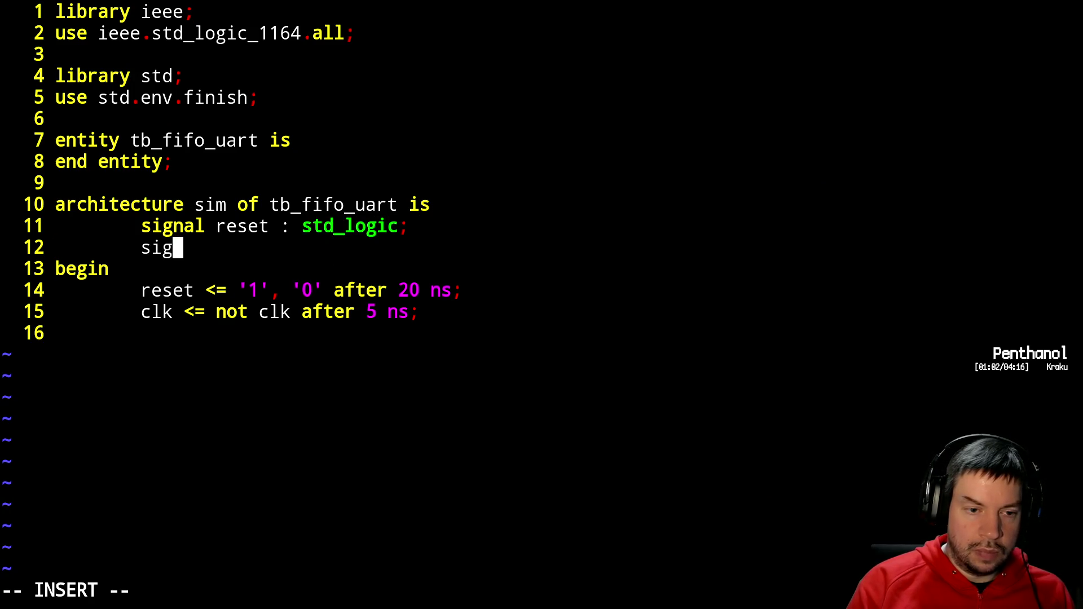
text(nal clk : s)
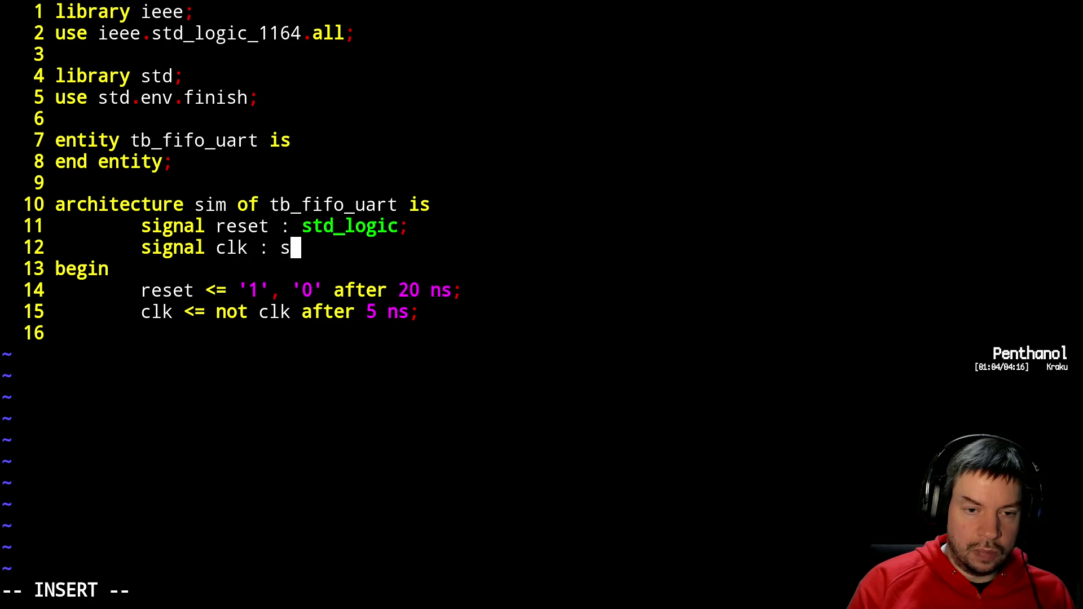
text(td_logic)
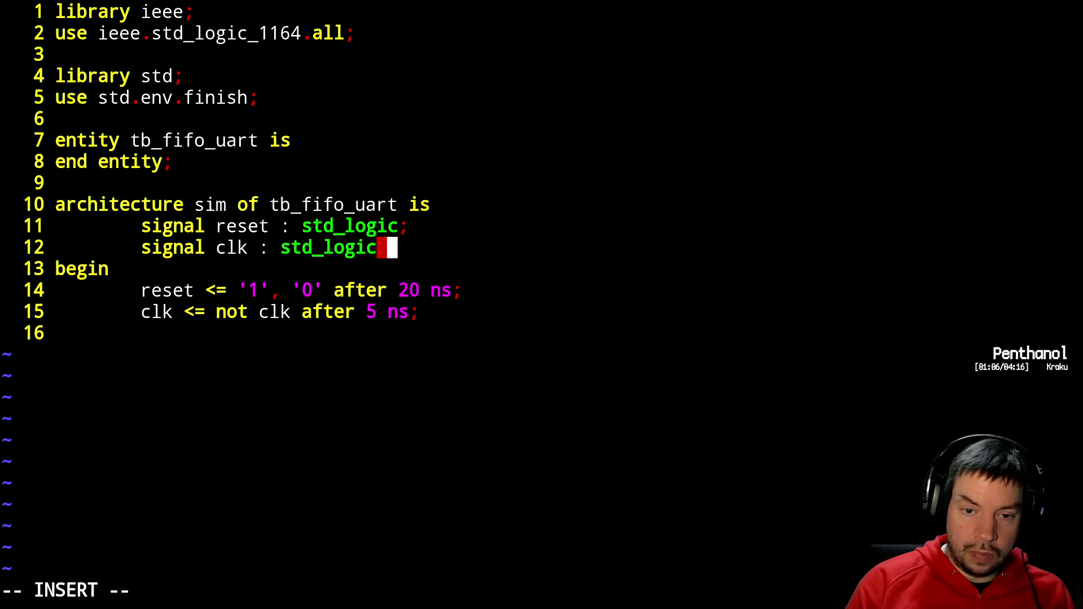
text(:~)
text(= )
text('0';)
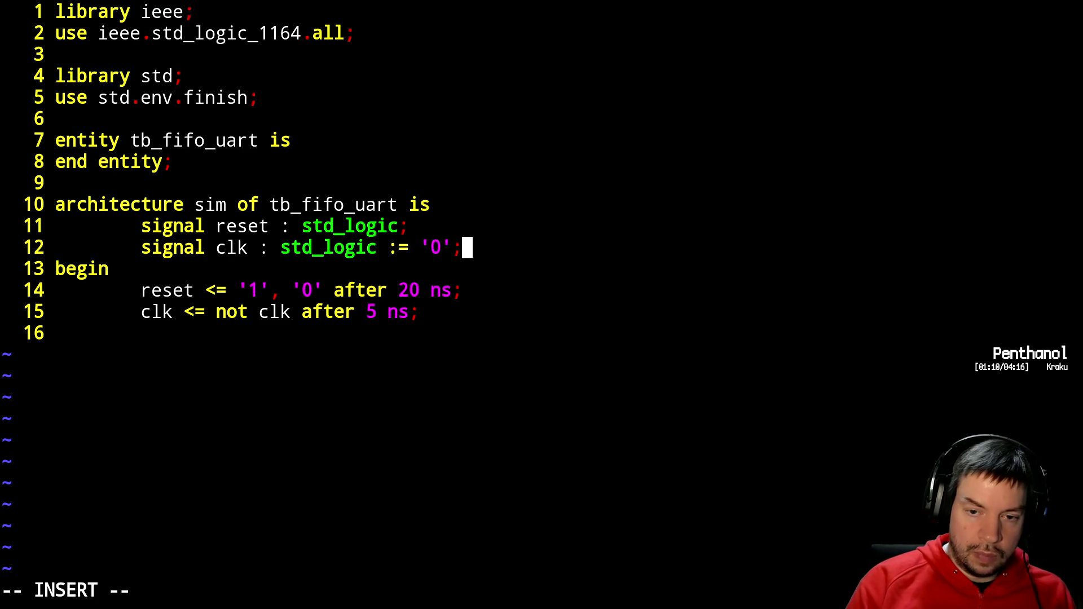
key(Escape)
- Below the clock, open a new timeout process with 'process is' and 'begin'
key(j)
key(j)
key(j)
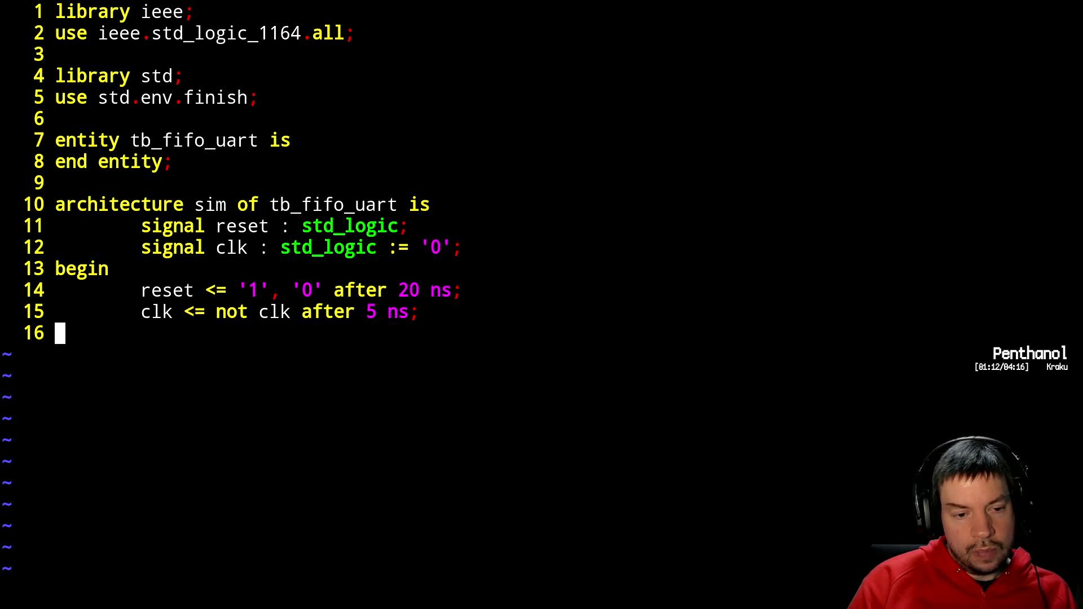
key(o)
text(p)
key(BackSpace)
text(priv)
key(BackSpace)
key(BackSpace)
text(ocate)
key(BackSpace)
key(BackSpace)
key(BackSpace)
text(ess)
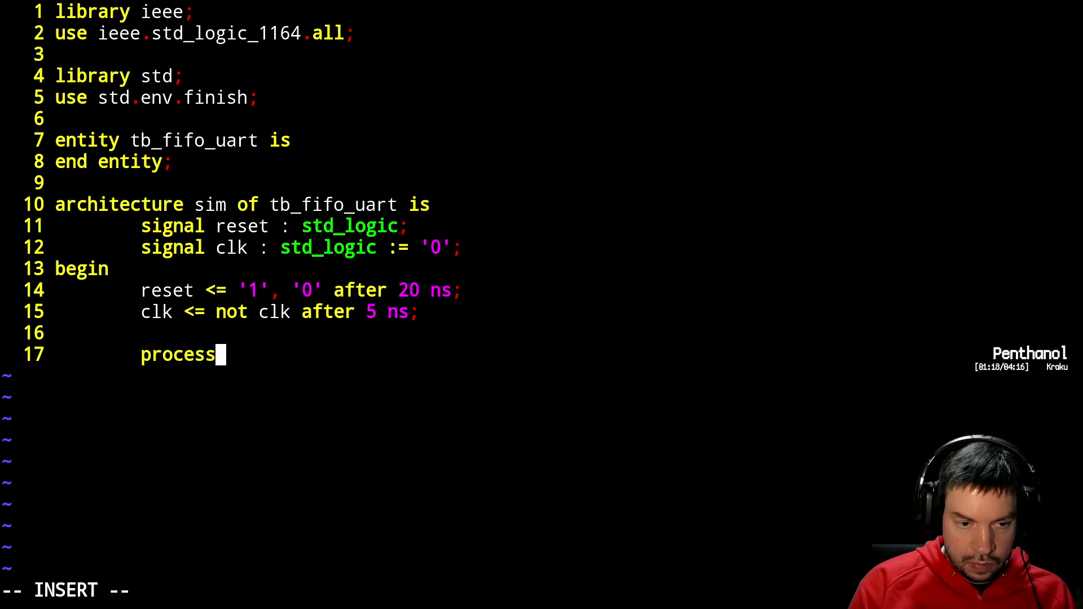
text( is)
key(Return)
text(begin)
key(Return)
- Add an indented 'wait for 1 us;' followed by 'finish;' in the process body
key(Tab)
text(eait for 1)
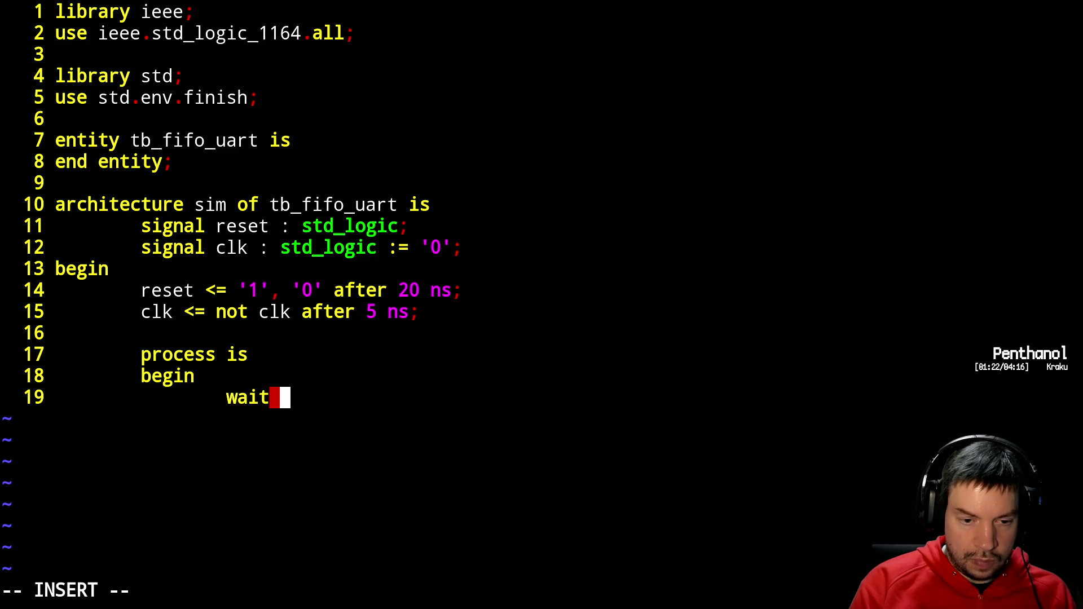
text(us;)
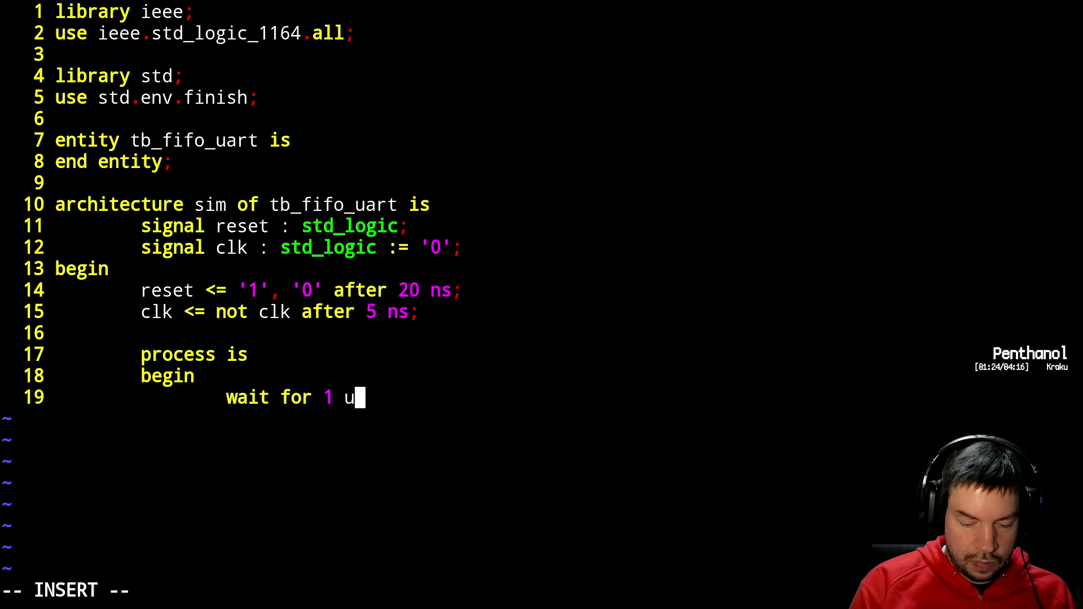
key(Return)
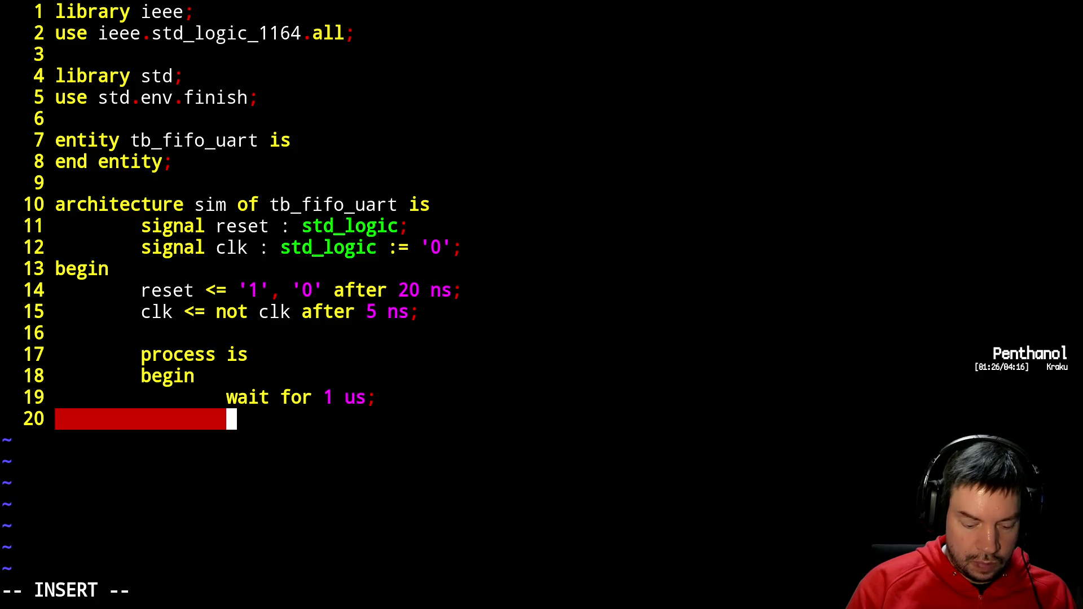
text(finish;)
key(Escape)
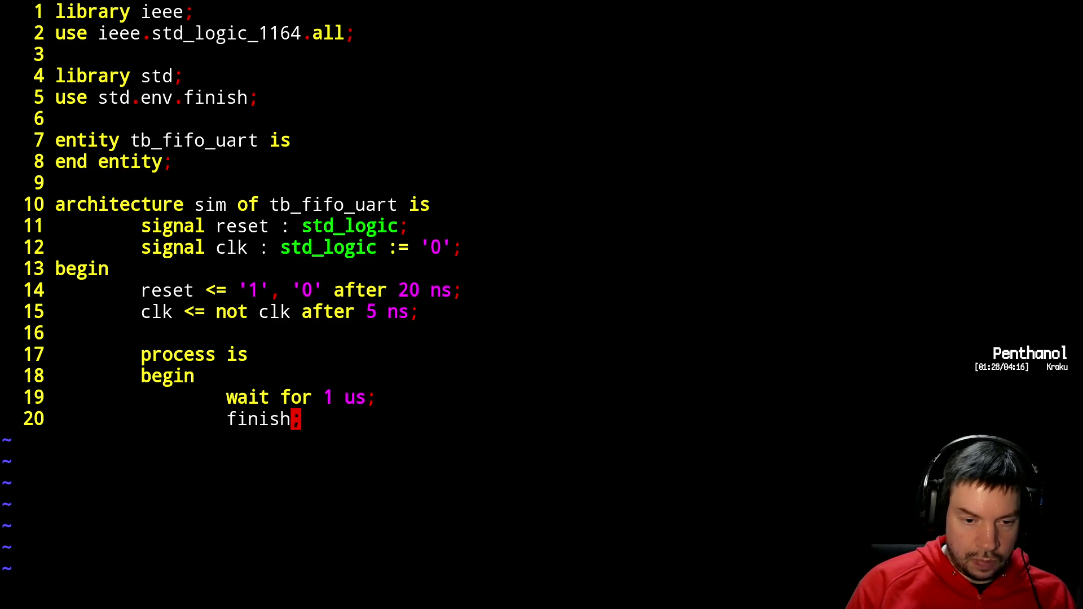
- Insert 'report "sim timeout" severity error;' above finish, then close with 'end process;'
key(shift+o)
text(report "sim timeout" se)
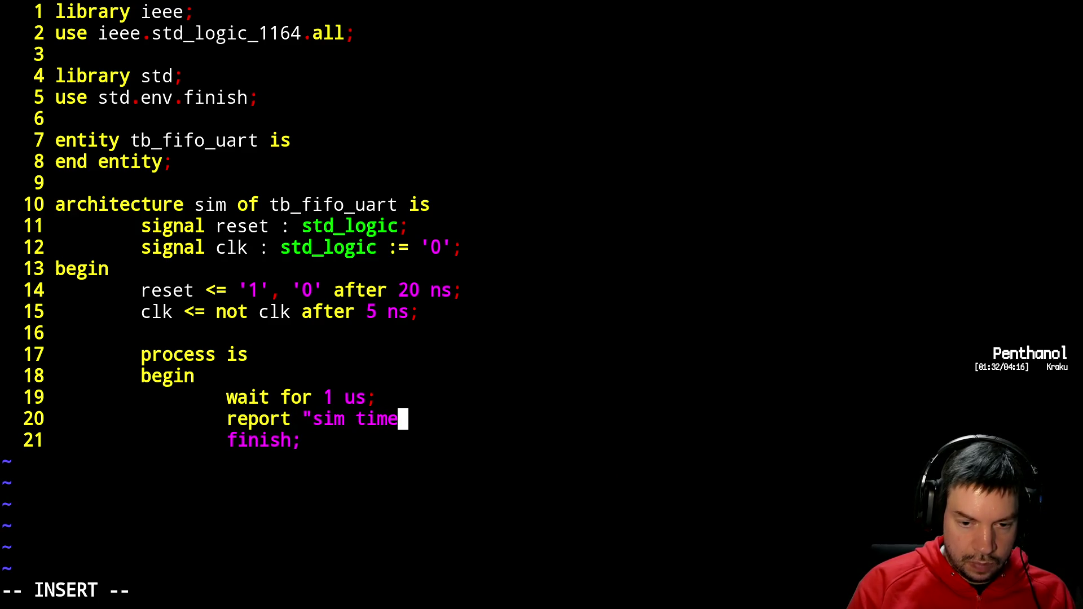
text(verity error;)
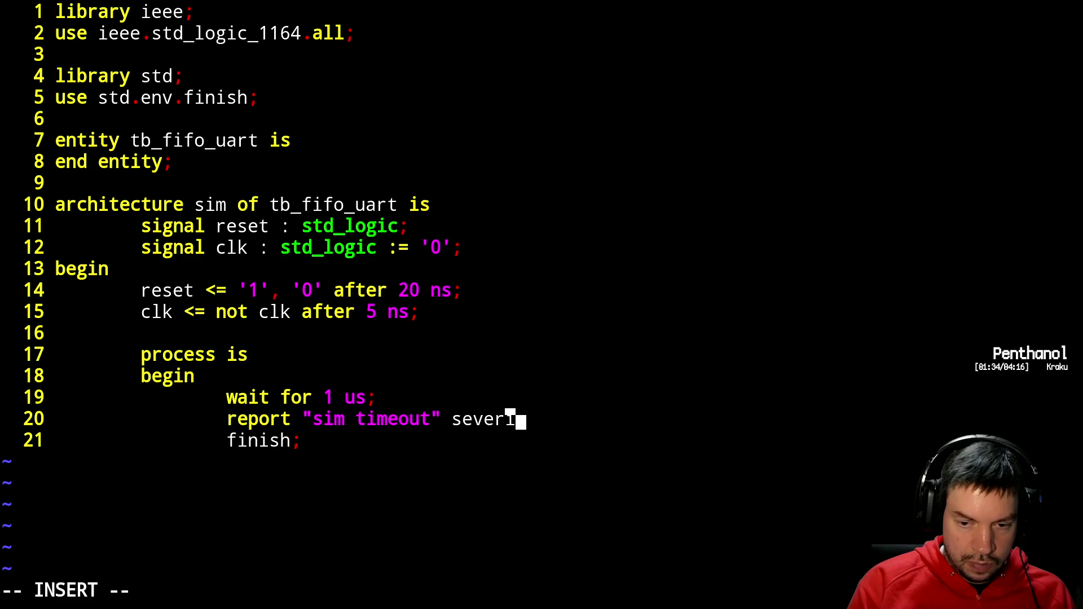
key(Escape)
key(j)
key(o)
key(BackSpace)
text(end process;)
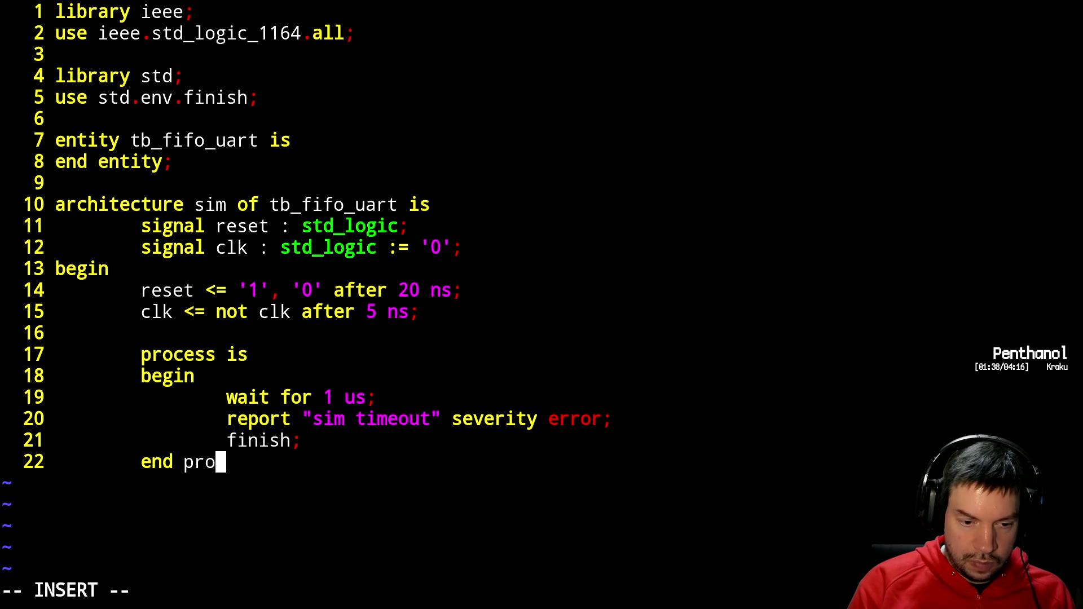
key(Return)
key(Return)
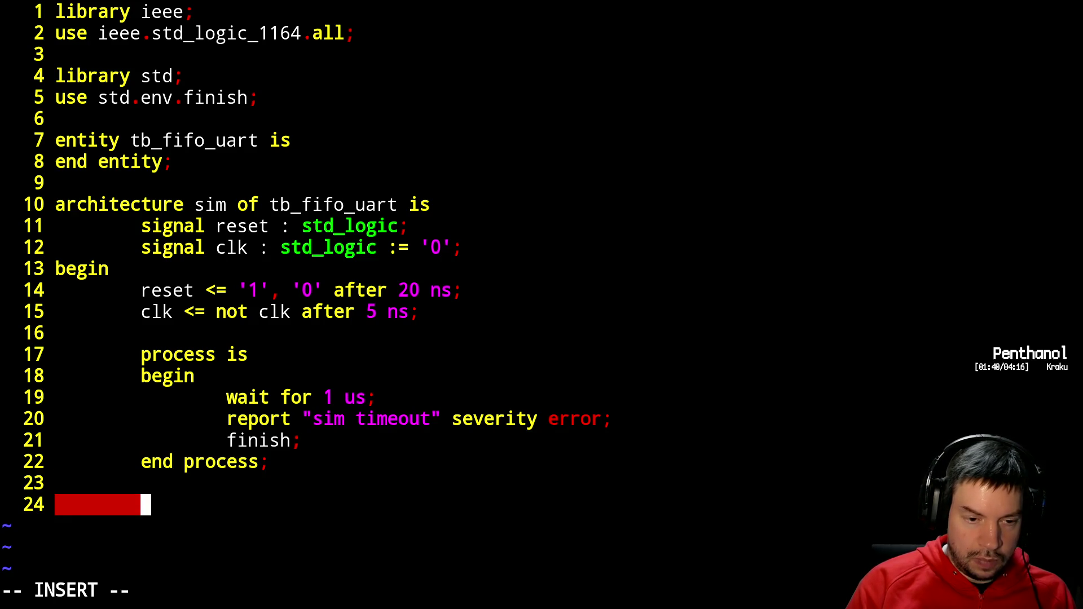
- Start a second process with 'process is' and 'begin'
text(proc)
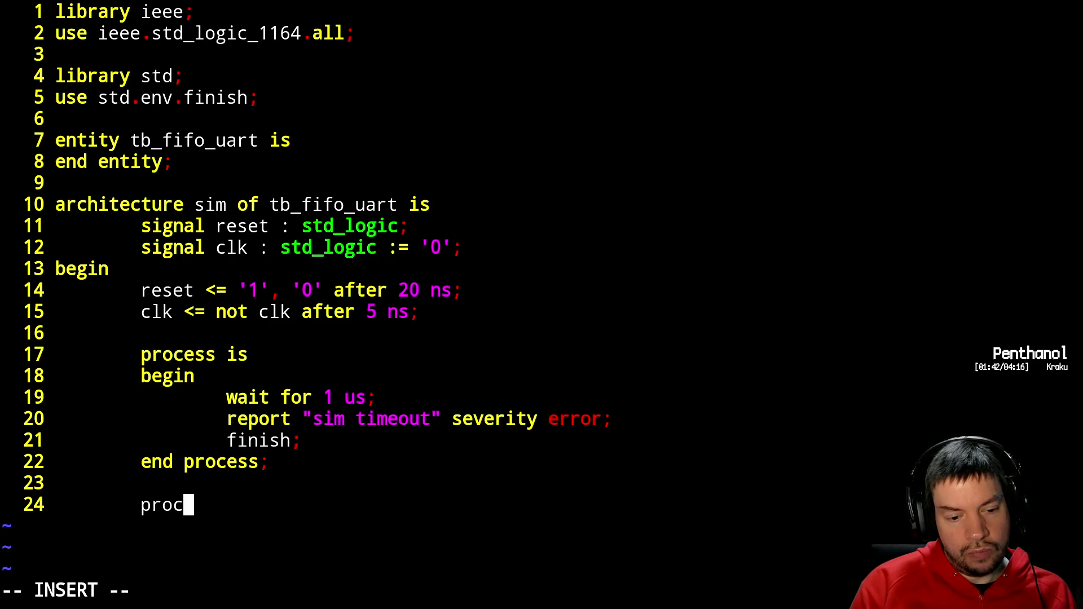
text(ess is)
key(Return)
text(begin)
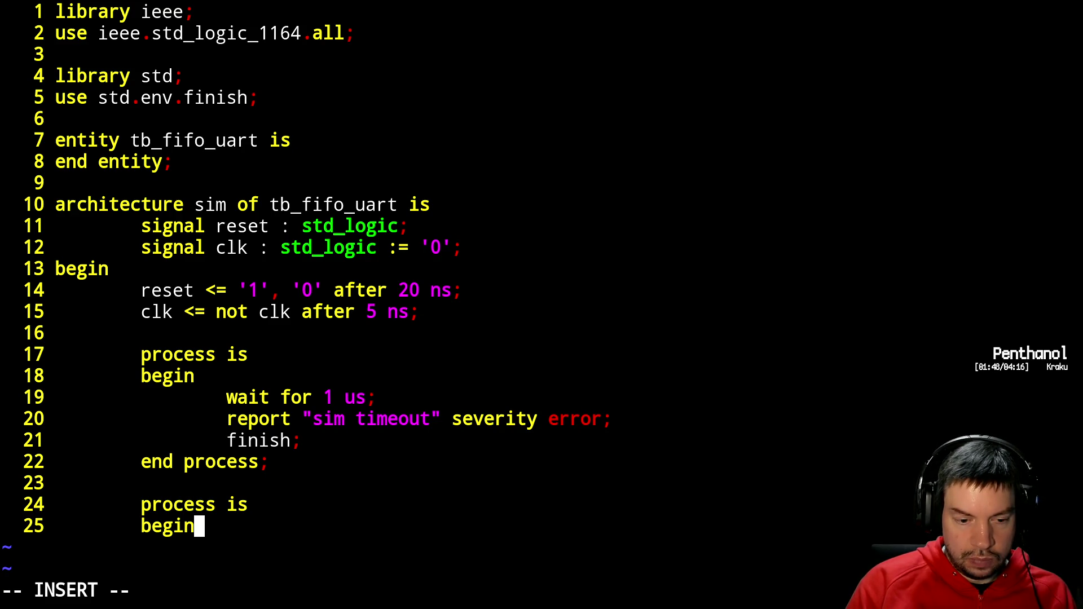
key(Return)
- Add 'wait until not (?? reset);' and 'wait until rising_edge(clk);' as indented body lines
key(Tab)
text(wait until )
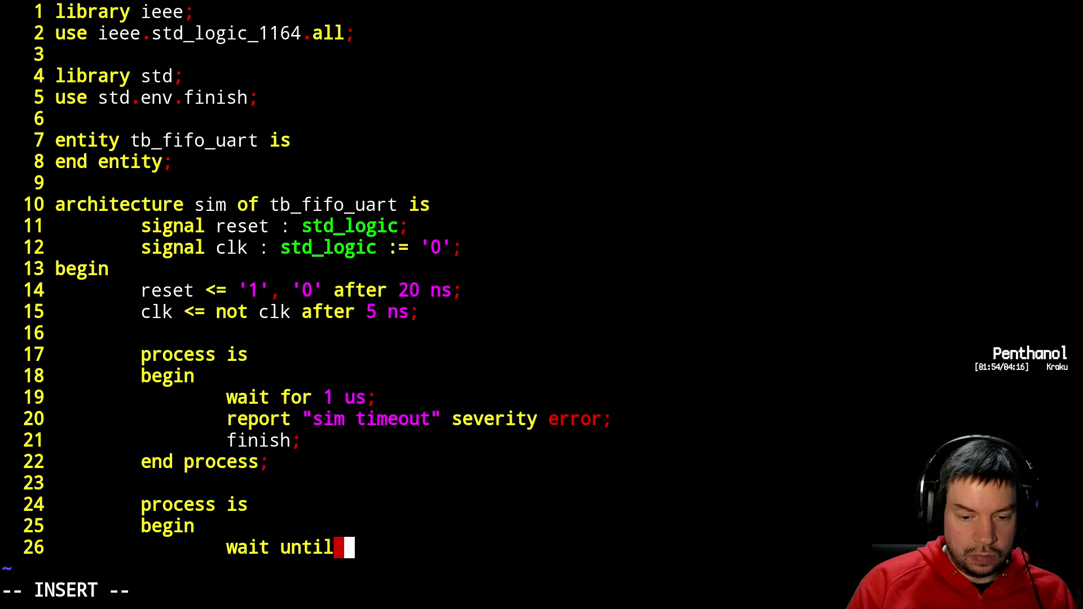
text(no)
key(BackSpace)
key(BackSpace)
text(no)
key(BackSpace)
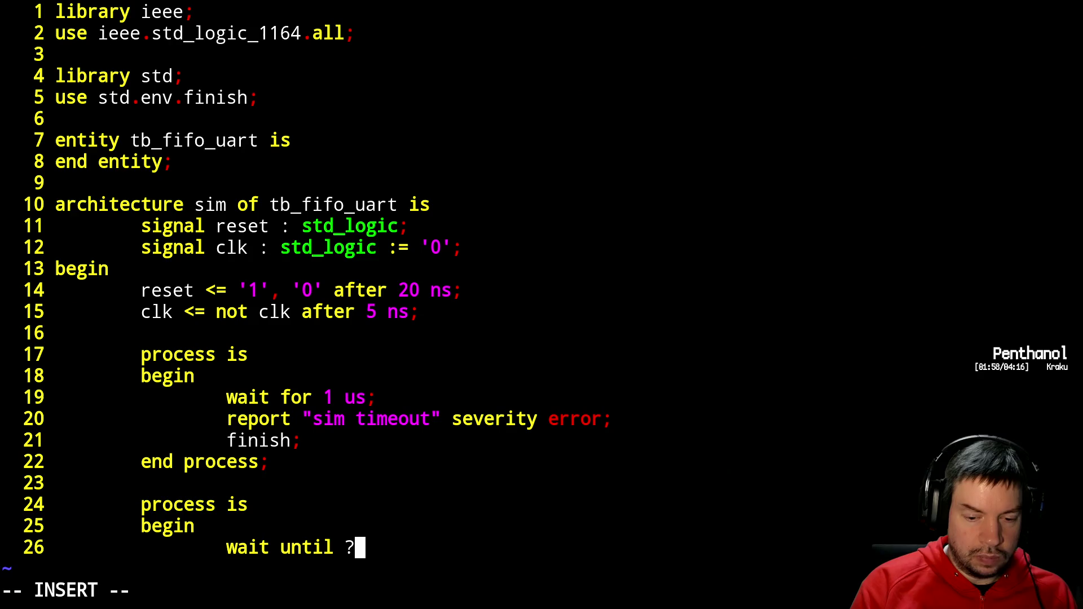
text(ot ()
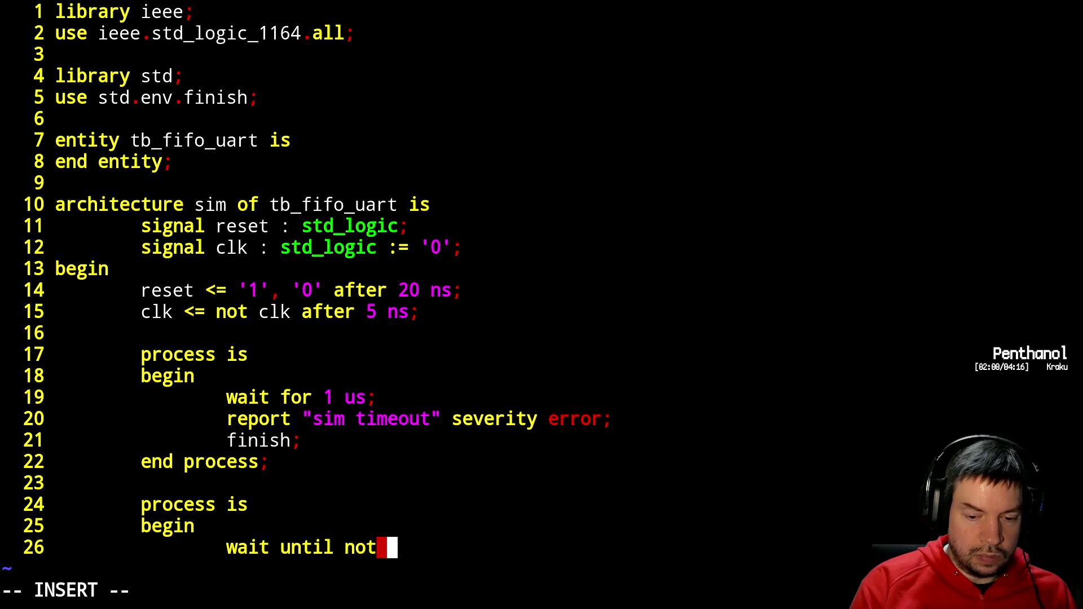
text(??)
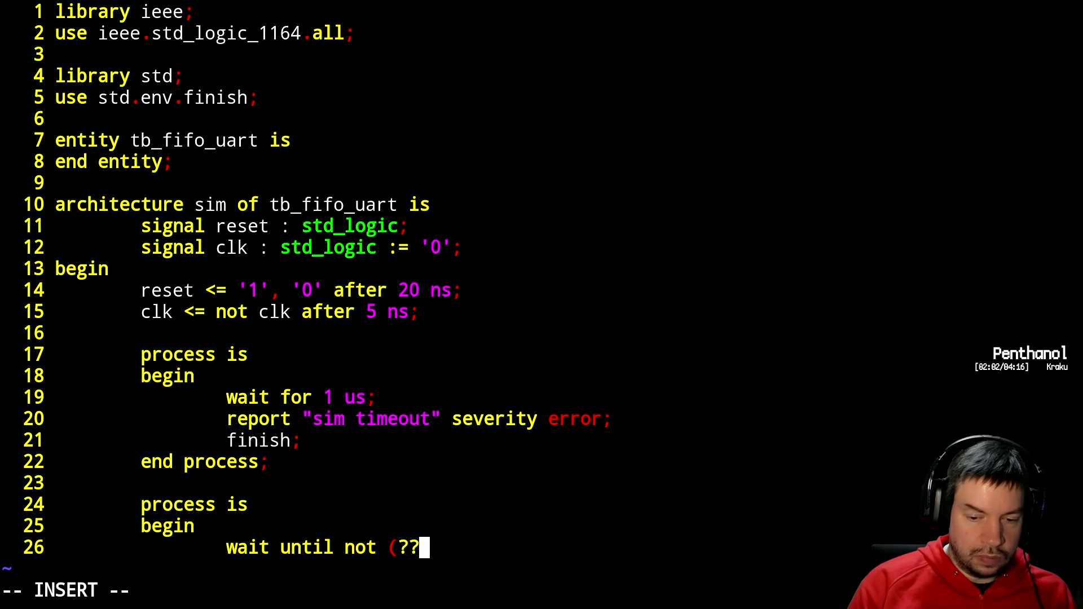
text( reset);)
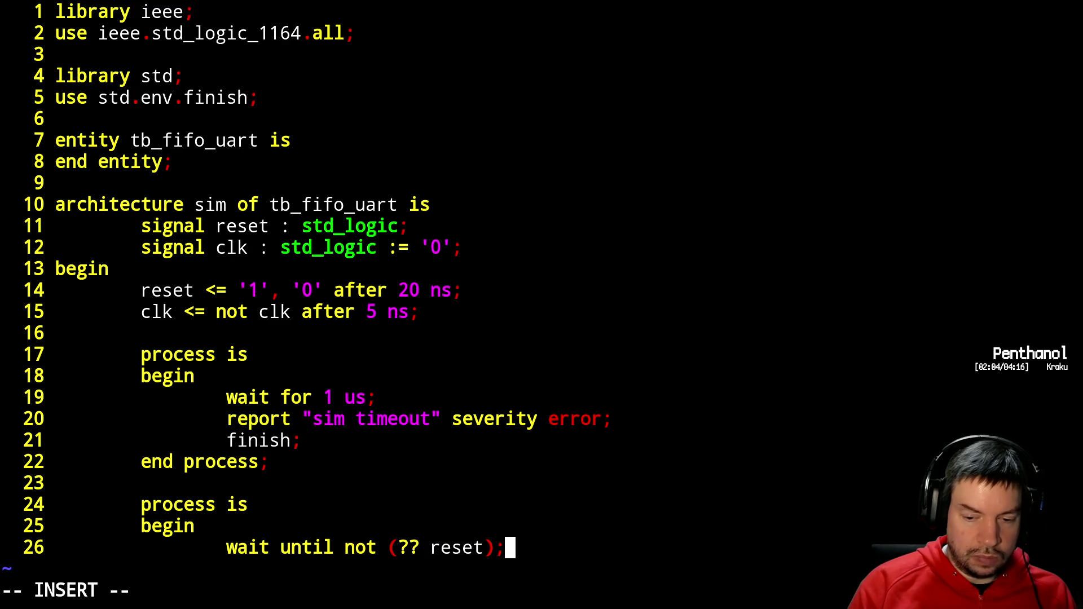
key(Return)
text(wait u)
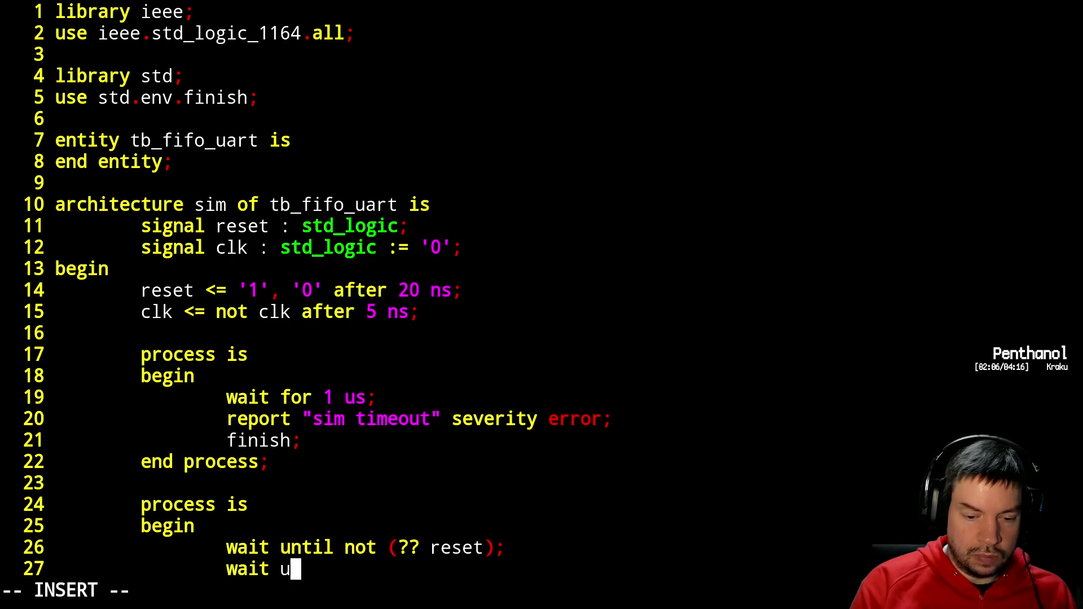
text(ntil ri)
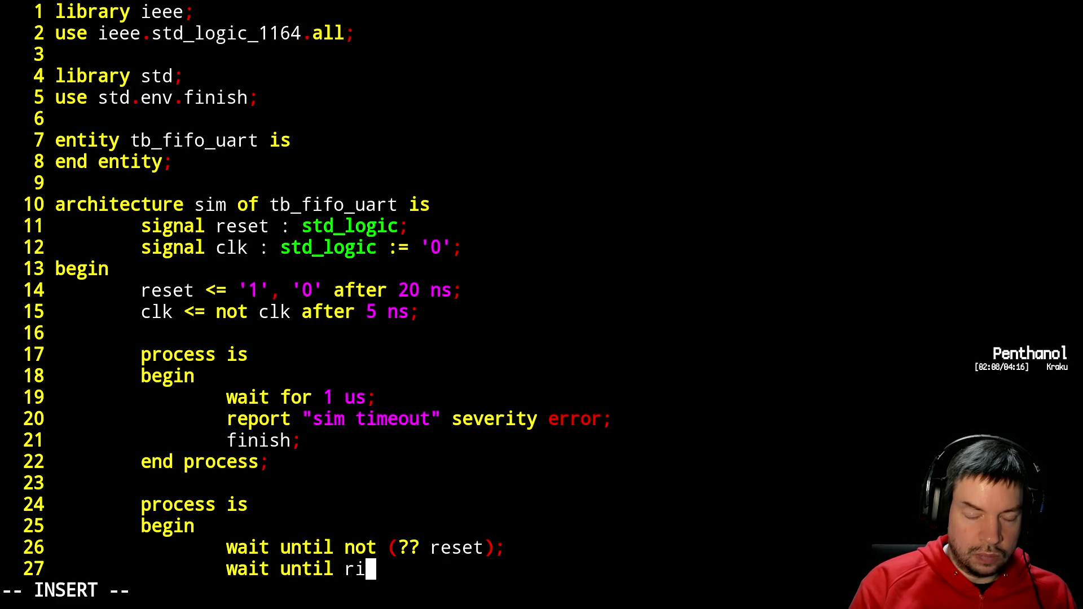
text(sing_edge(clk);)
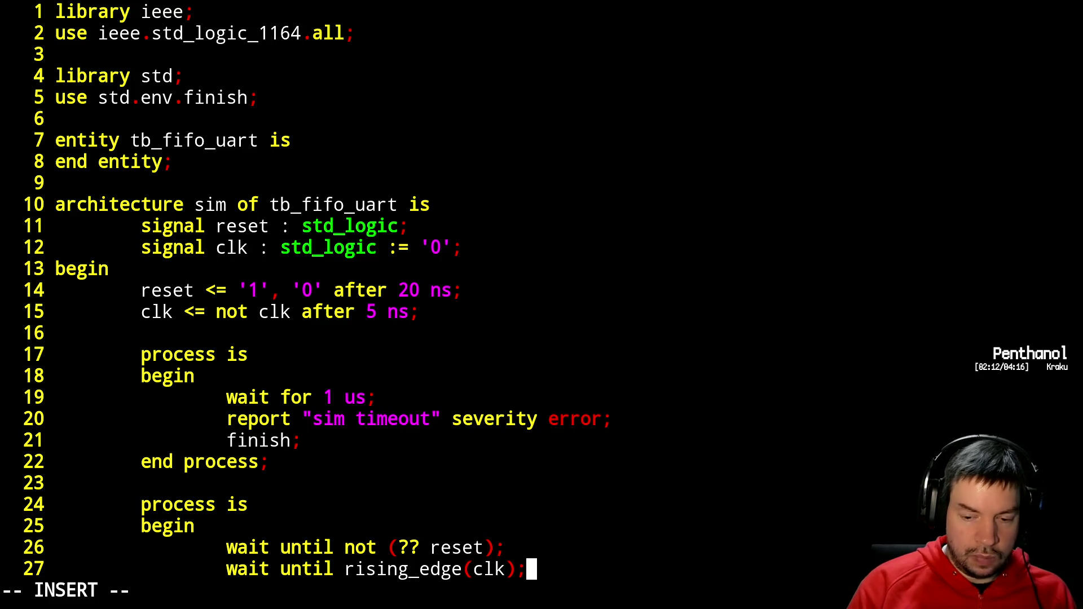
key(Return)
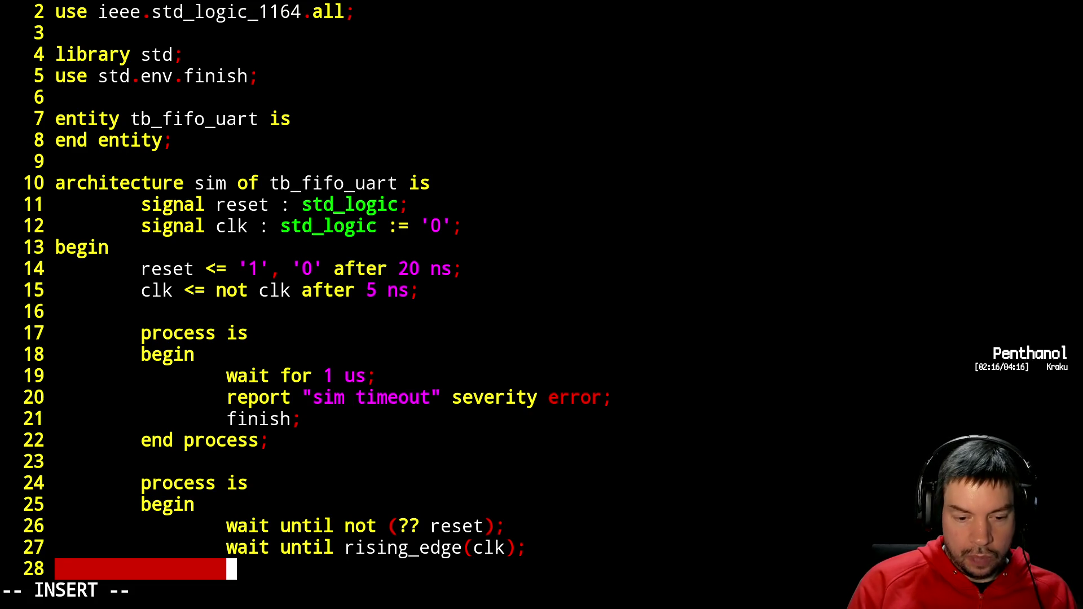
- Drive data to x"12" and set data_valid <= '1'
text(data )
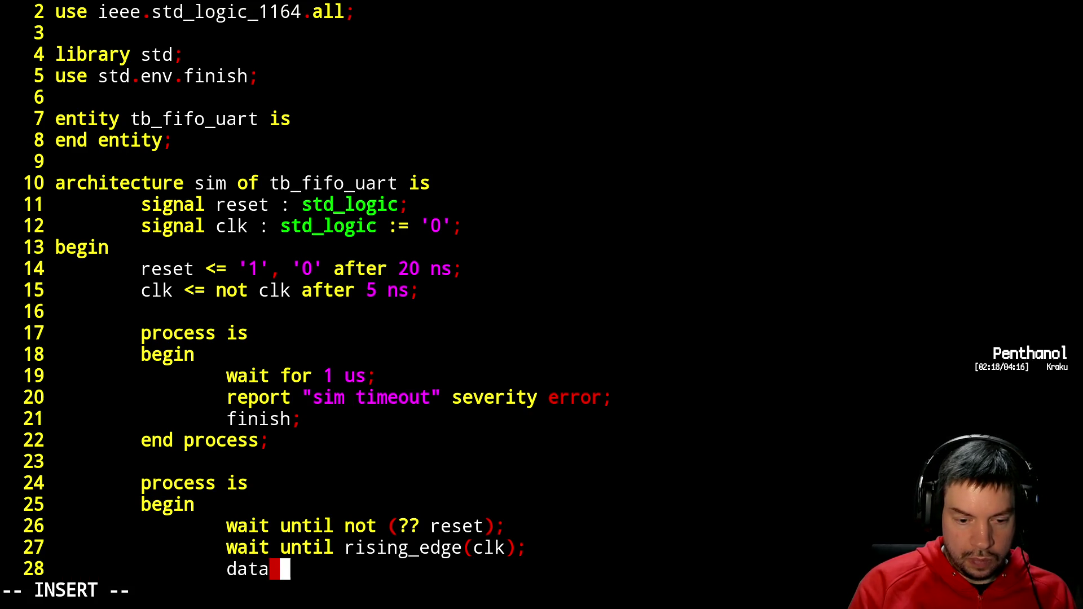
text(<= ')
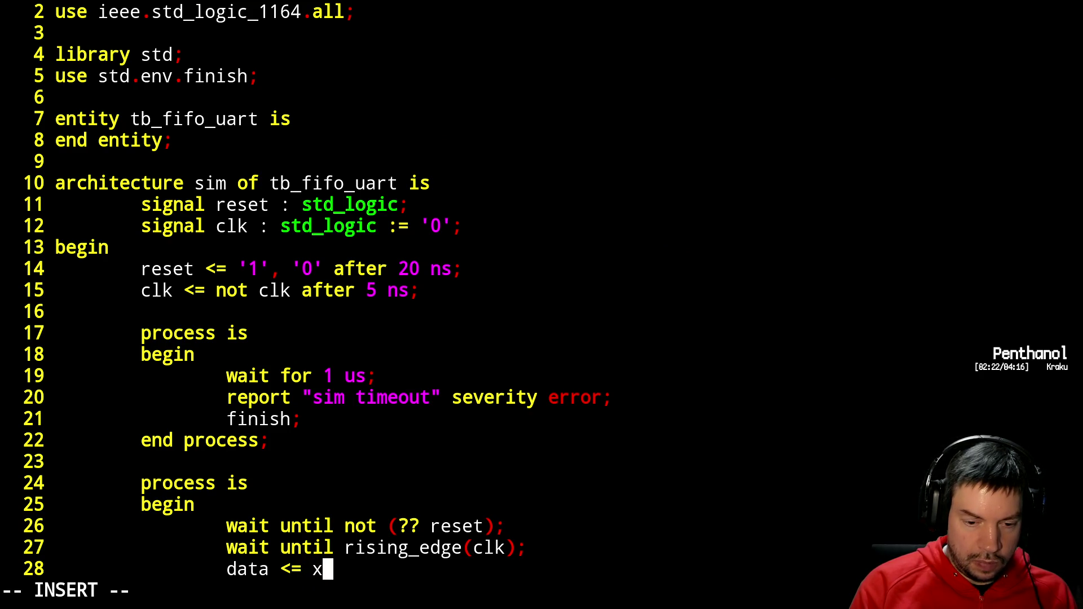
text(")
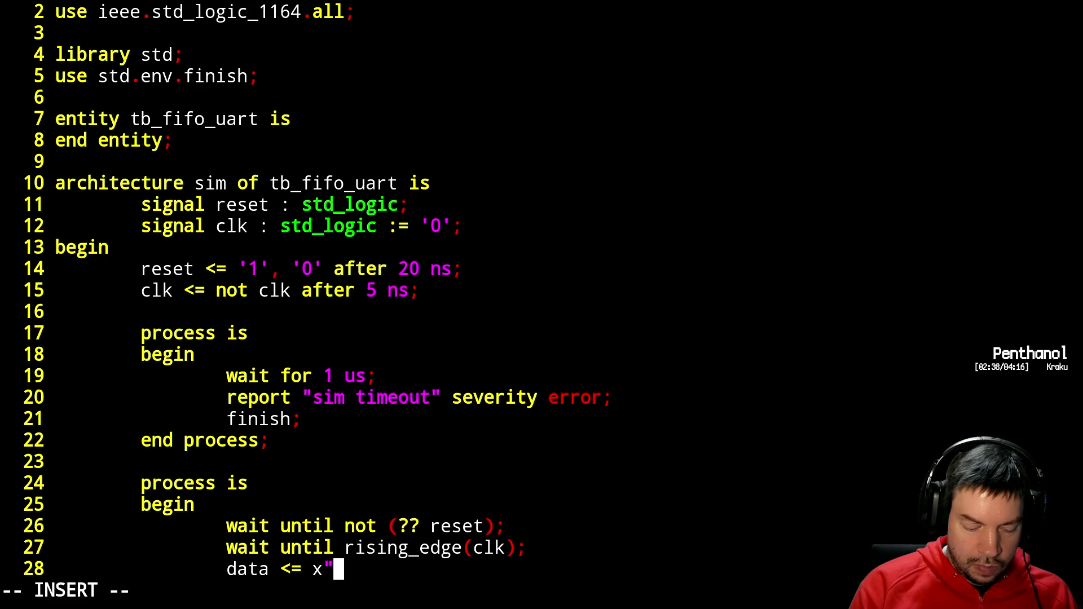
text(12";)
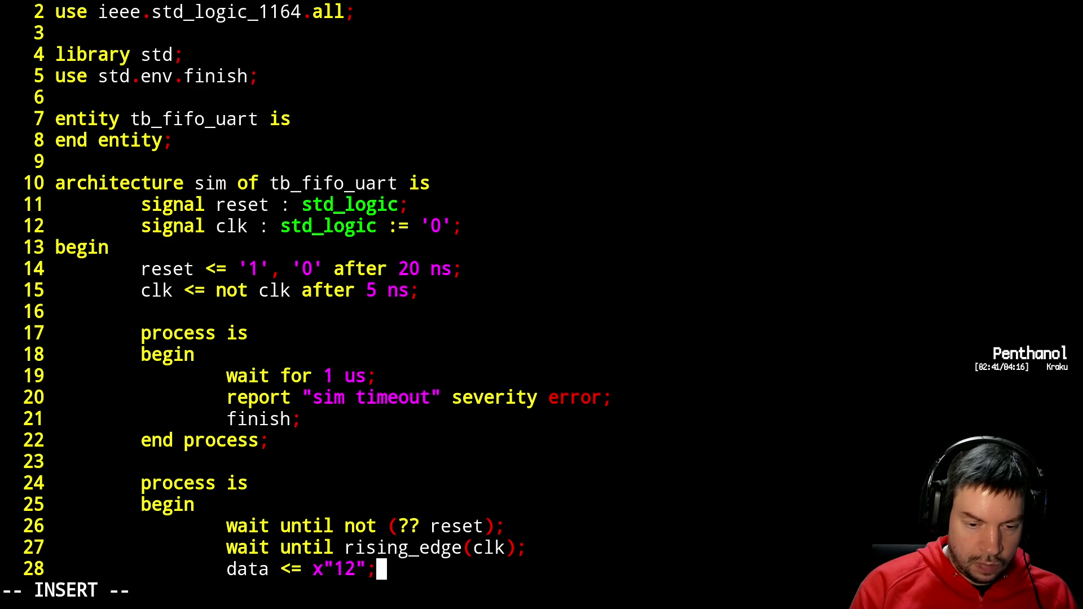
key(Return)
text(data_)
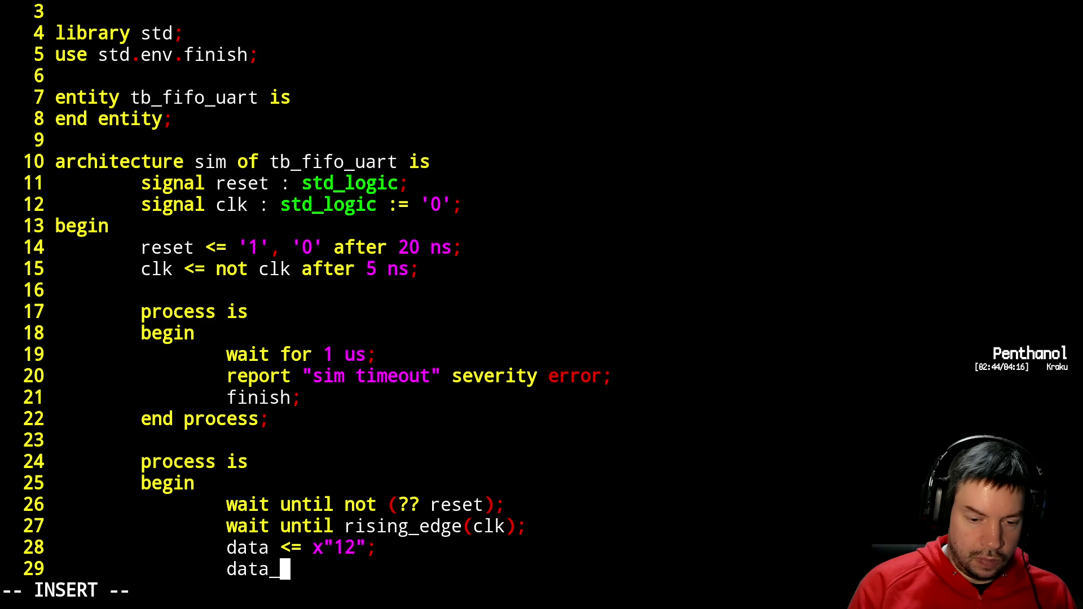
text(valid <= '1')
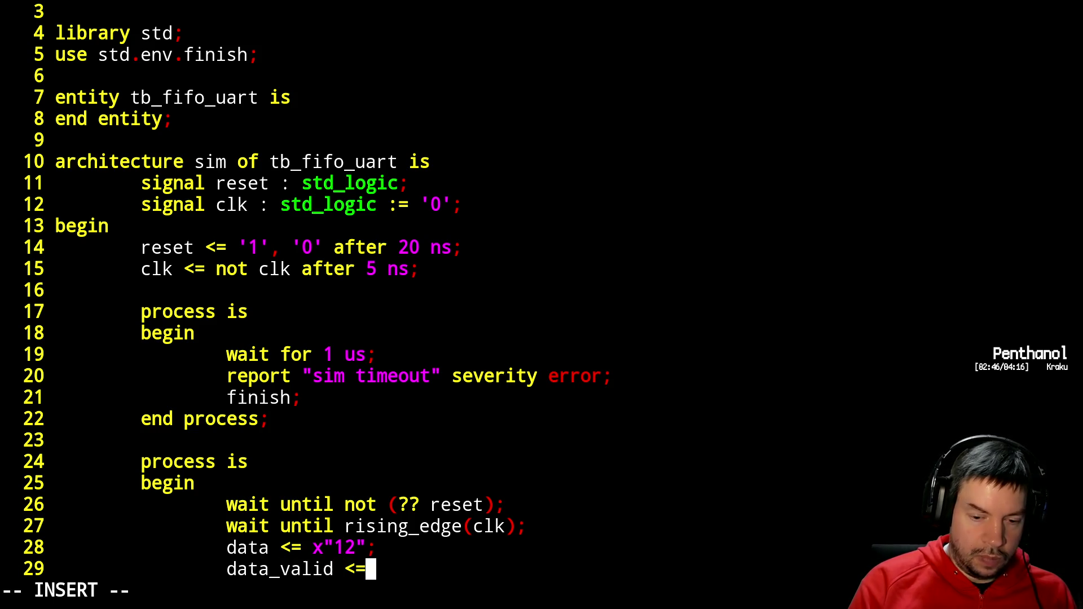
text(;)
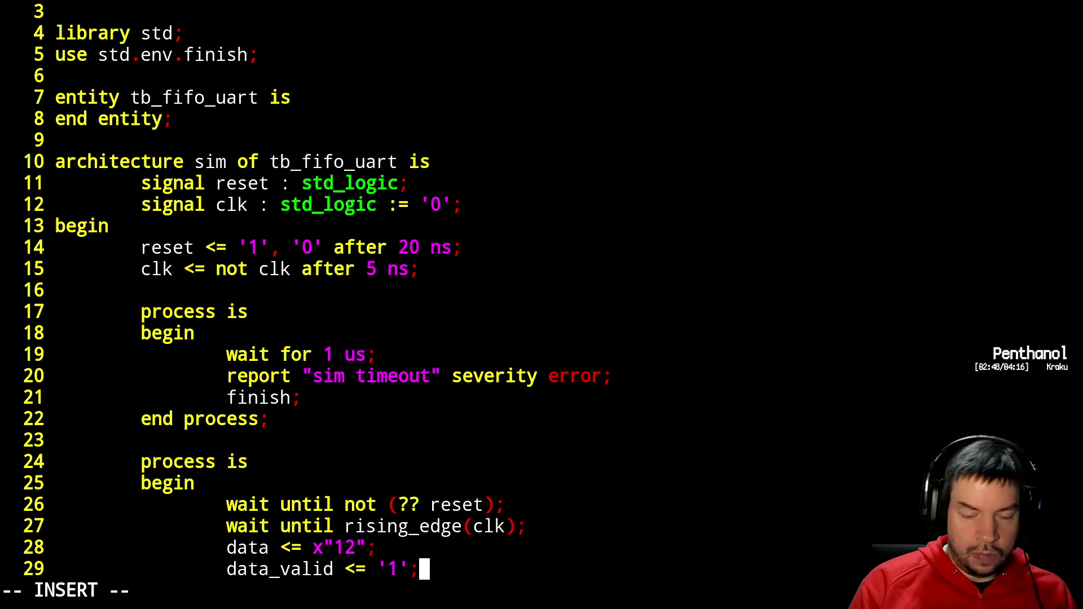
- Add 'wait until (?? data_ready) and rising_edge(clk);', then begin the next data assignment
key(Return)
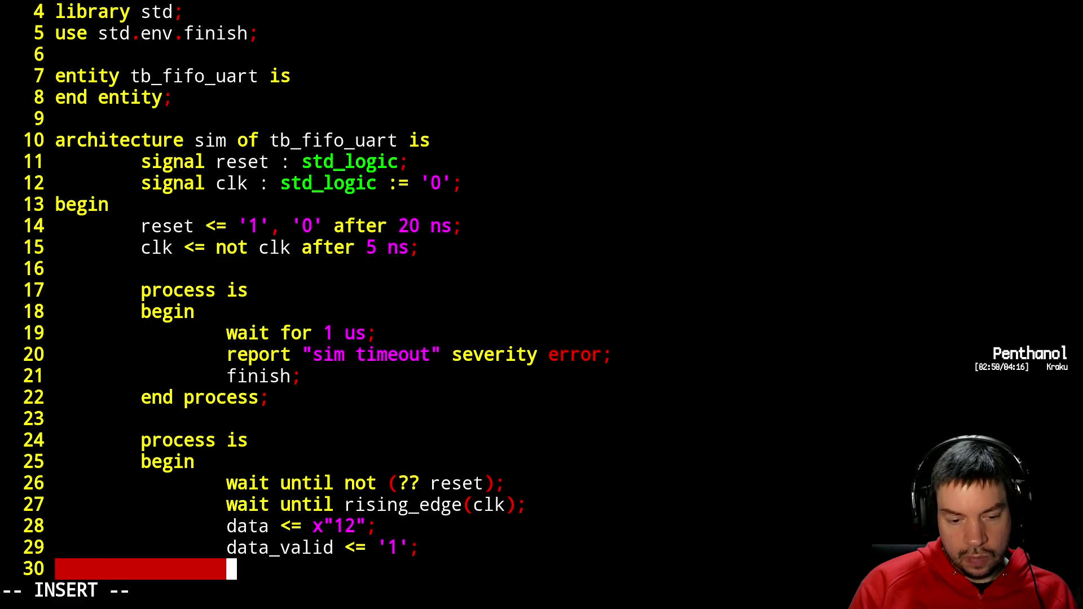
text(wait )
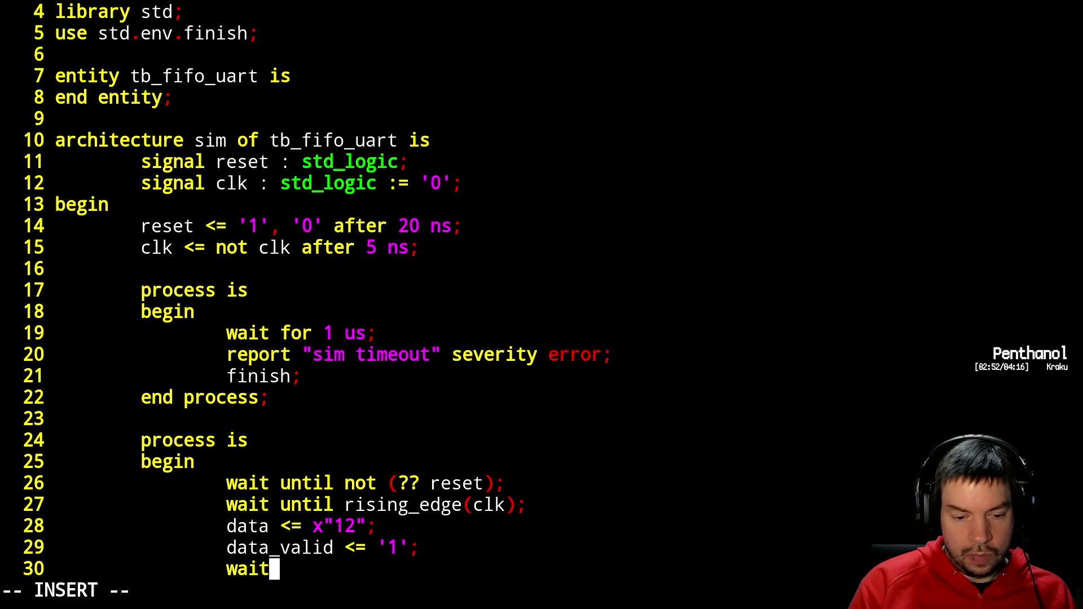
text(until )
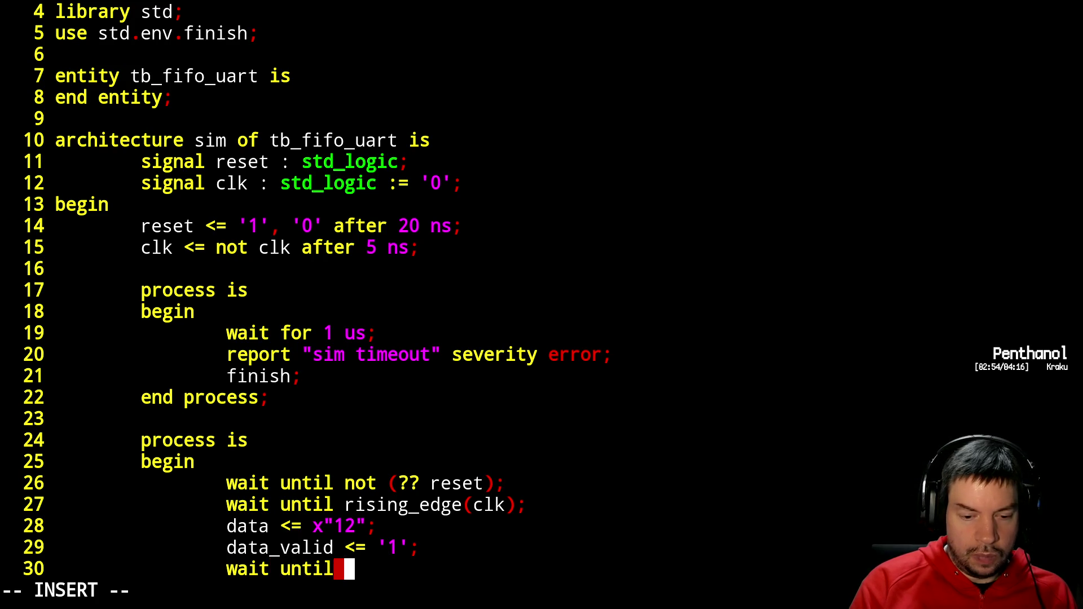
text(data_ready and)
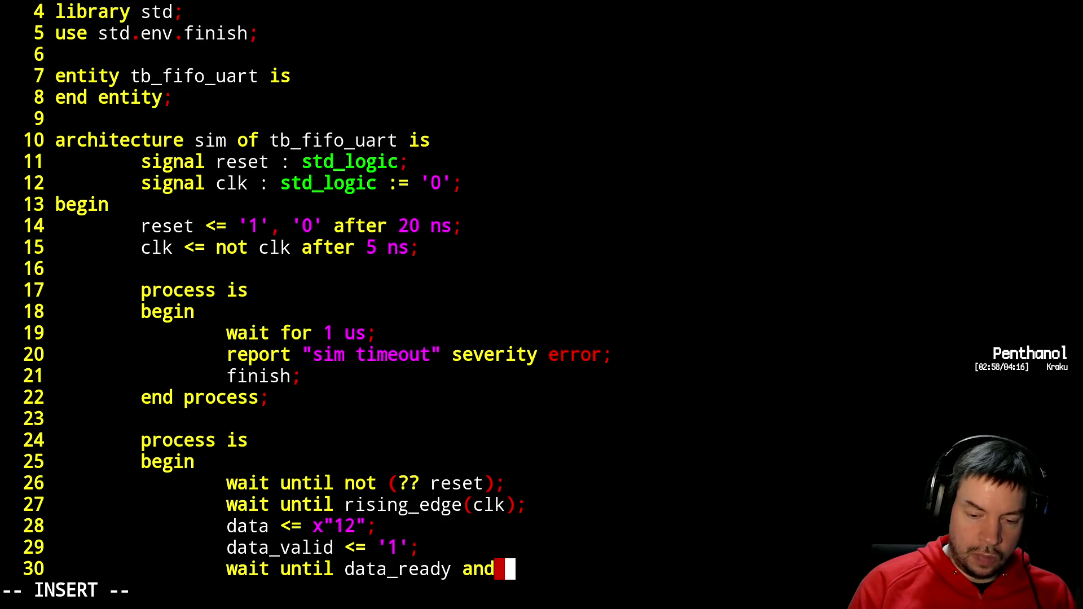
key(Left)
key(Left)
key(Left)
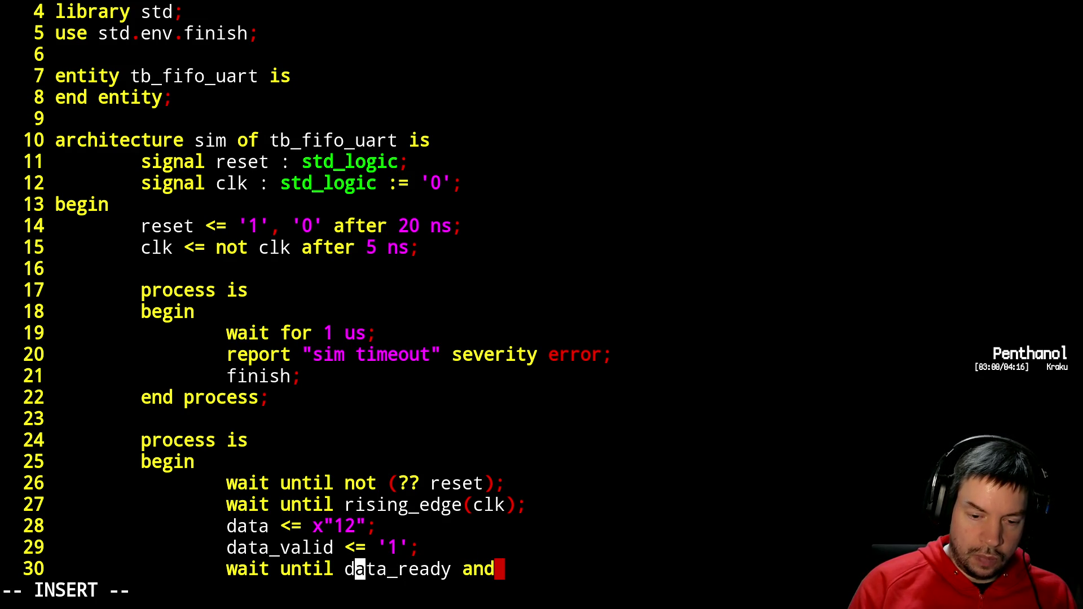
text((??)
key(Escape)
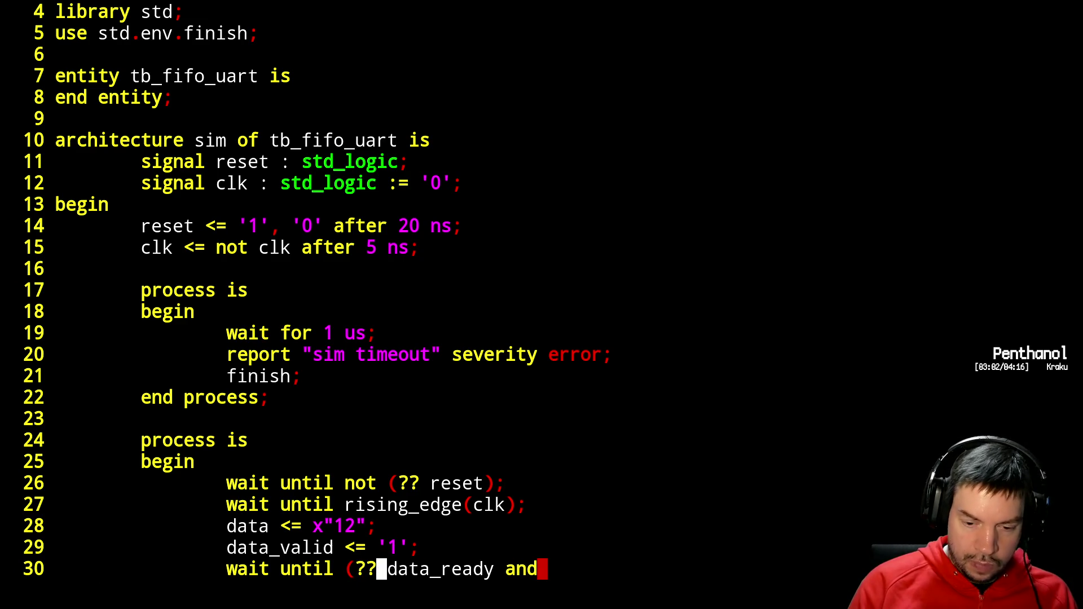
key(Right)
key(Right)
key(Right)
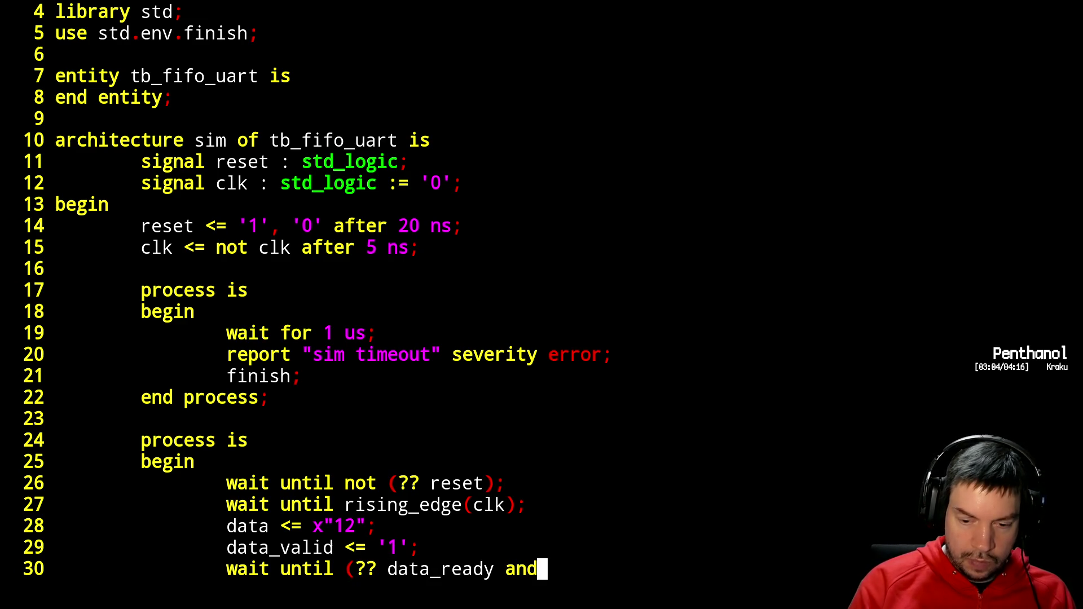
key(Left)
key(Left)
key(Left)
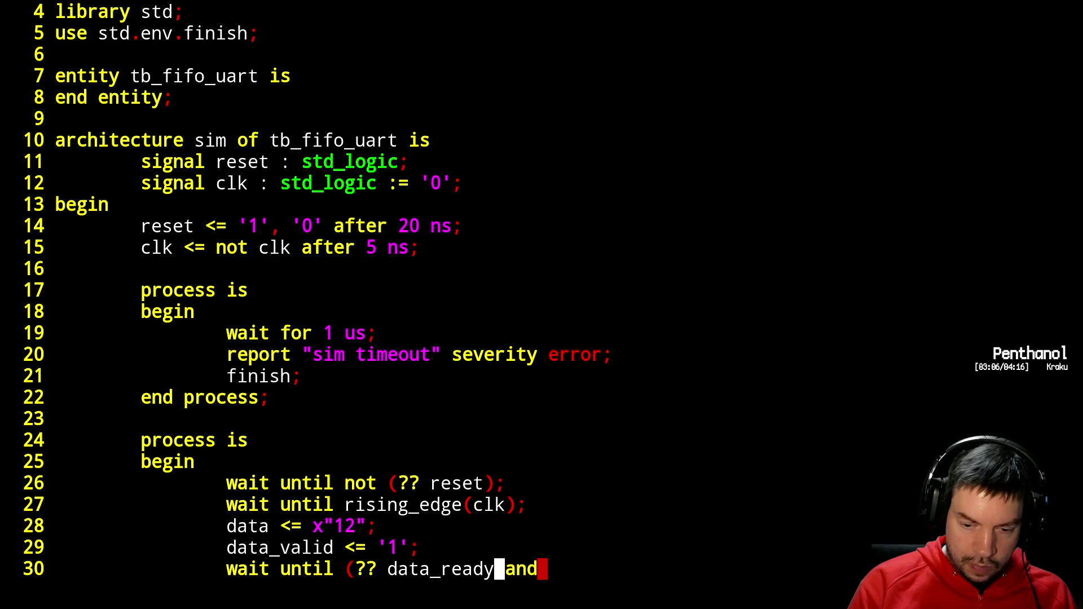
text(i))
key(Escape)
text(Aw)
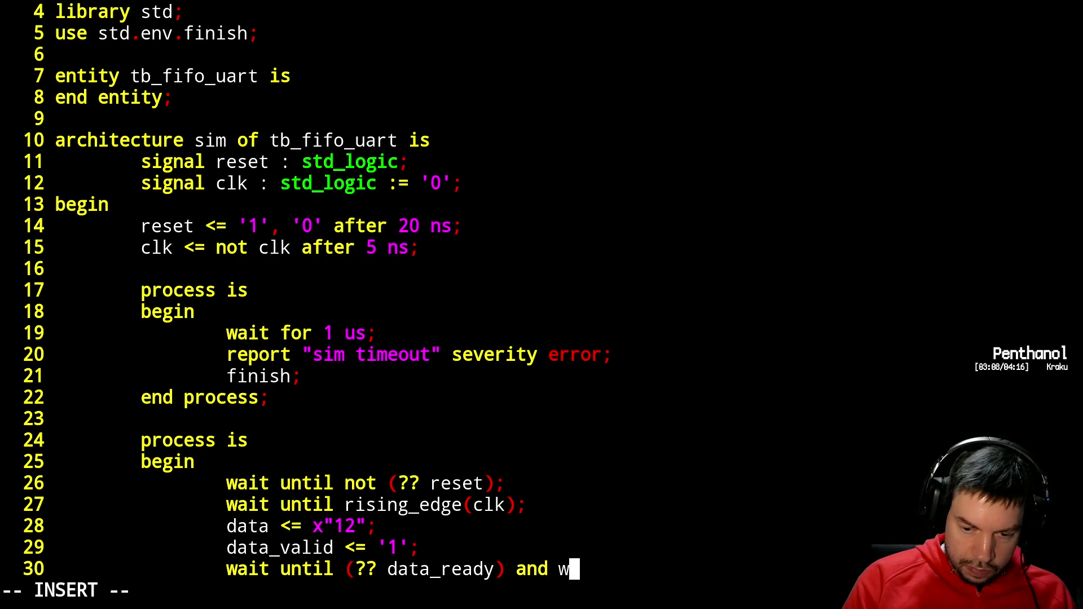
key(BackSpace)
key(BackSpace)
text(rising_e)
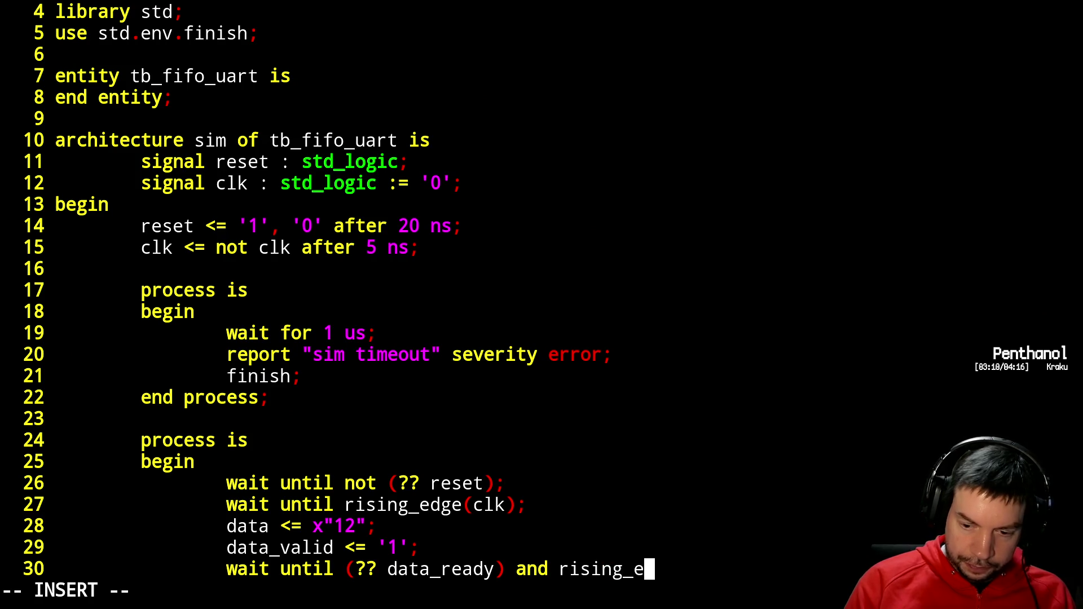
text(dge(clk);)
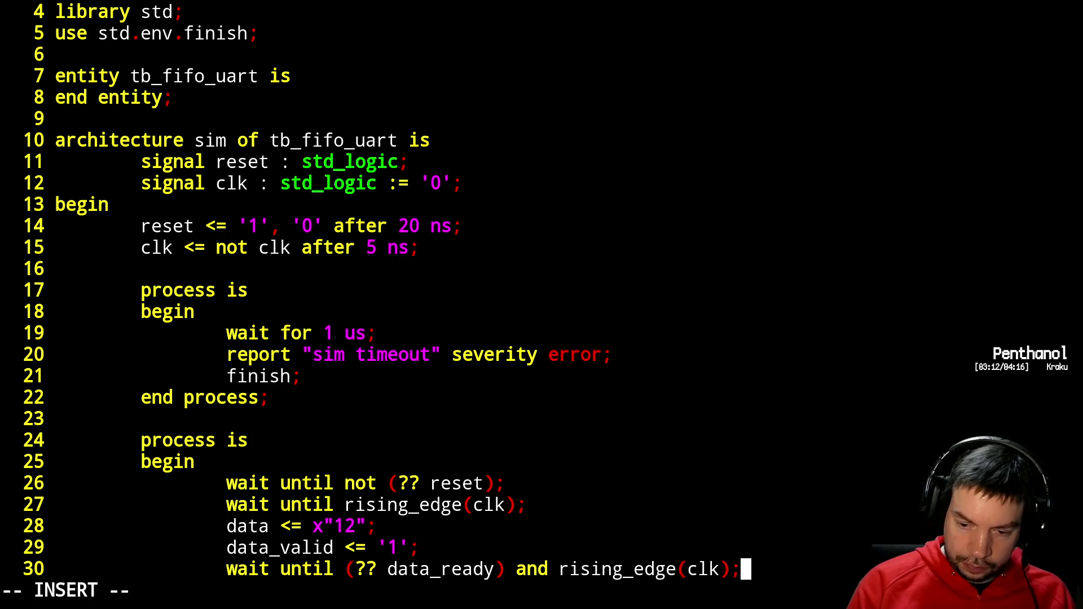
key(Return)
text(data )
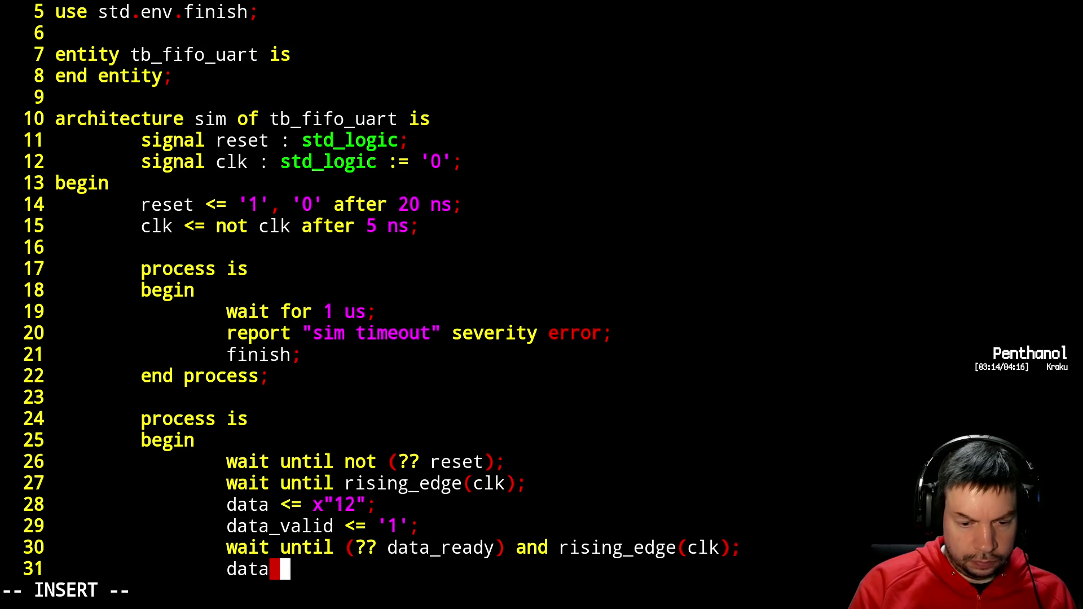
text(<= x"2)
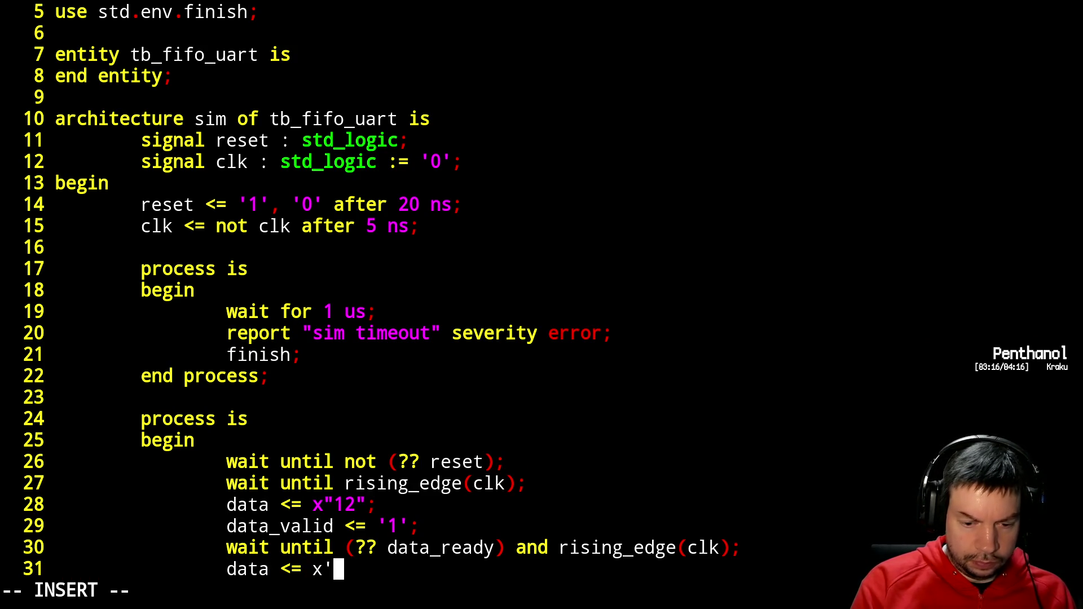
text(4";)
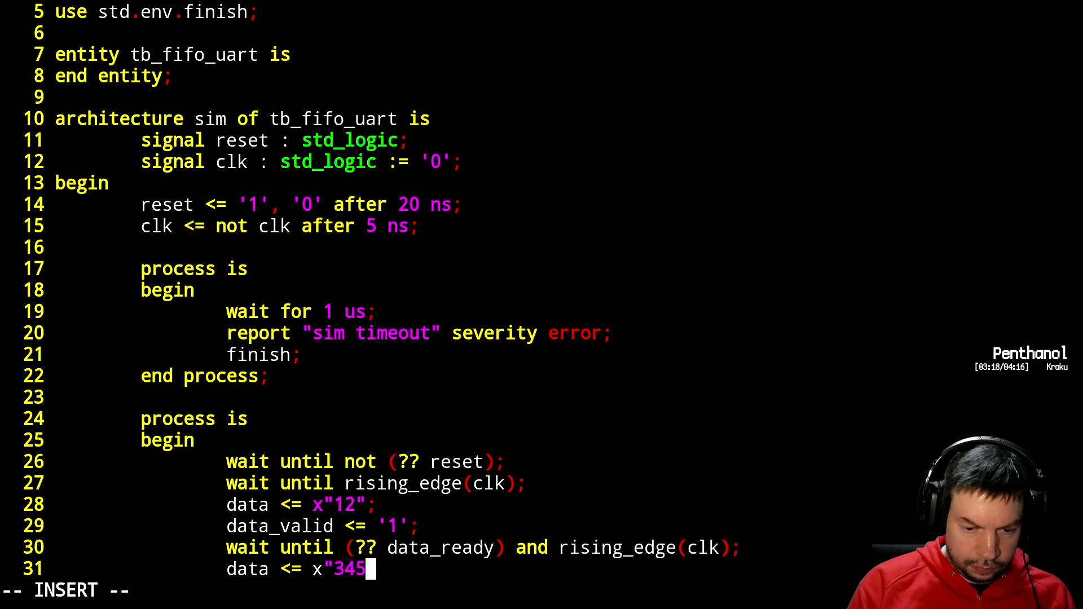
- Copy the handshake wait line below the x"34" data assignment
key(Return)
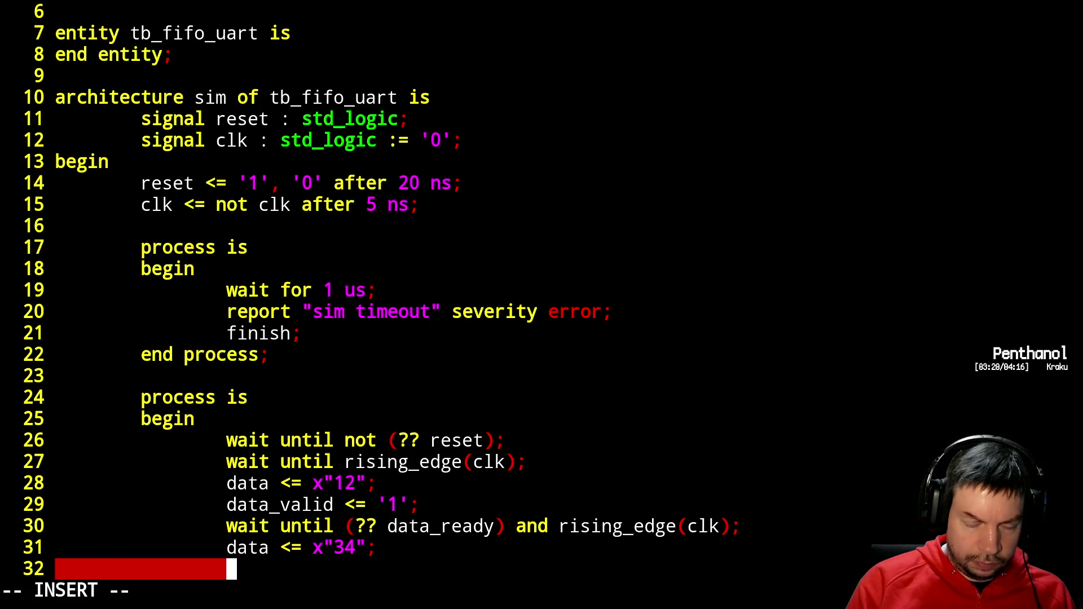
key(Escape)
key(k)
key(k)
key(y)
key(y)
key(j)
key(p)
key(j)
key(k)
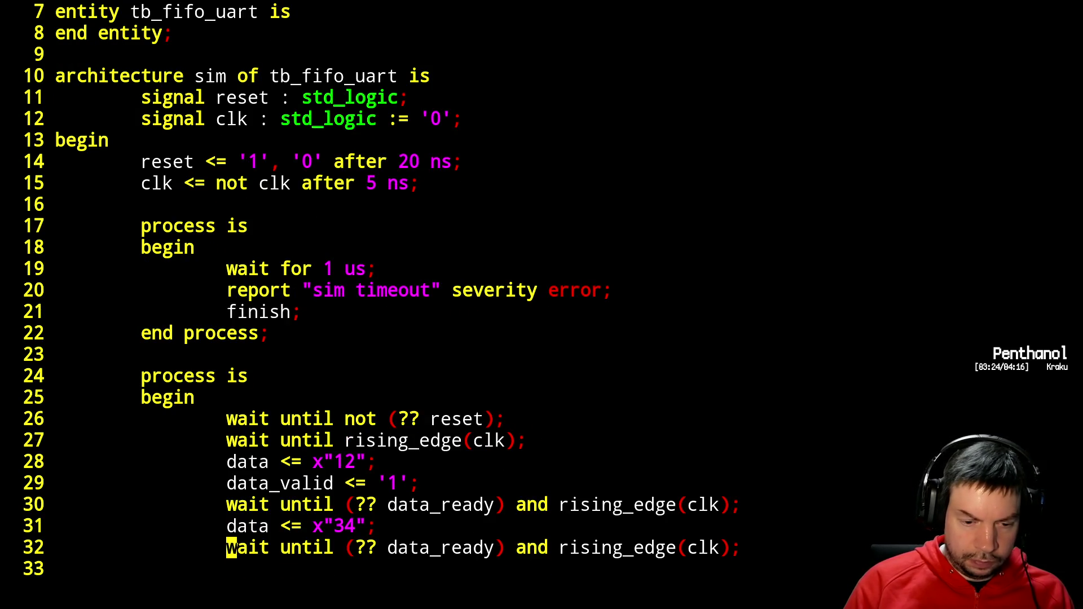
key(o)
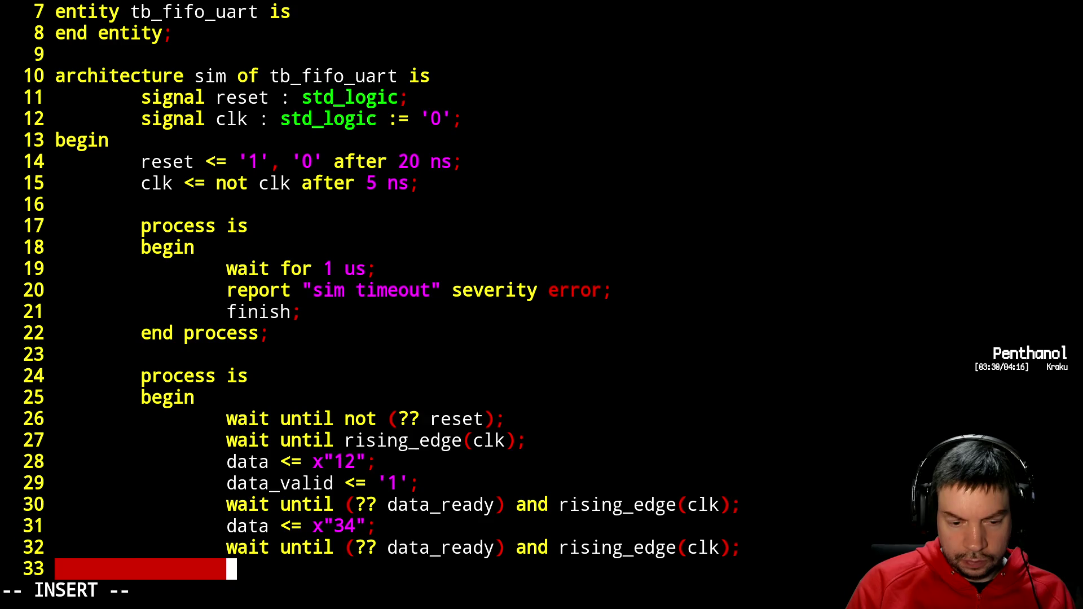
text(p)
key(Escape)
- Add data <= x"45" with another handshake wait, then data <= (others => 'U')
text(pkx)
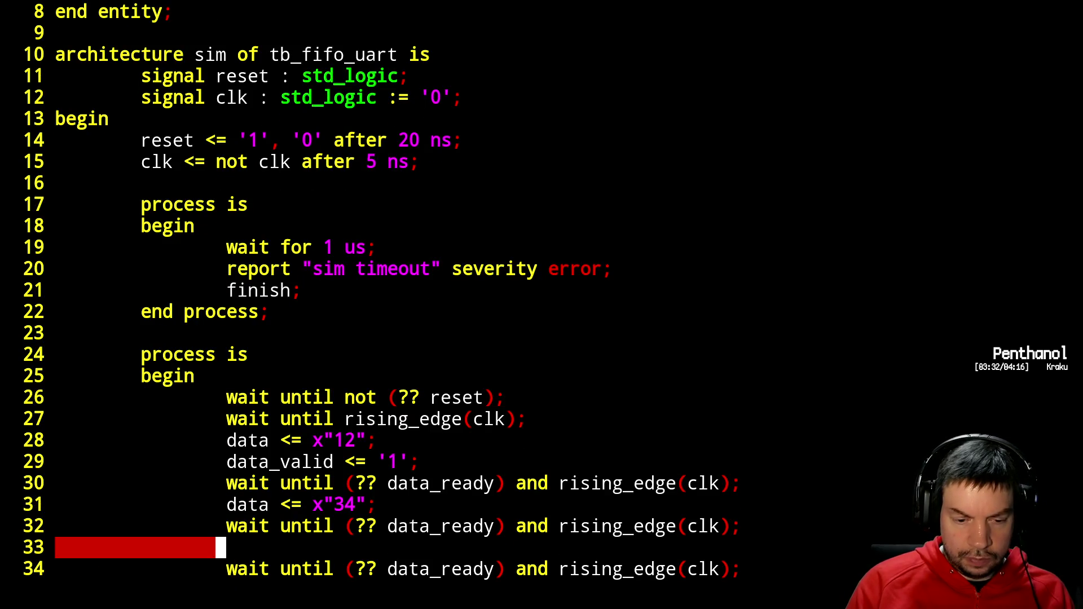
text(Adata<= x)
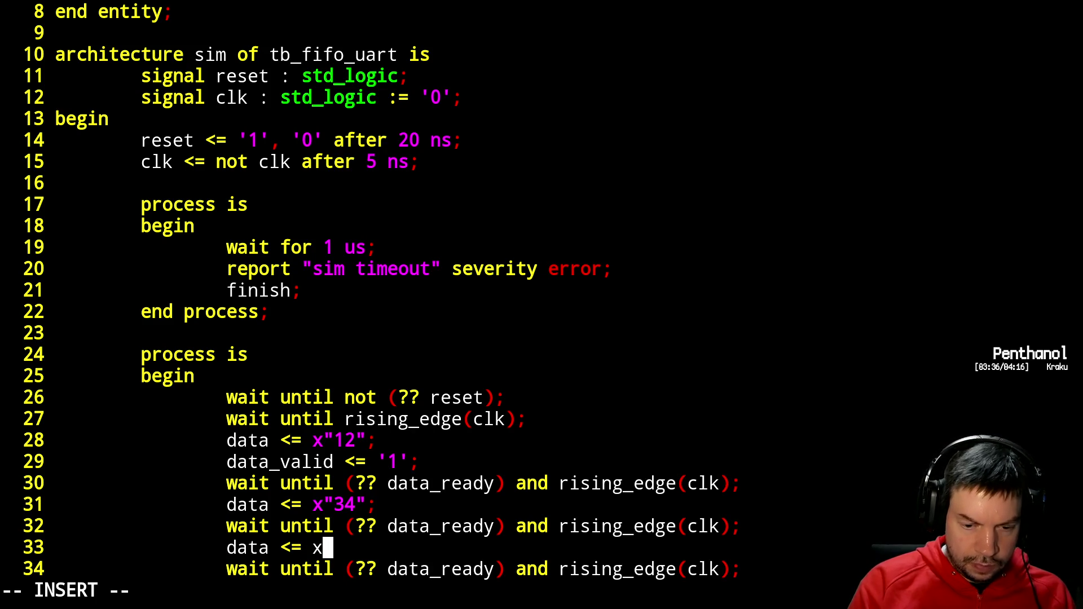
text(")
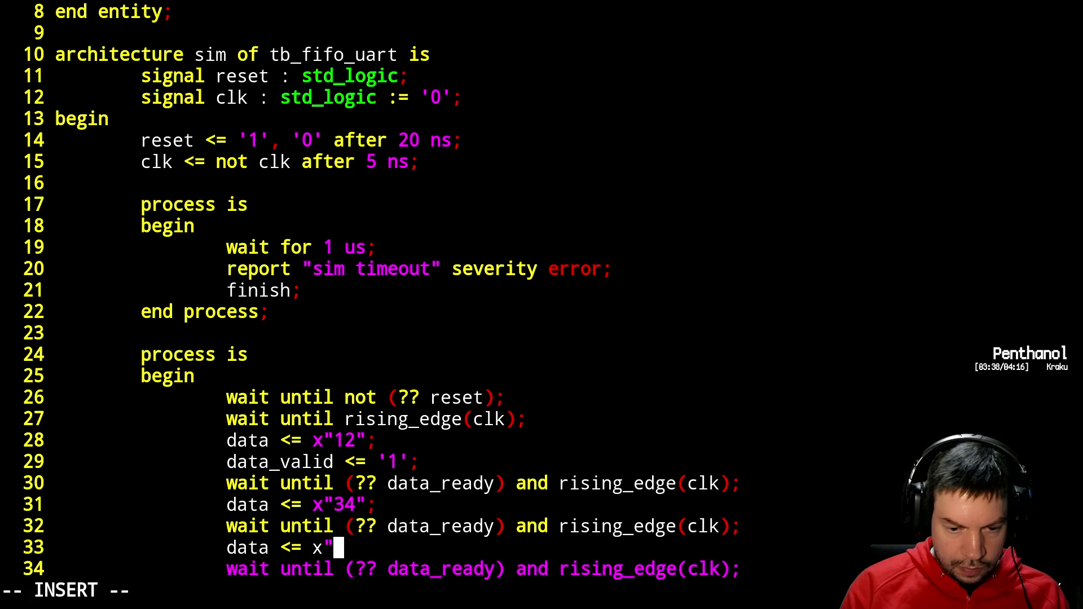
text(45";)
key(Escape)
text(j)
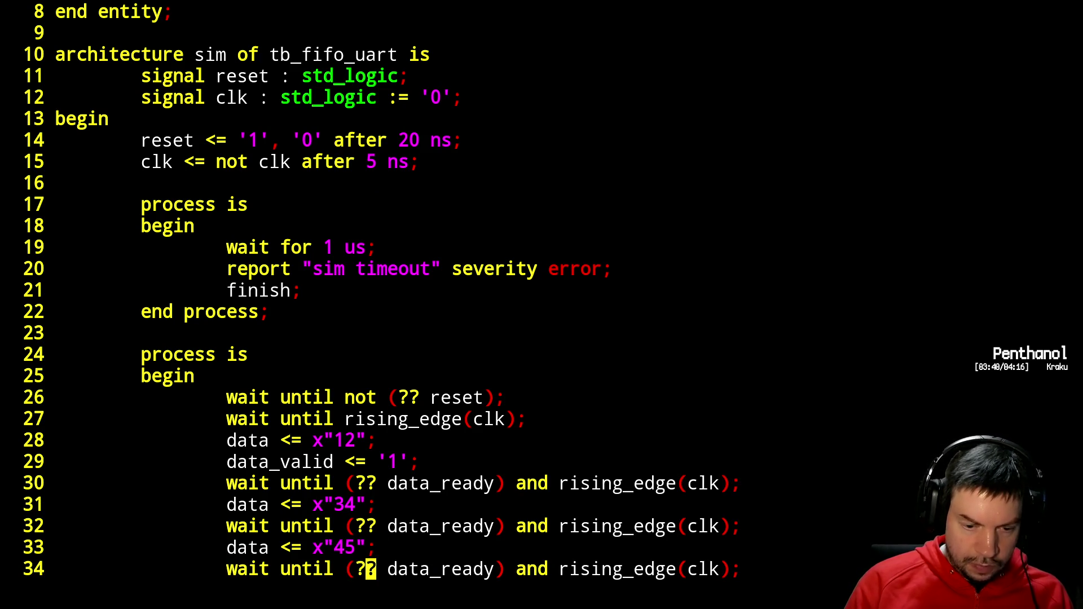
text(odata <=)
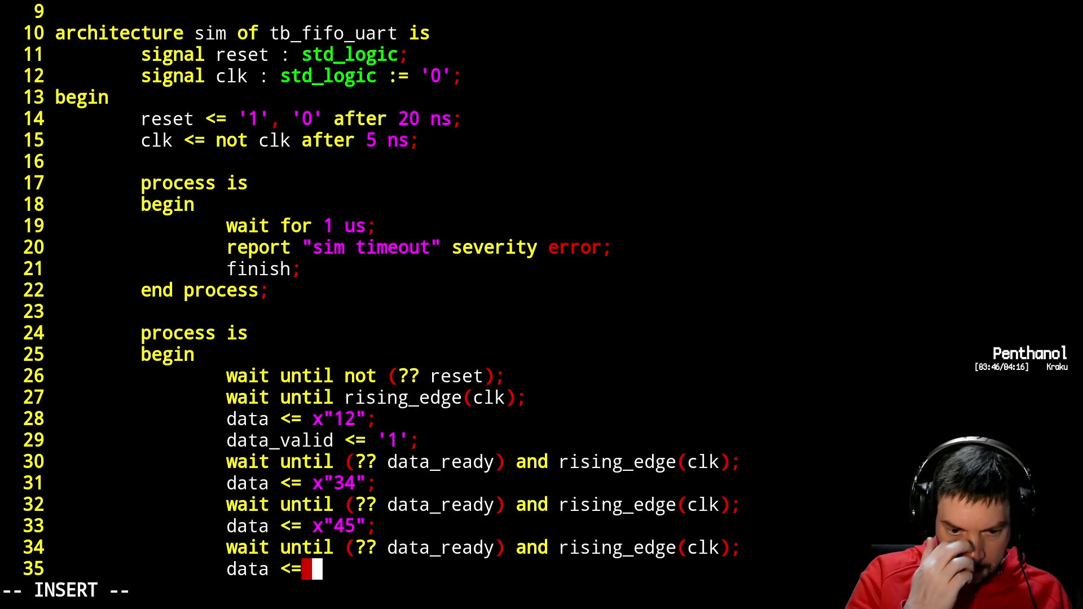
text(x)
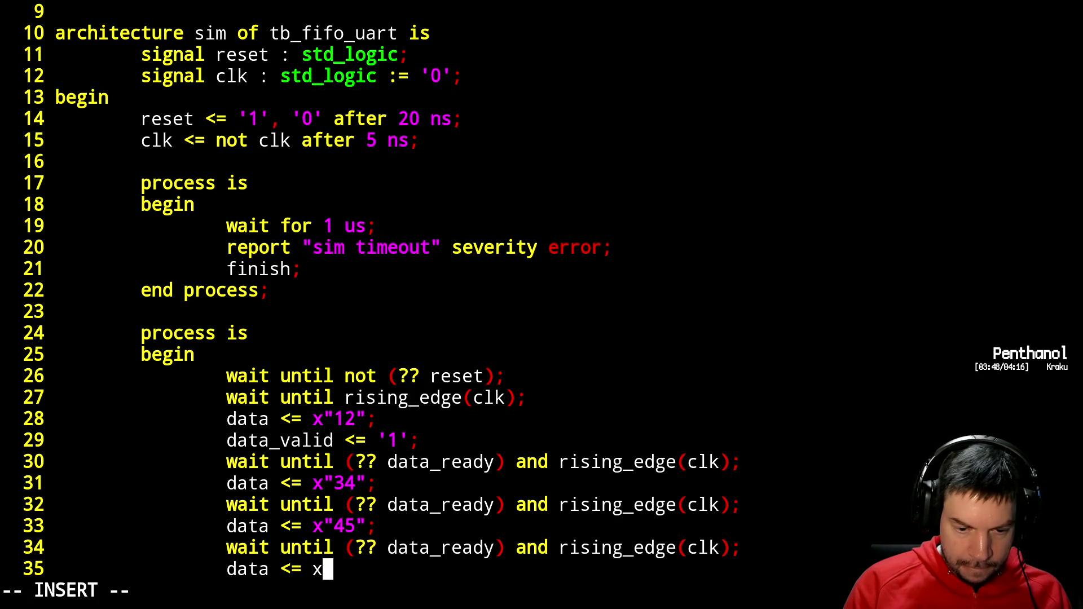
text("45)
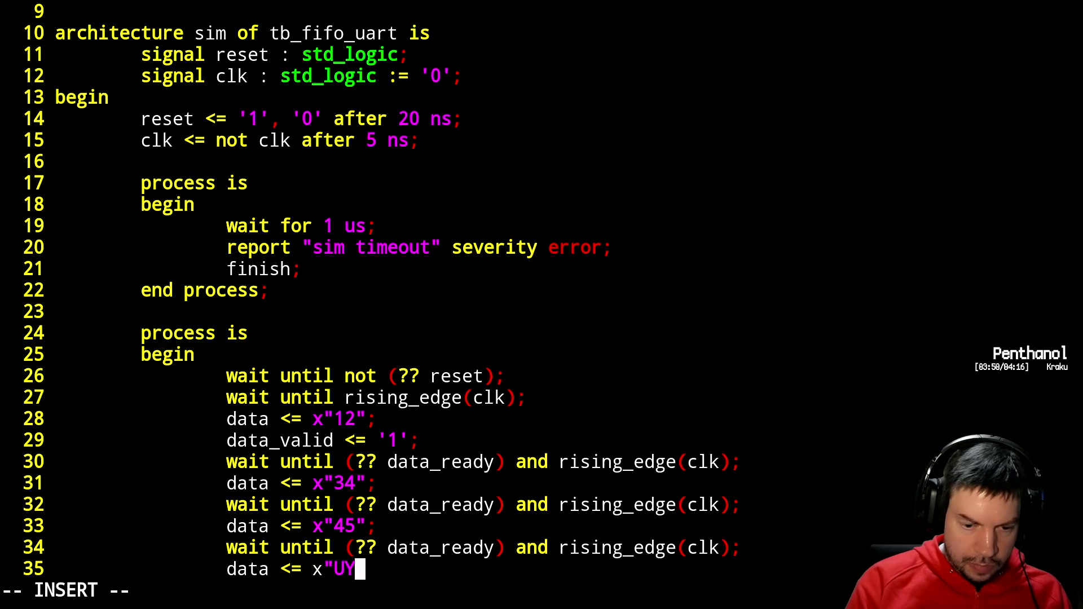
key(BackSpace)
key(BackSpace)
key(BackSpace)
text((ot)
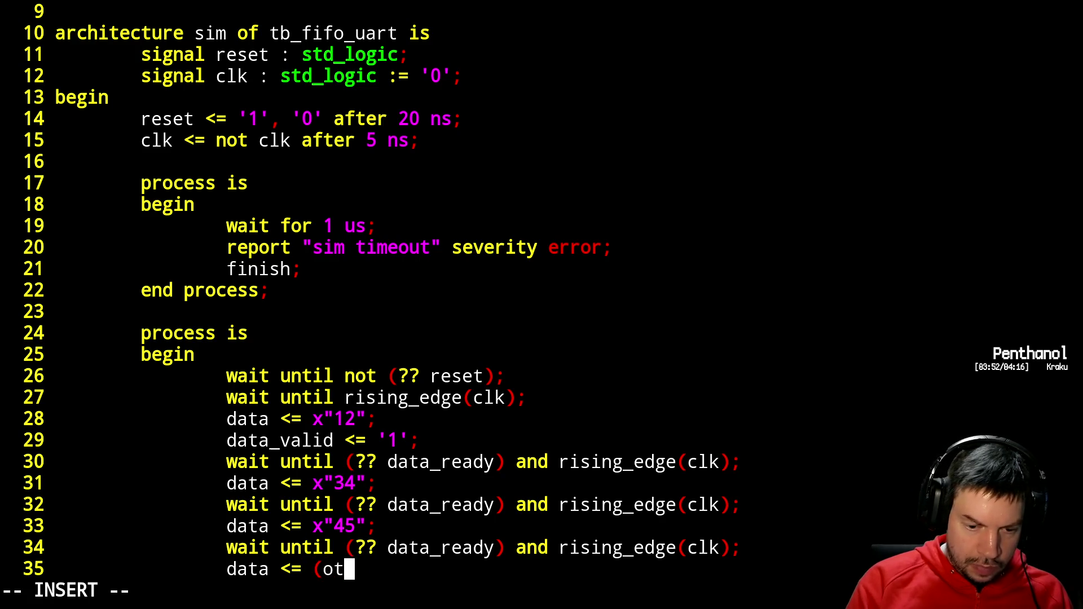
text(hers => 'U');)
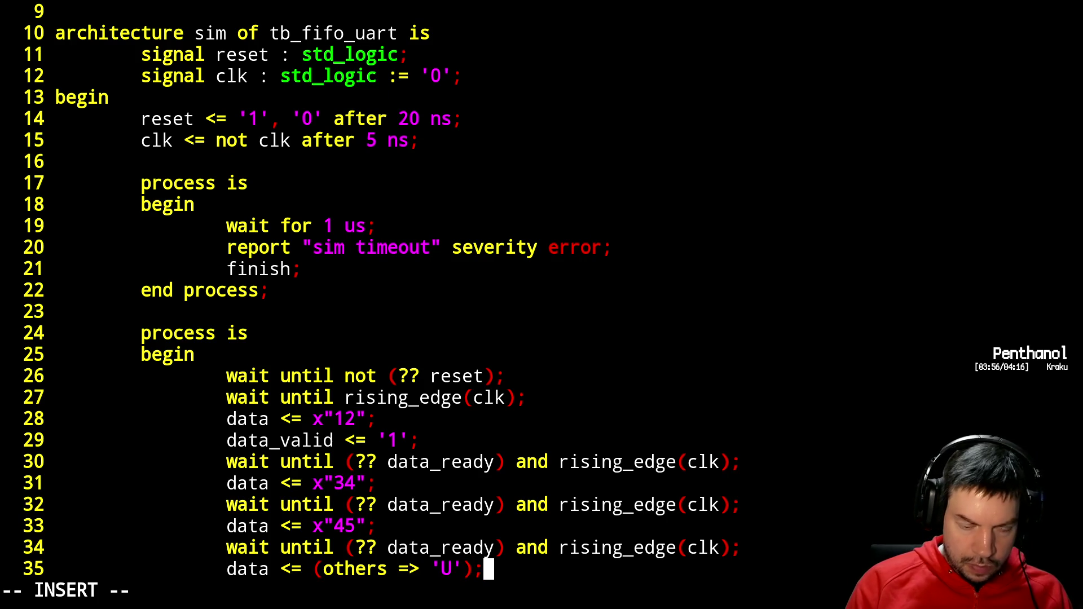
key(Return)
text(data_valiud)
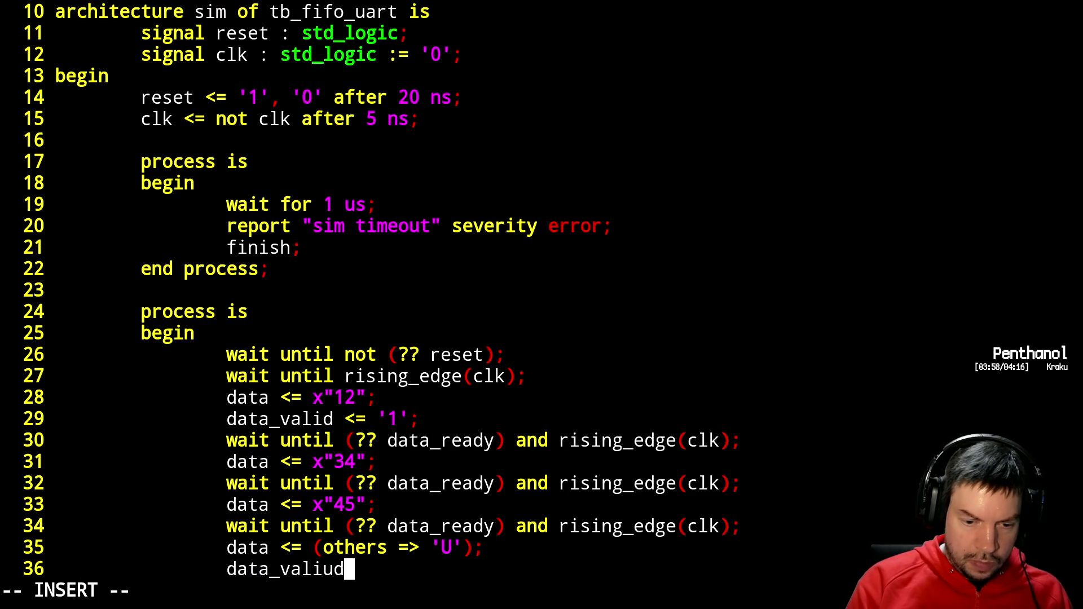
key(BackSpace)
key(BackSpace)
text(d <= '0';)
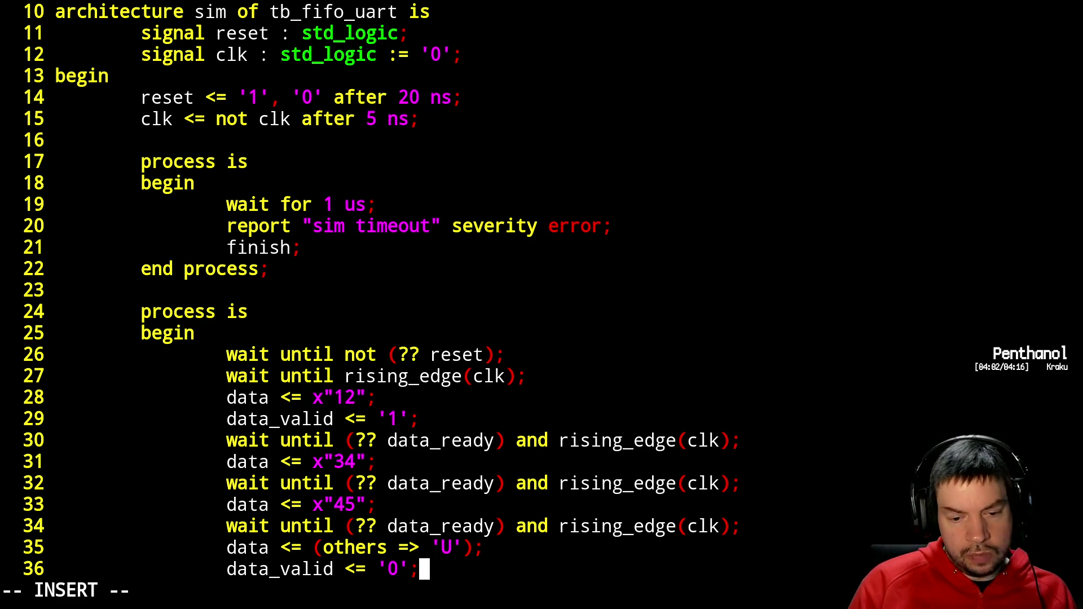
- Add a default 'data_valid <= '0';' right after the second process's begin
key(Up)
key(Up)
key(Up)
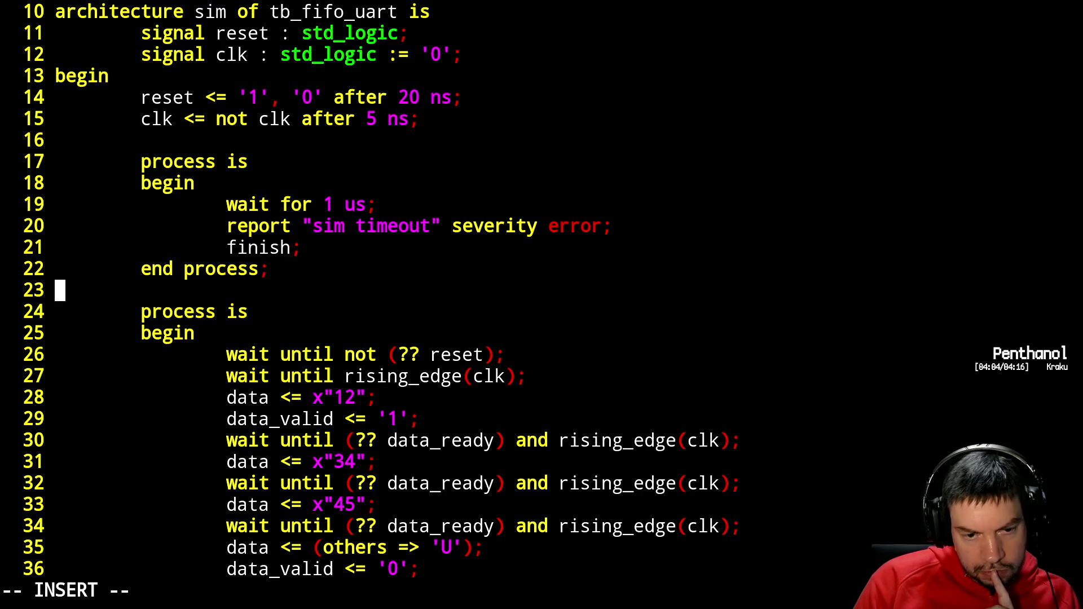
key(Down)
key(Down)
key(Return)
key(Tab)
text(data_)
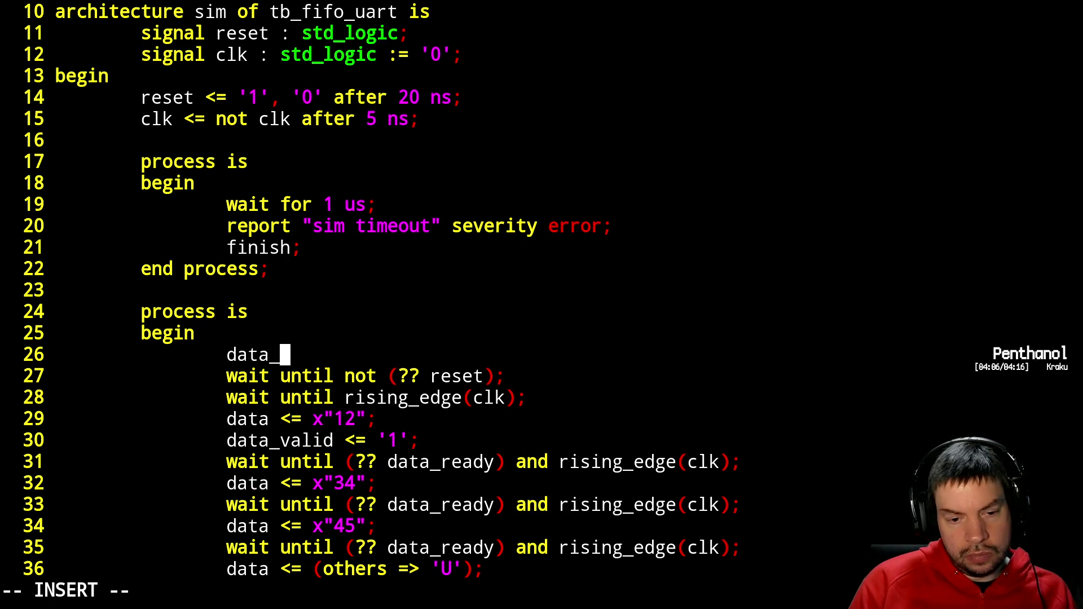
text(valid <= )
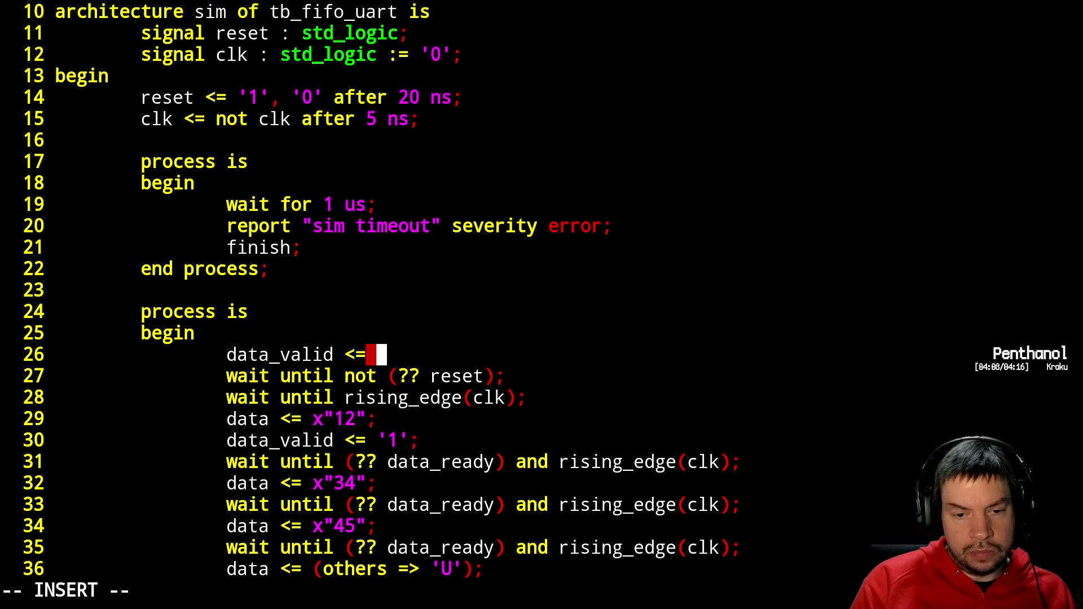
text('0';)
key(Escape)
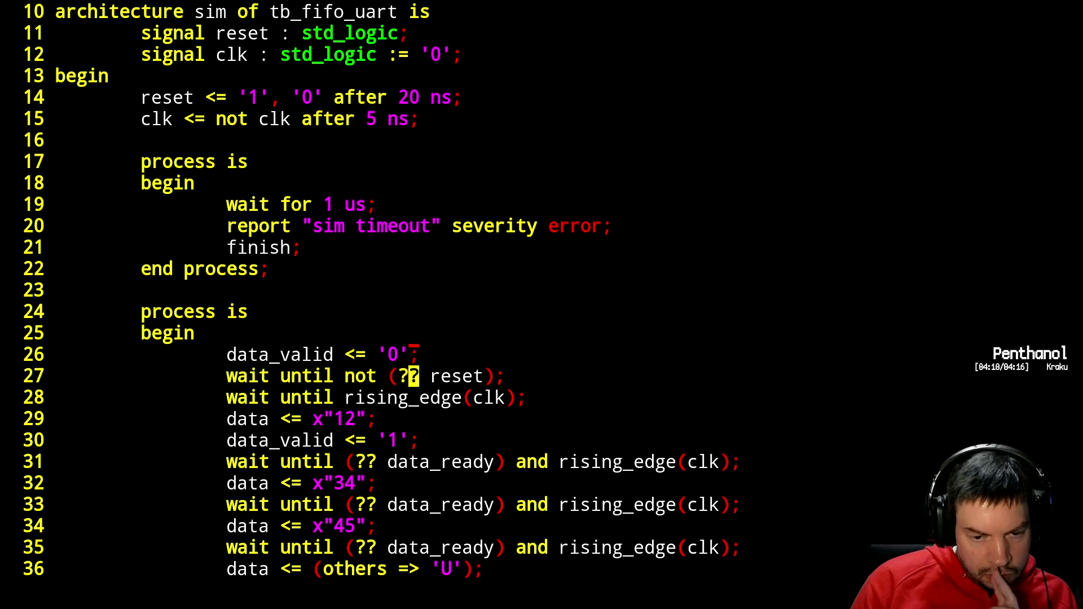
- End the stimulus with data_valid <= '0', 'wait;' and 'end process;'
key(j)
key(j)
key(j)
text(odata_valid <= '0';)
key(Escape)
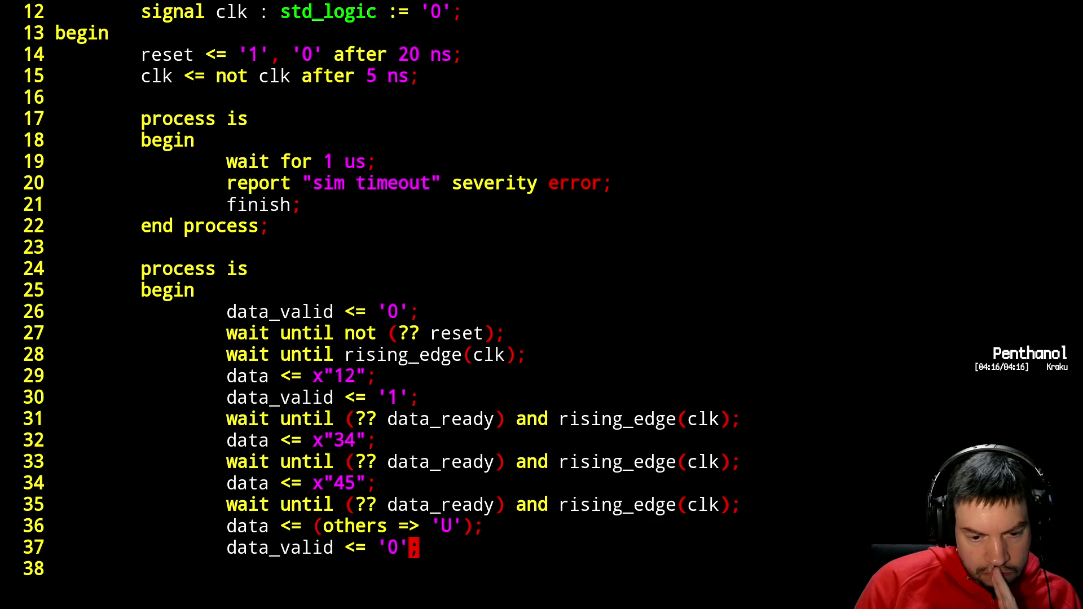
text(owait;)
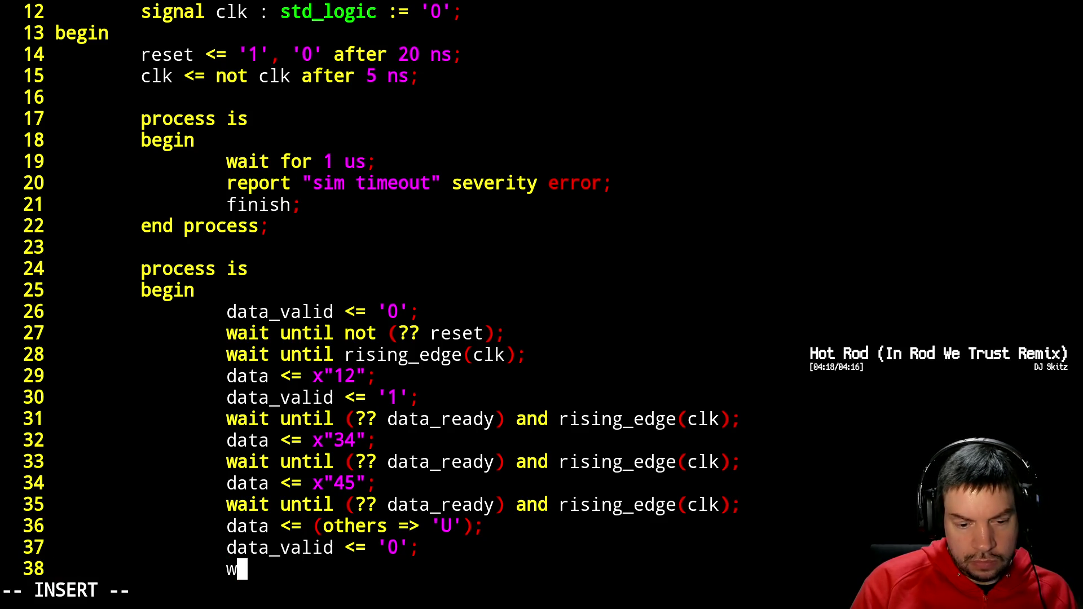
key(Return)
key(BackSpace)
text(end process;)
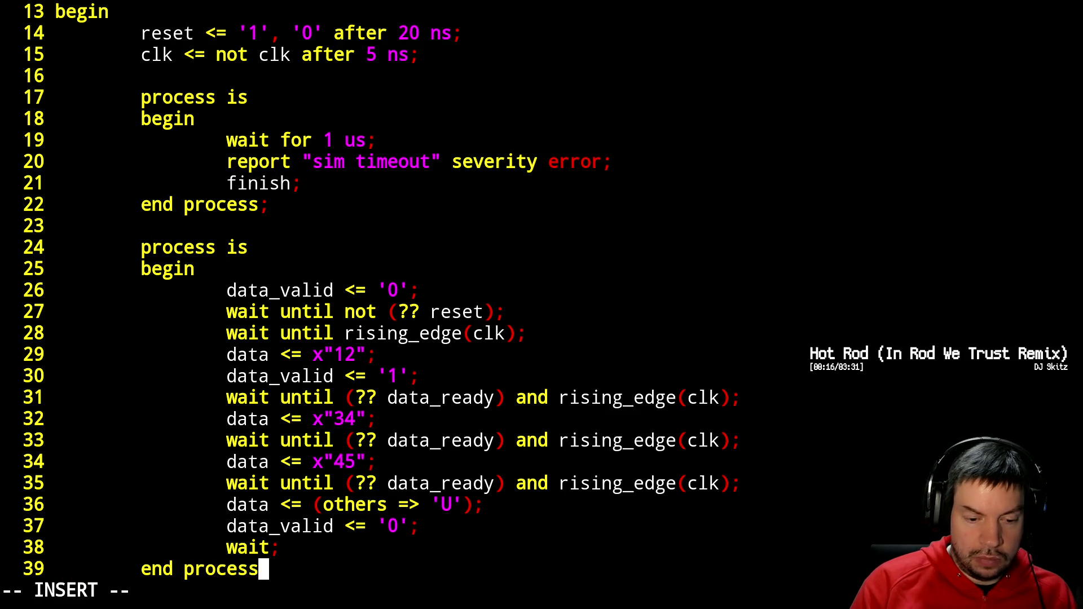
key(Escape)
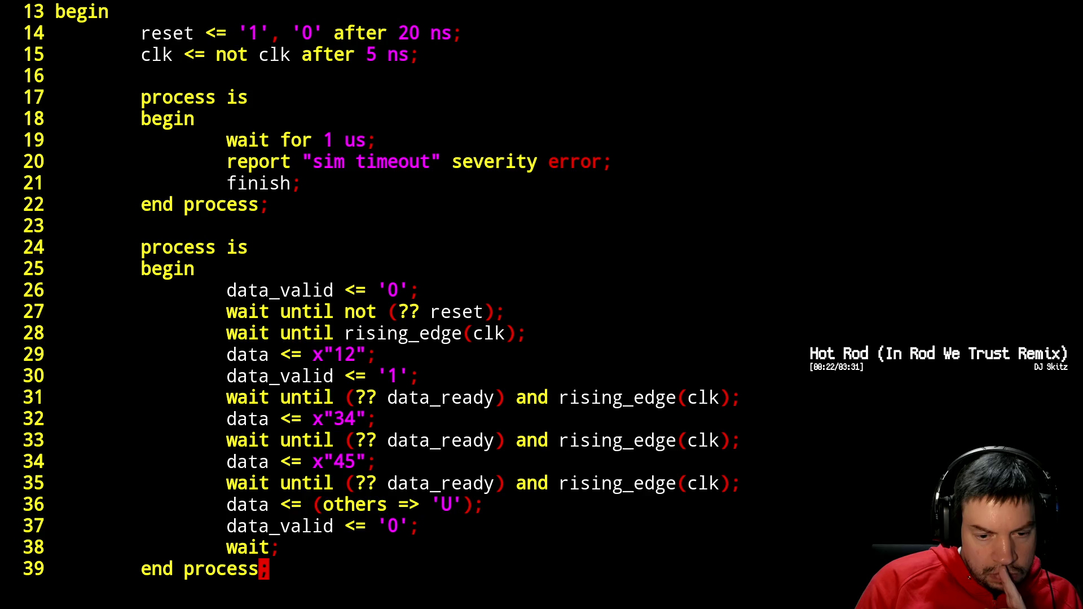
- Below clk, declare data as std_logic_vector(7 downto 0) plus std_logic data_ready and data_valid
key(k)
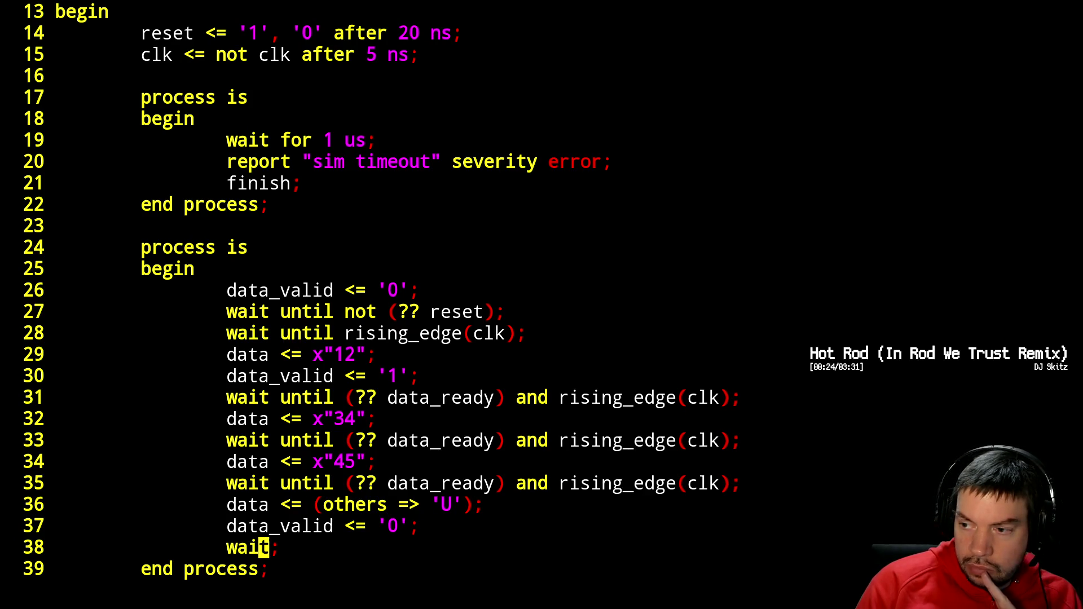
key(k)
key(k)
key(k)
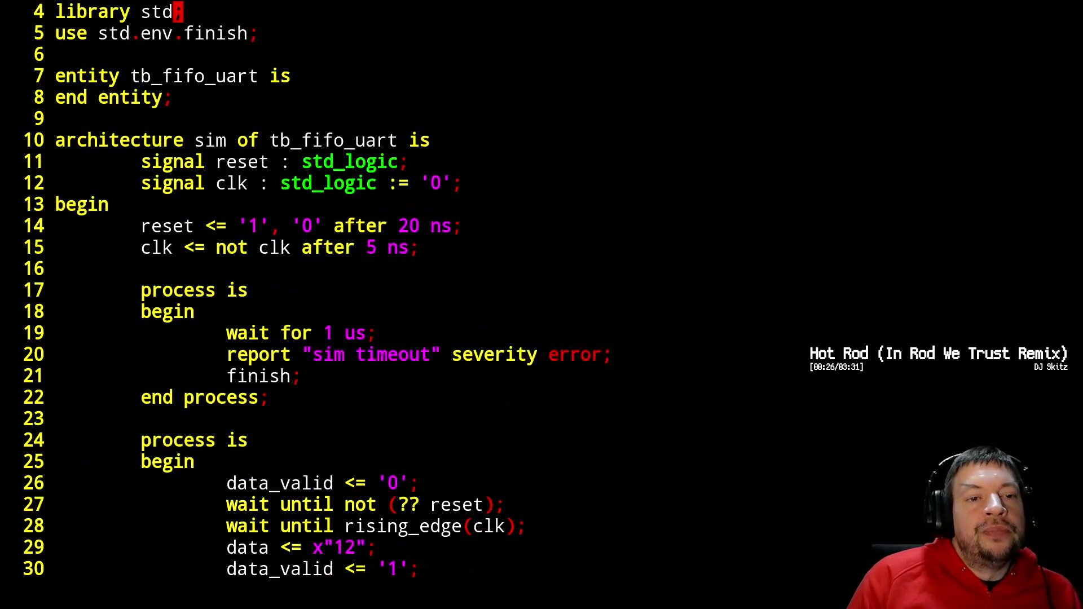
key(j)
key(j)
key(j)
key(j)
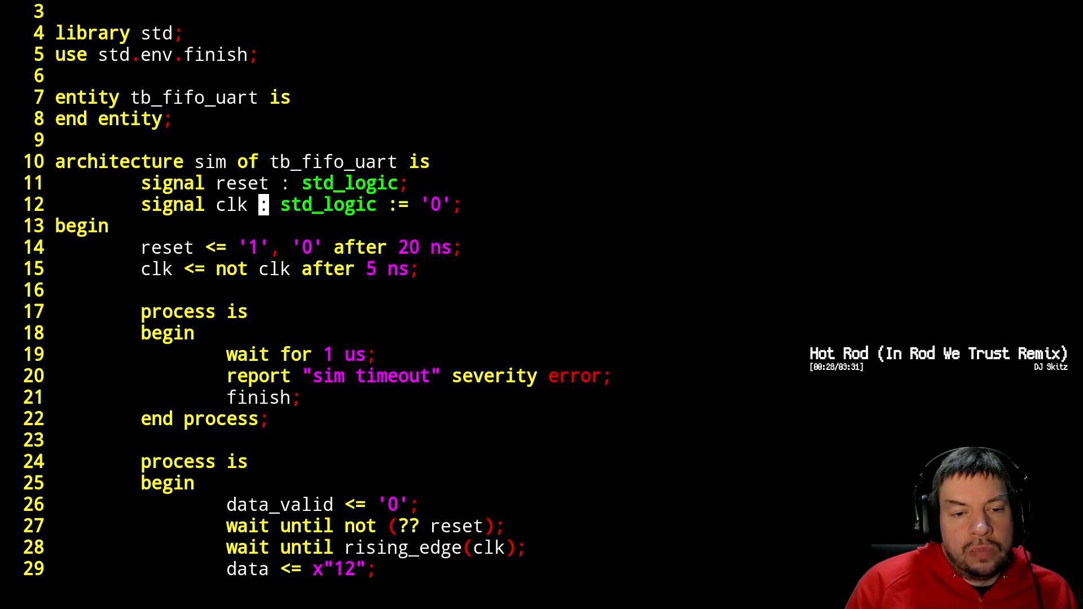
key(o)
key(Return)
text(signal )
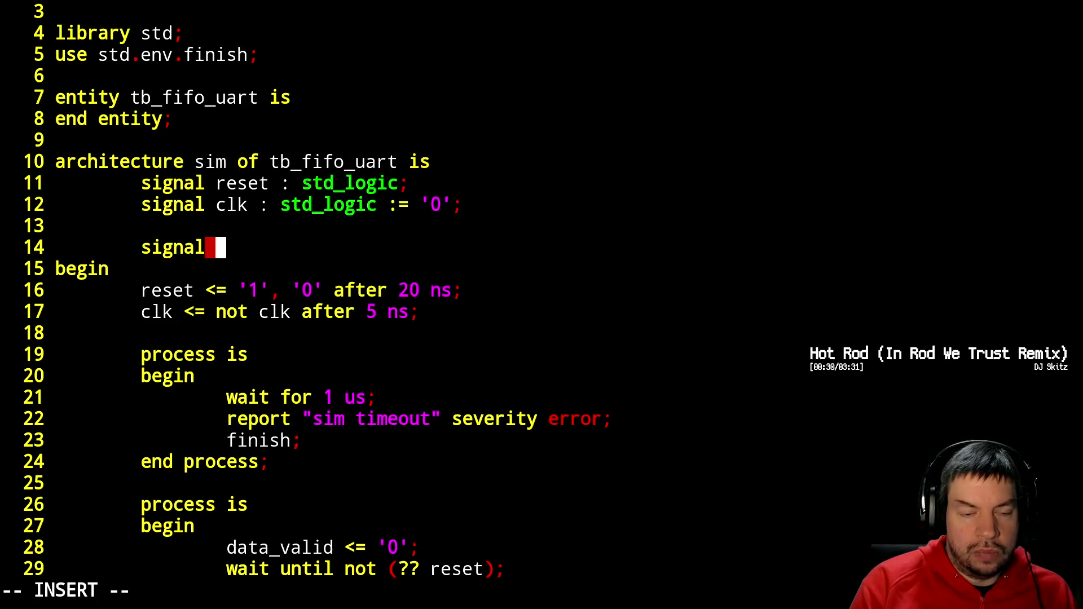
text(data : st)
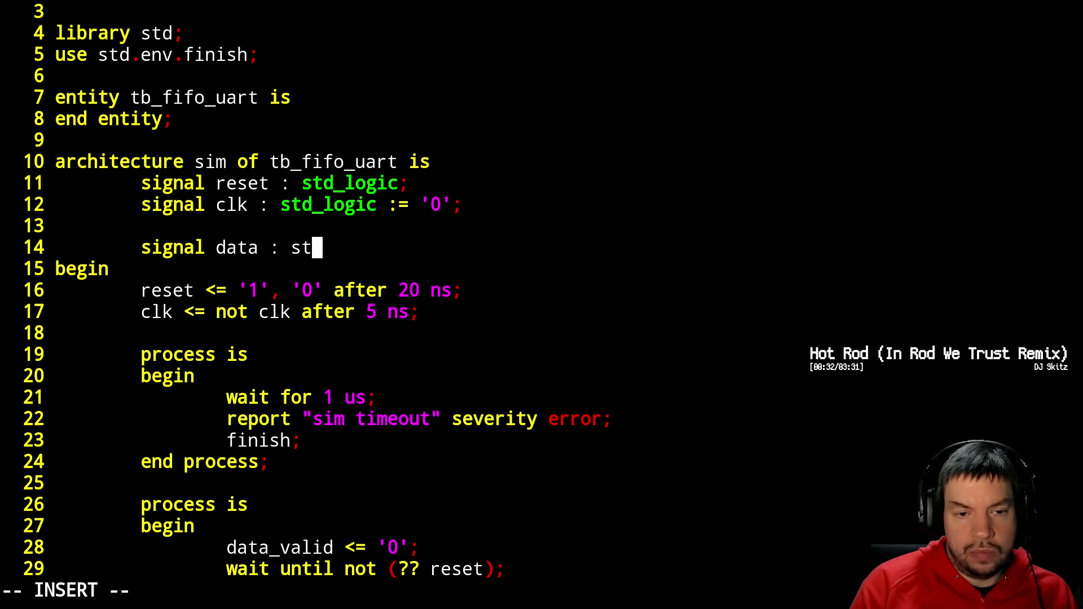
text(d_;logic_vector')
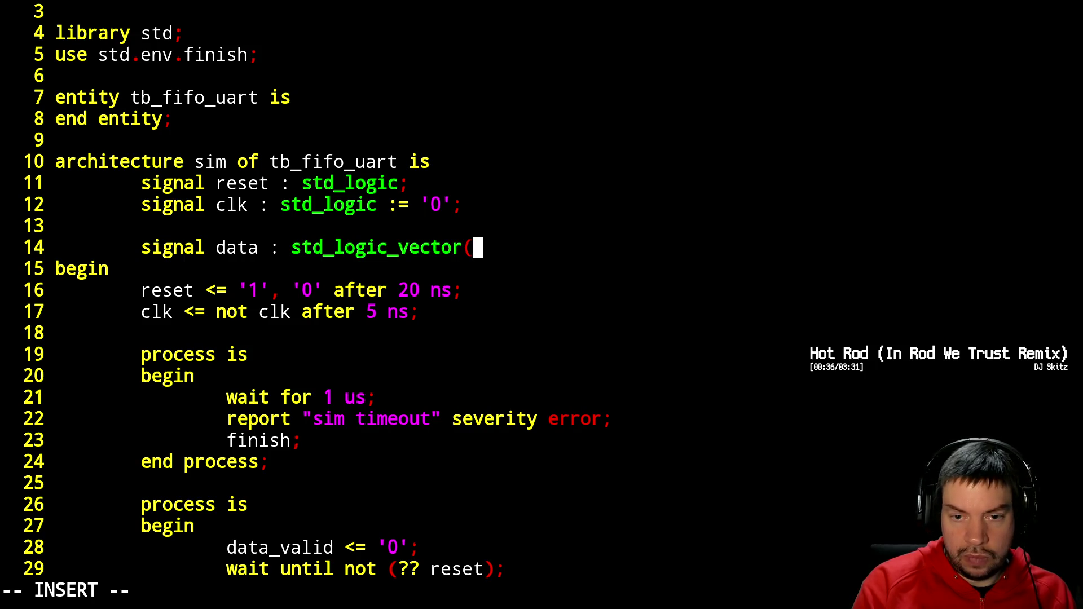
text(7 downo)
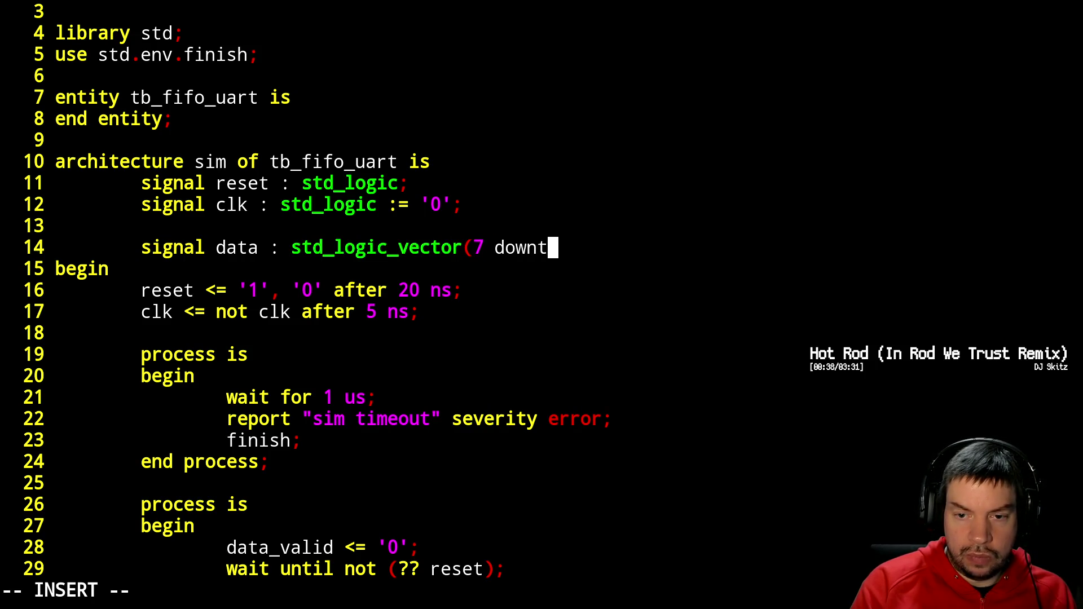
text(o 0);)
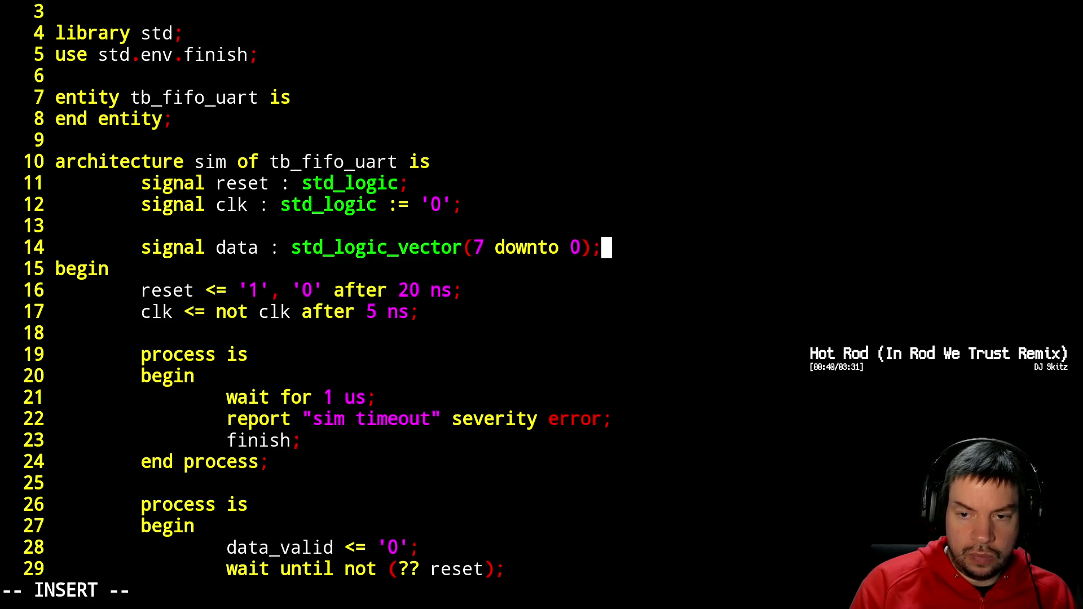
key(Return)
text(signal )
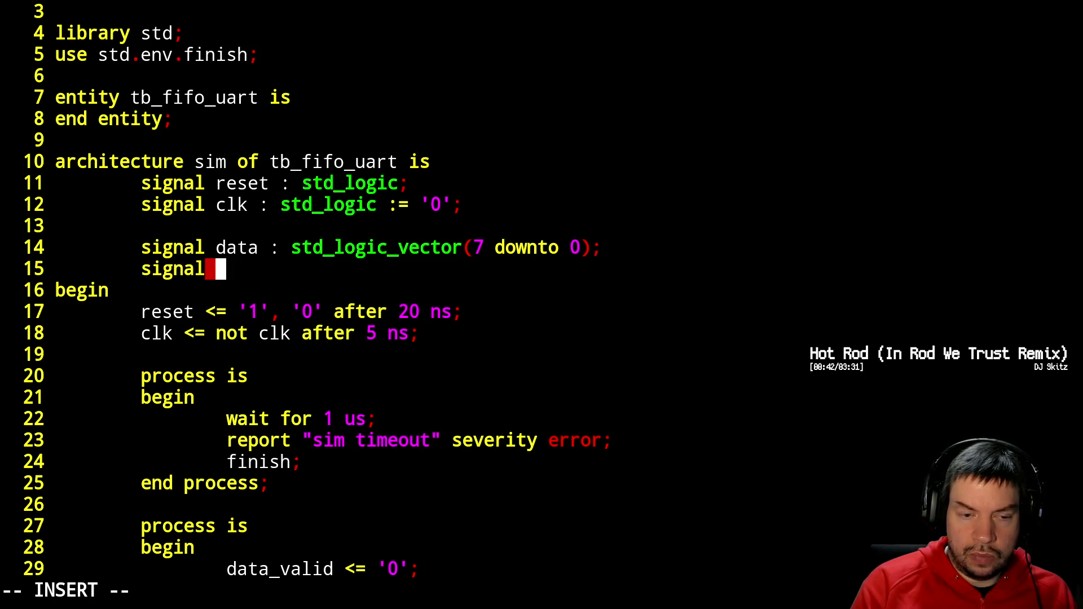
text(data_)
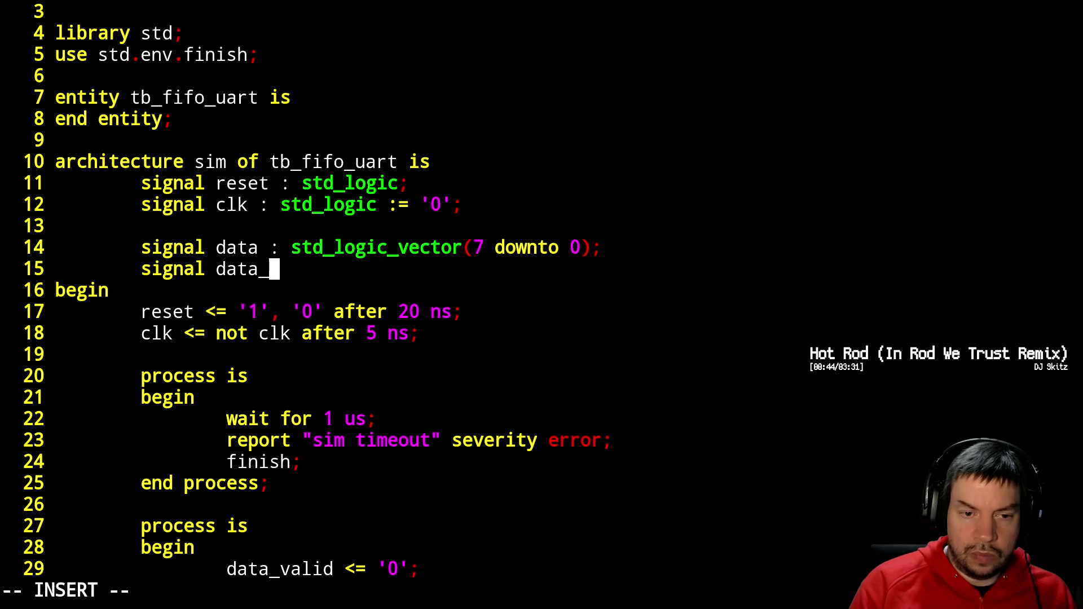
text(ready : st)
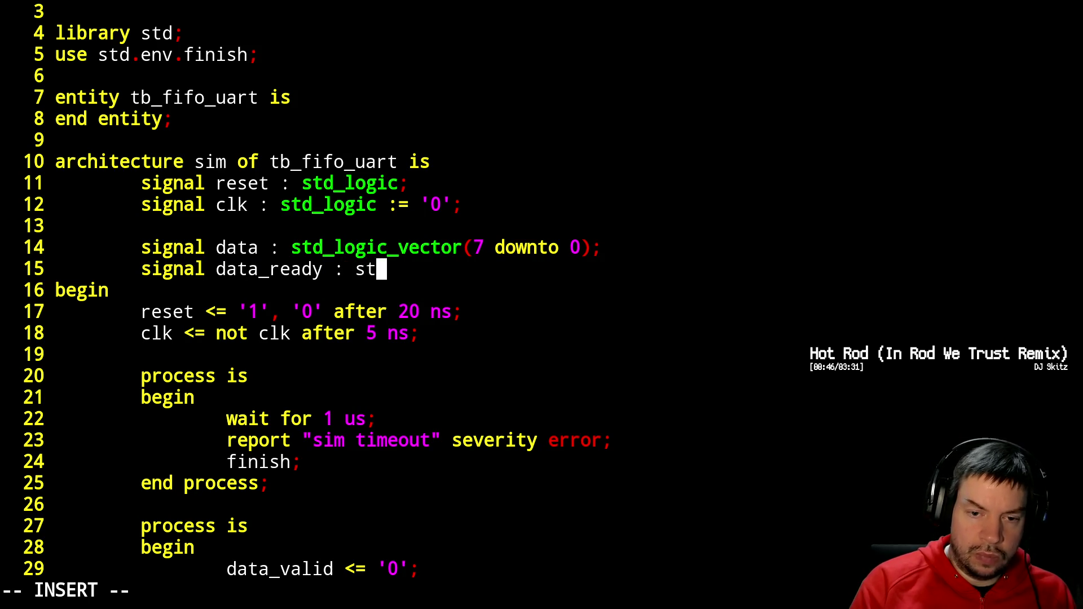
text(d_logic;)
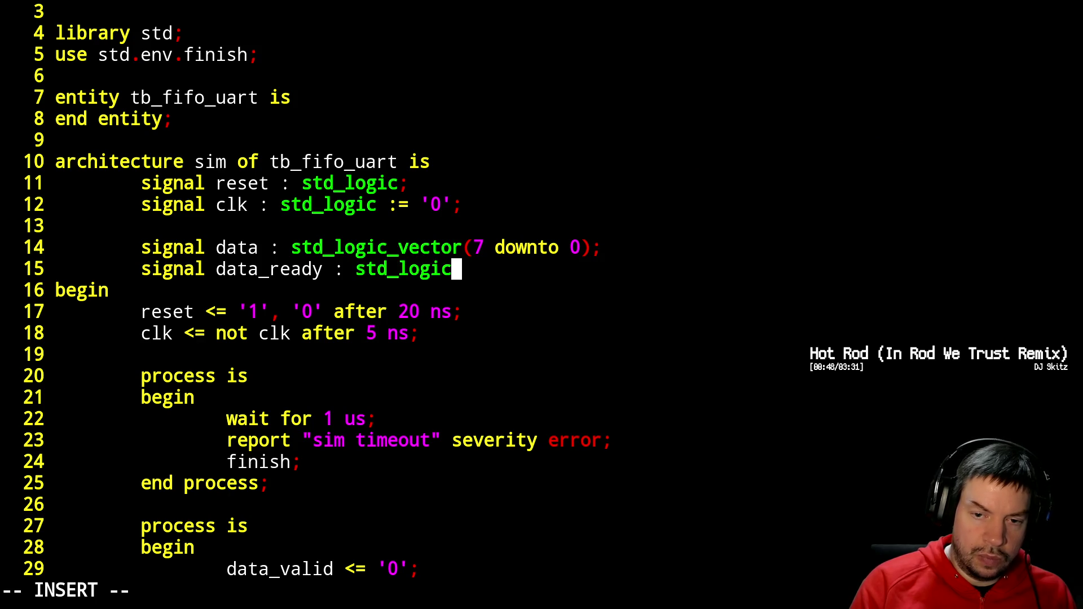
key(Return)
text(signal dat)
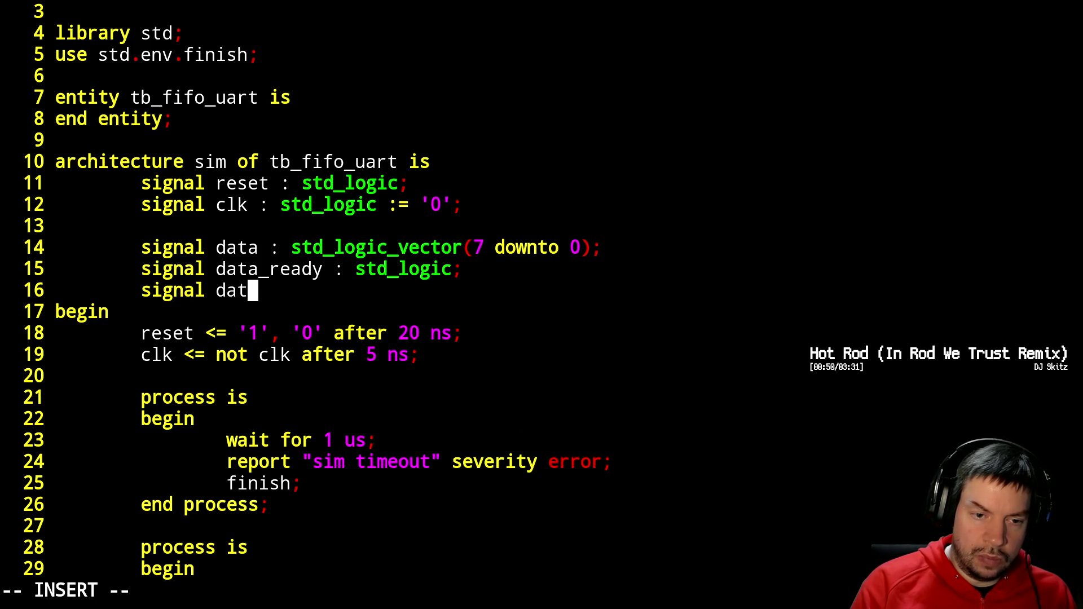
text(a_valid : s)
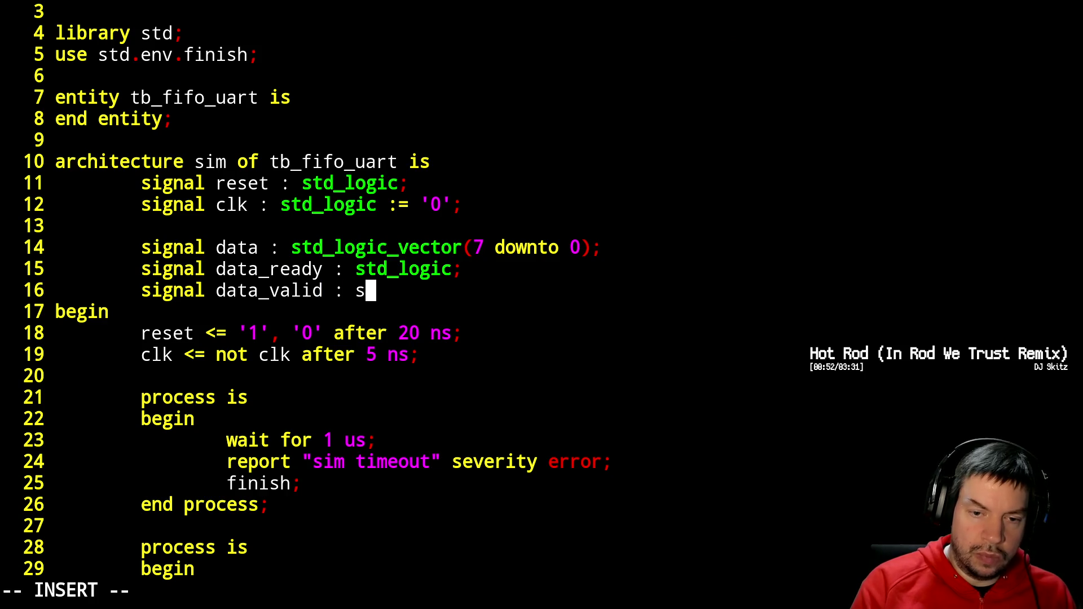
text(td_logoi)
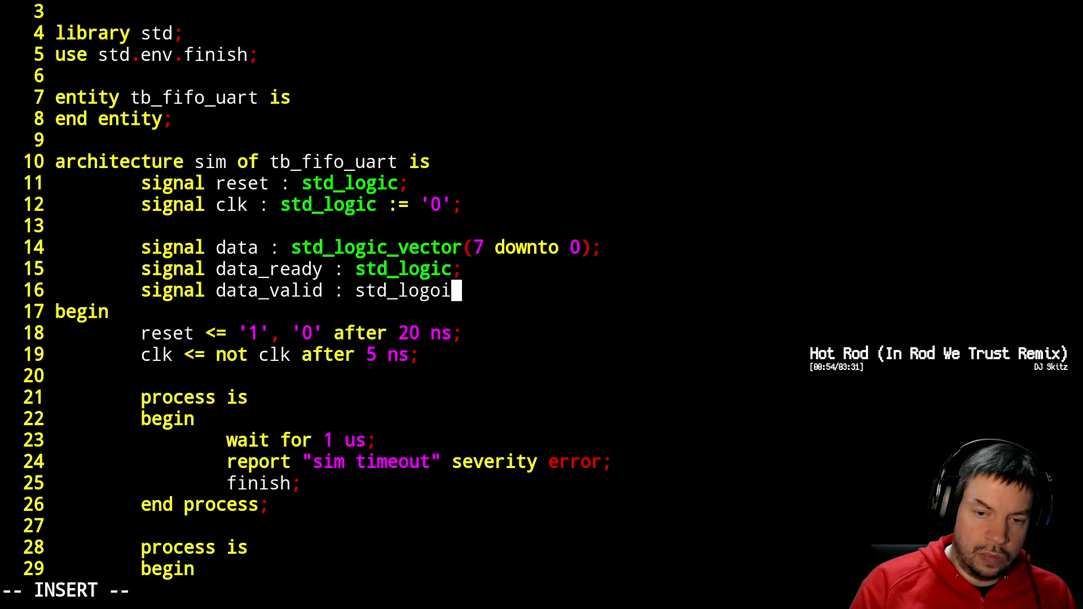
key(BackSpace)
key(BackSpace)
text(ic;)
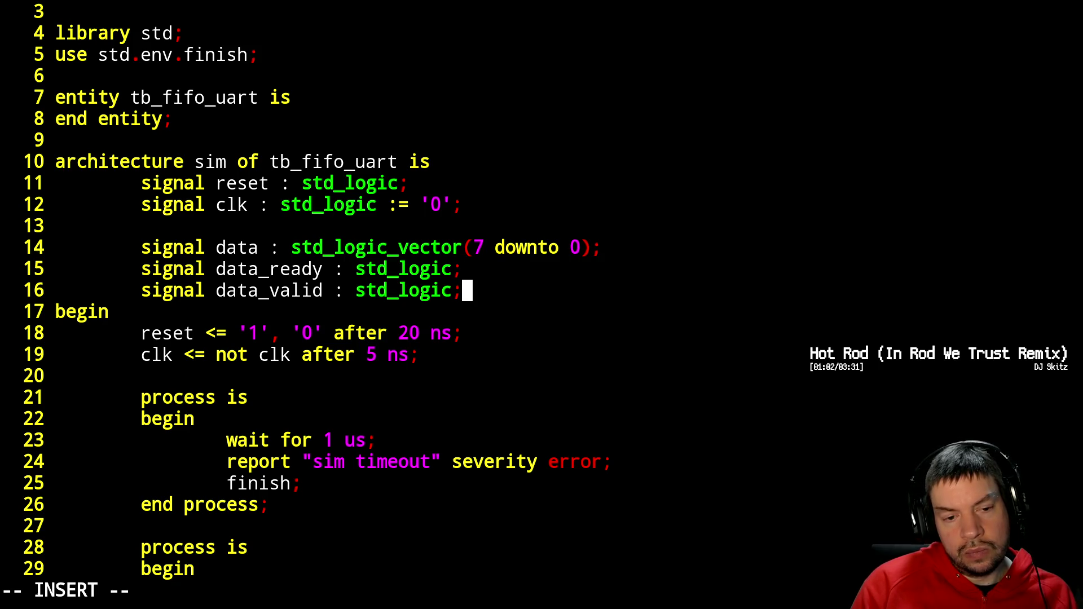
key(Return)
key(Return)
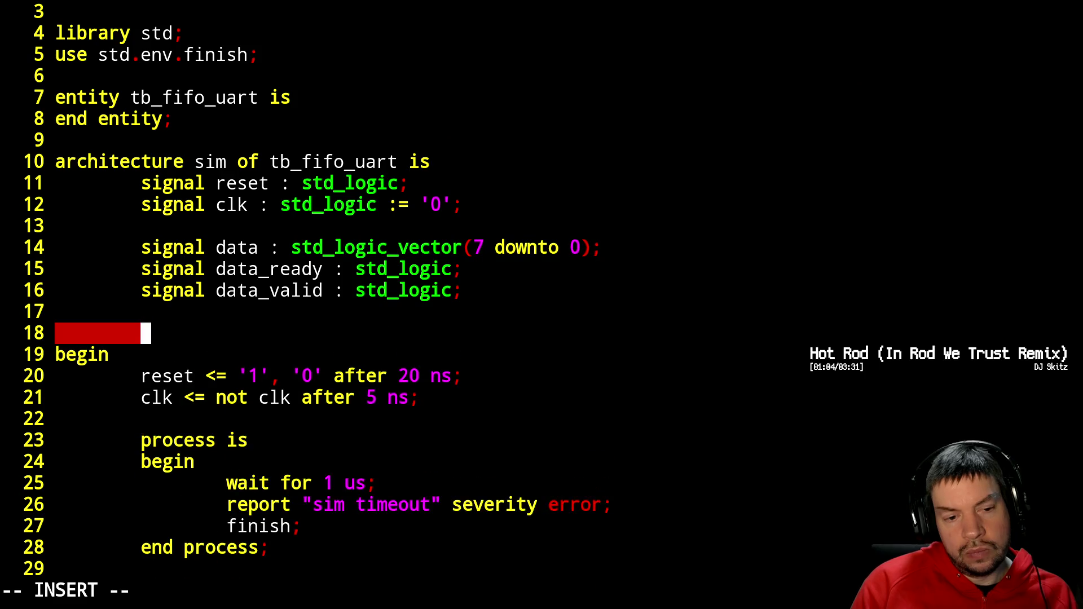
- Declare fifo_q as std_logic_vector(7 downto 0), plus std_logic fifo_ready and fifo_valid
text(si)
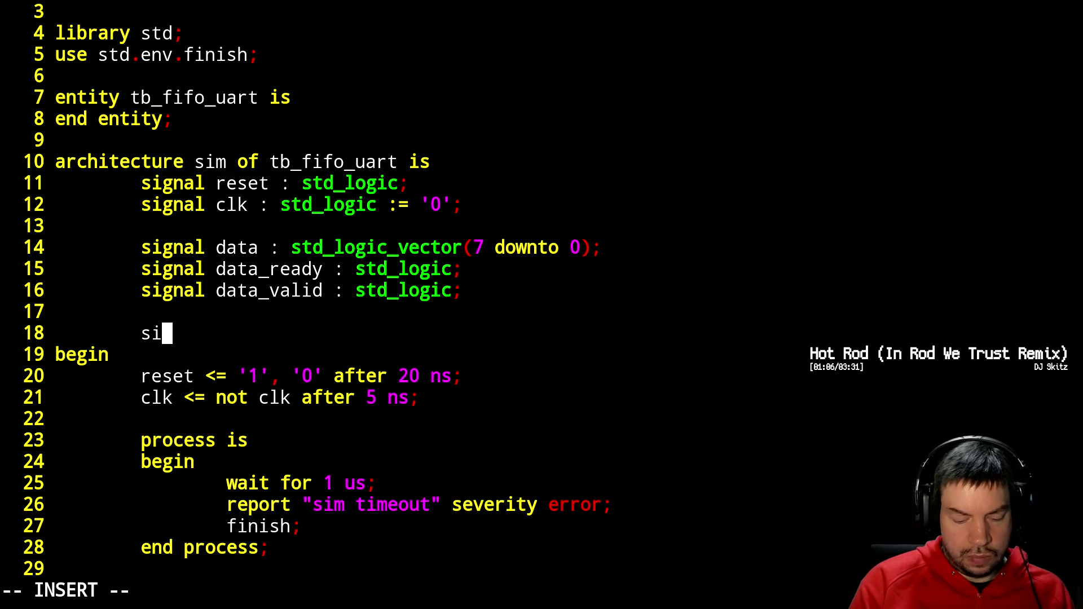
text(gnal fifo_)
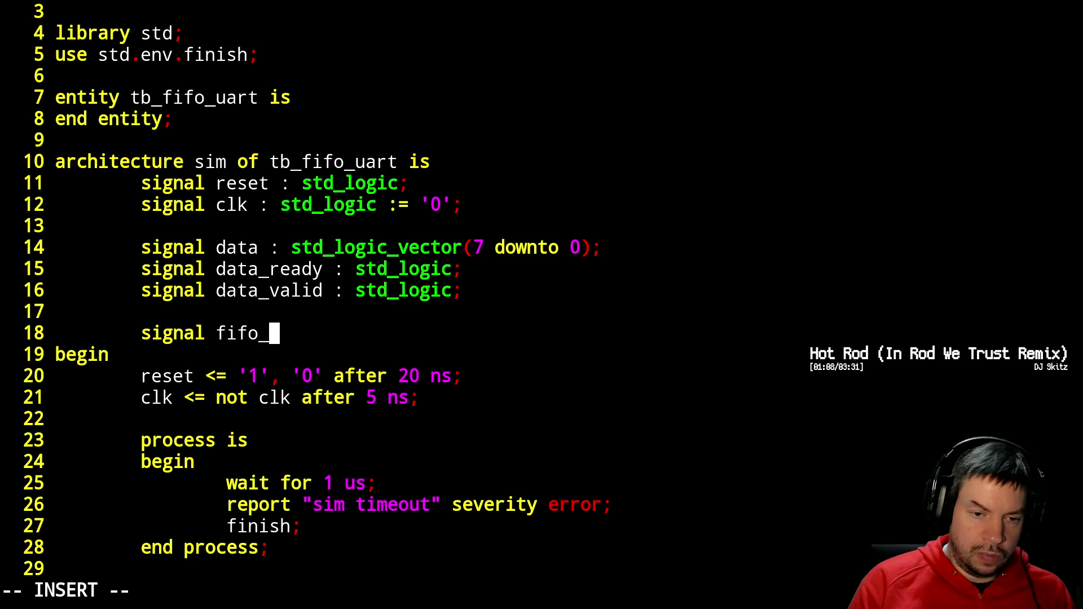
text(q : )
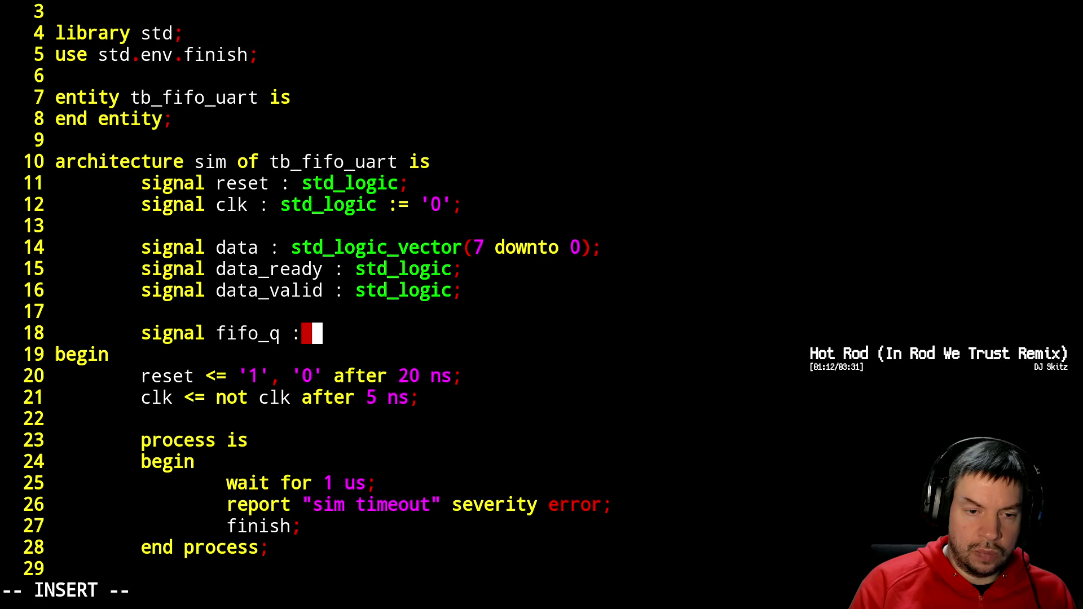
text(std_log)
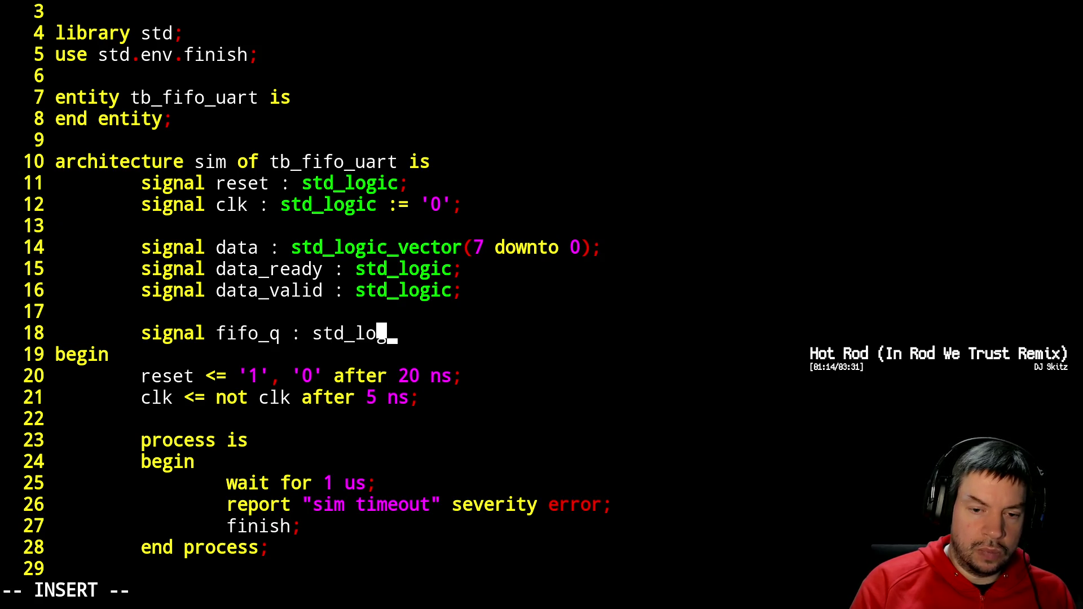
text(ic_vecto)
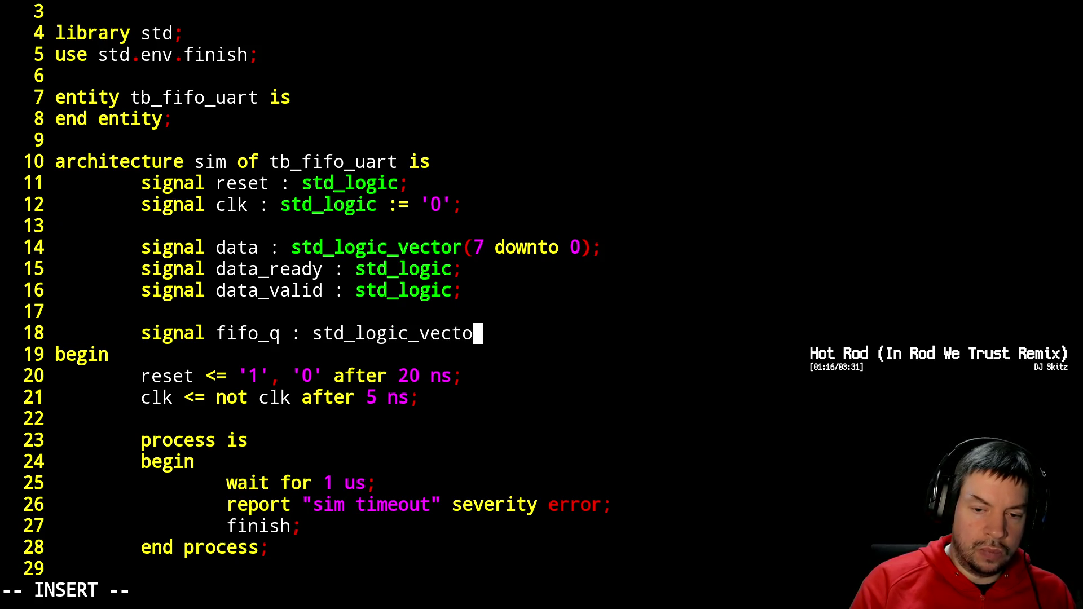
text(r(7 d)
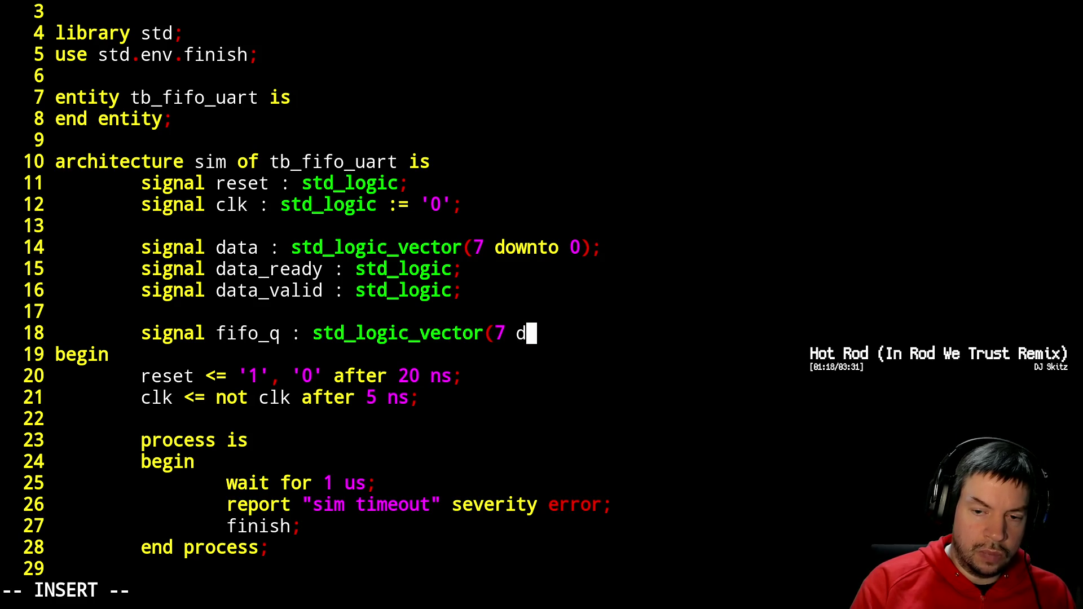
text(ownto 0);)
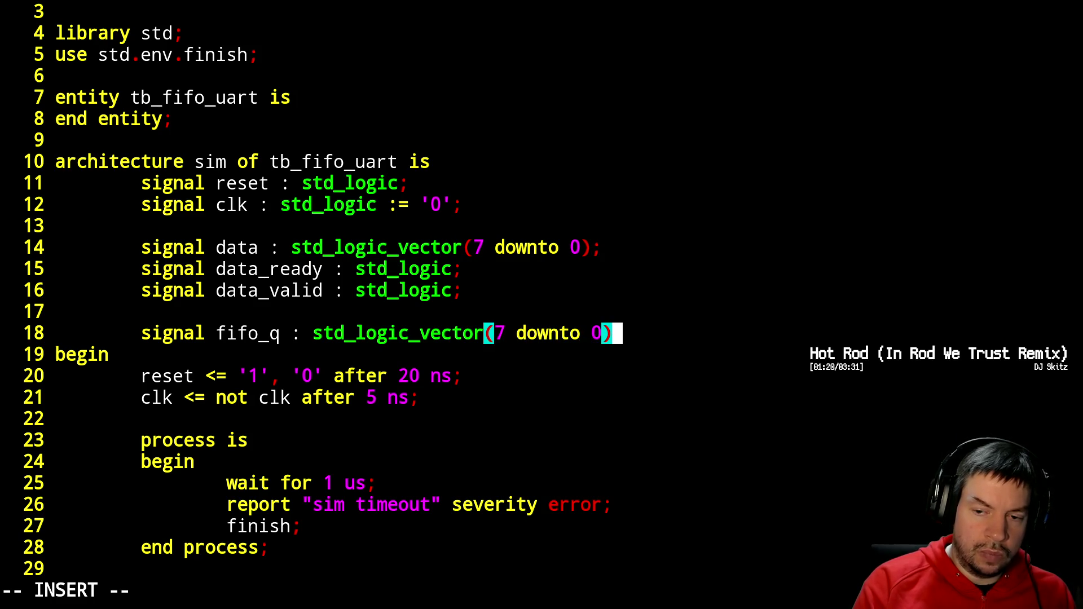
key(Return)
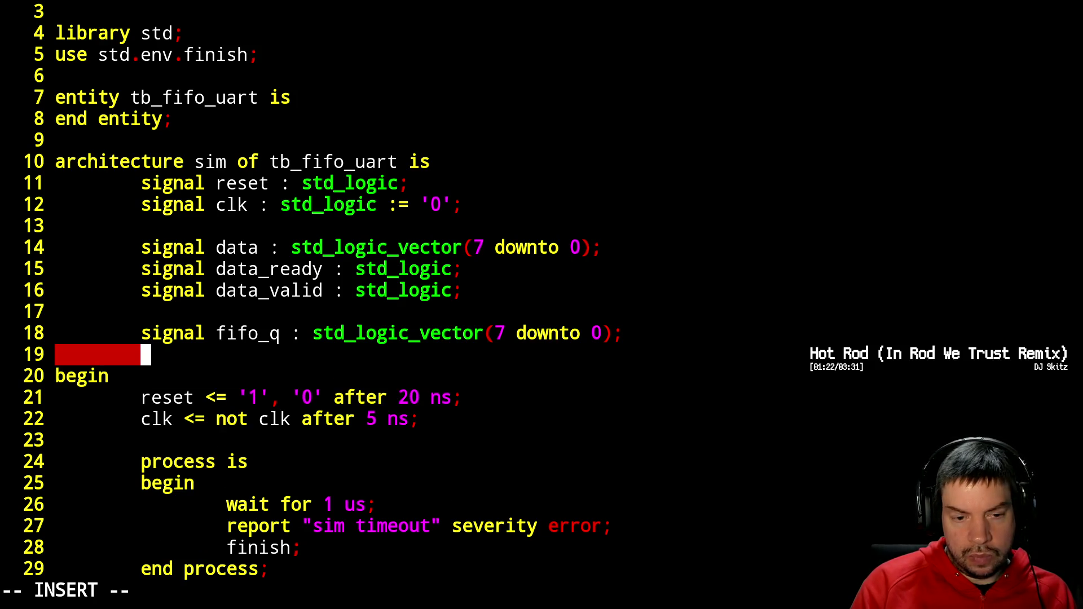
text(sign)
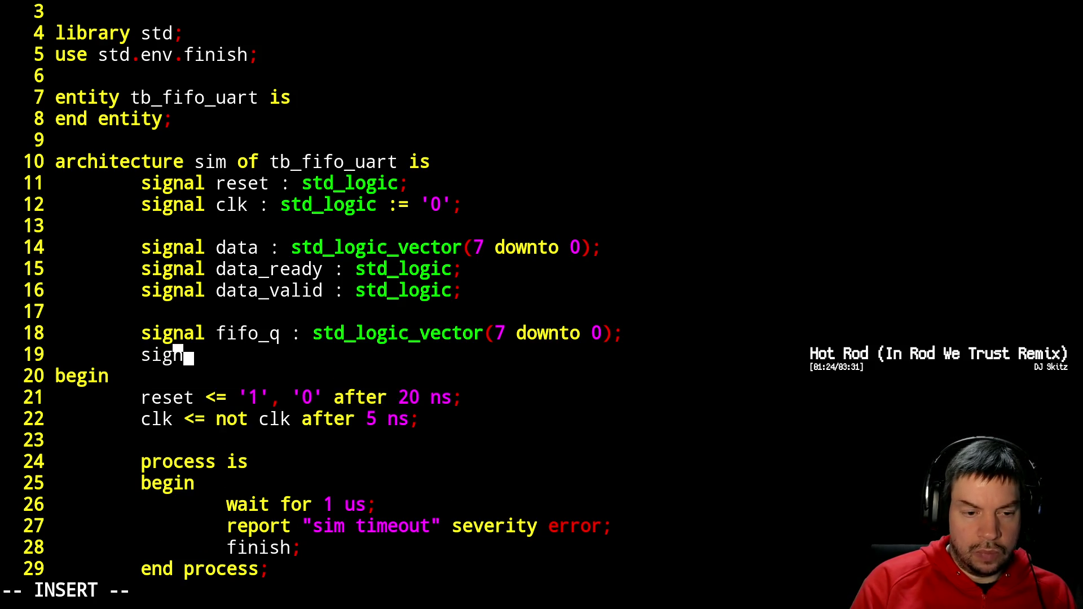
text(al fif)
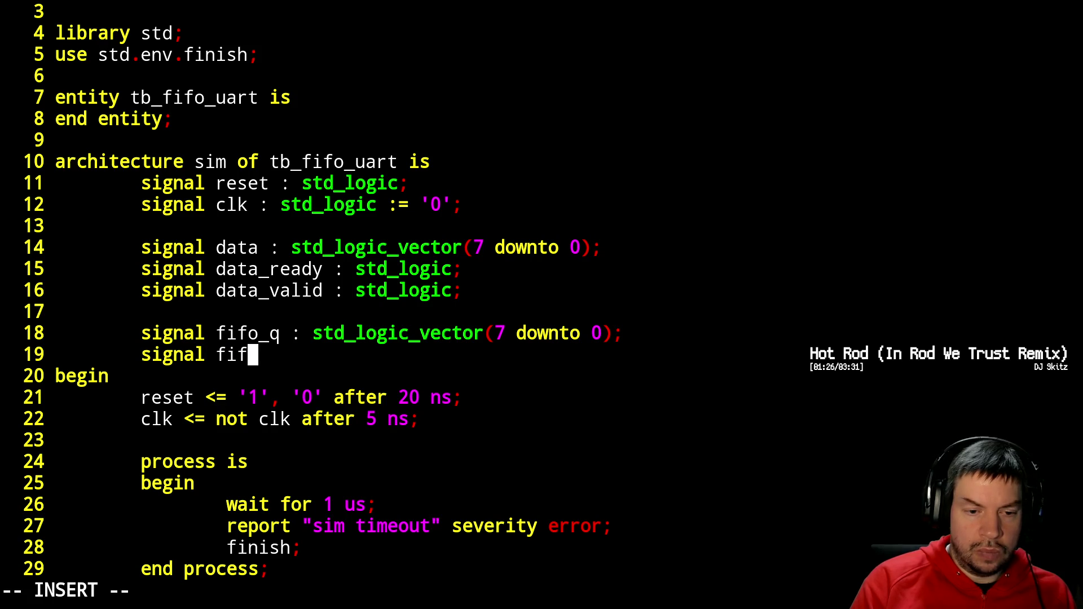
text(_vali)
key(BackSpace)
key(BackSpace)
key(BackSpace)
key(BackSpace)
text(ready )
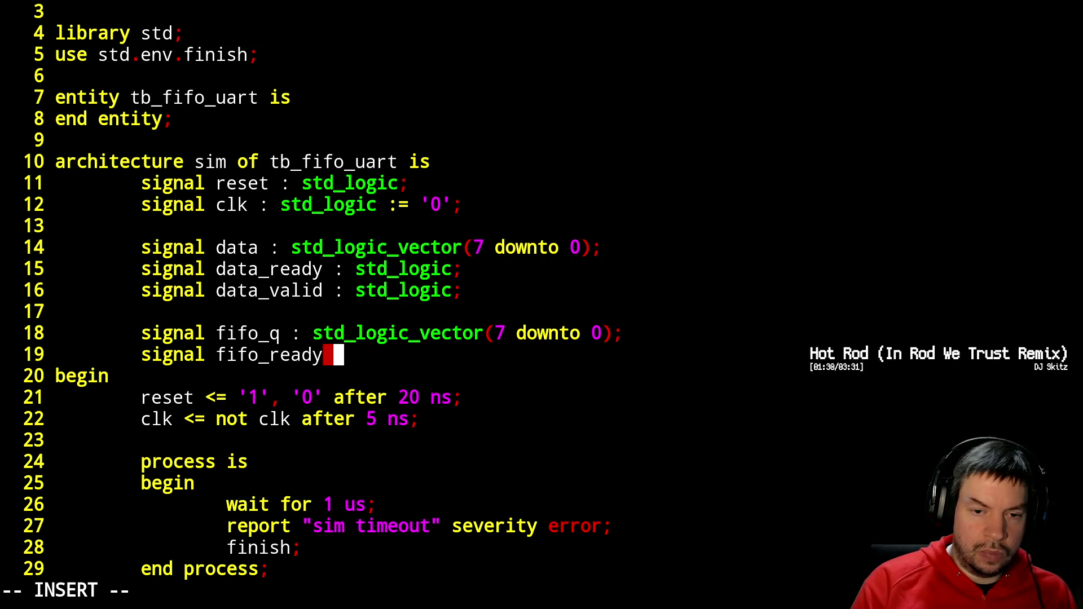
text(: std_logic;)
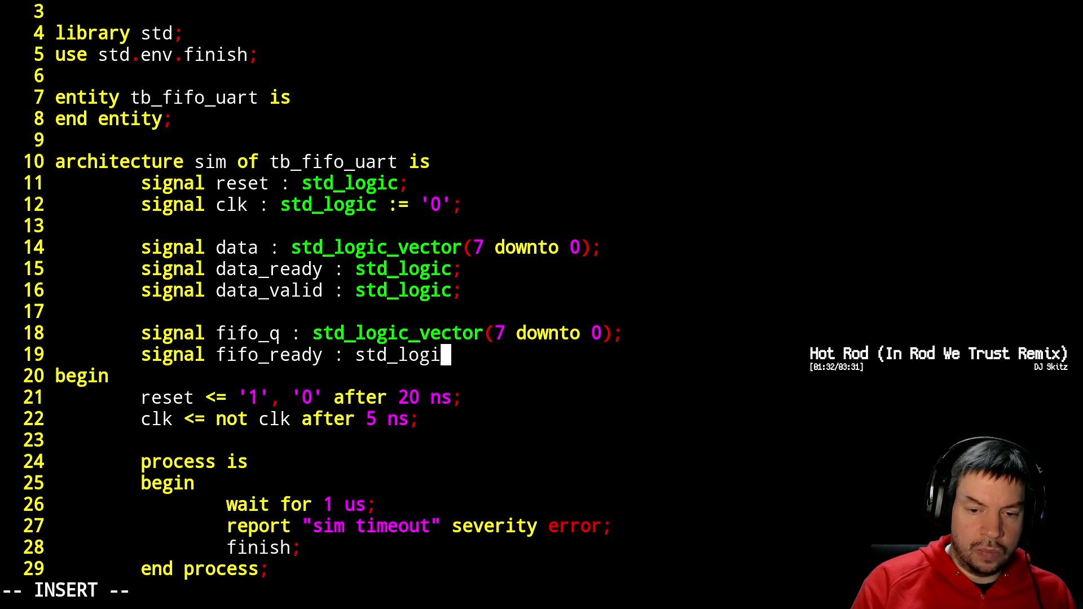
key(Return)
text(signal)
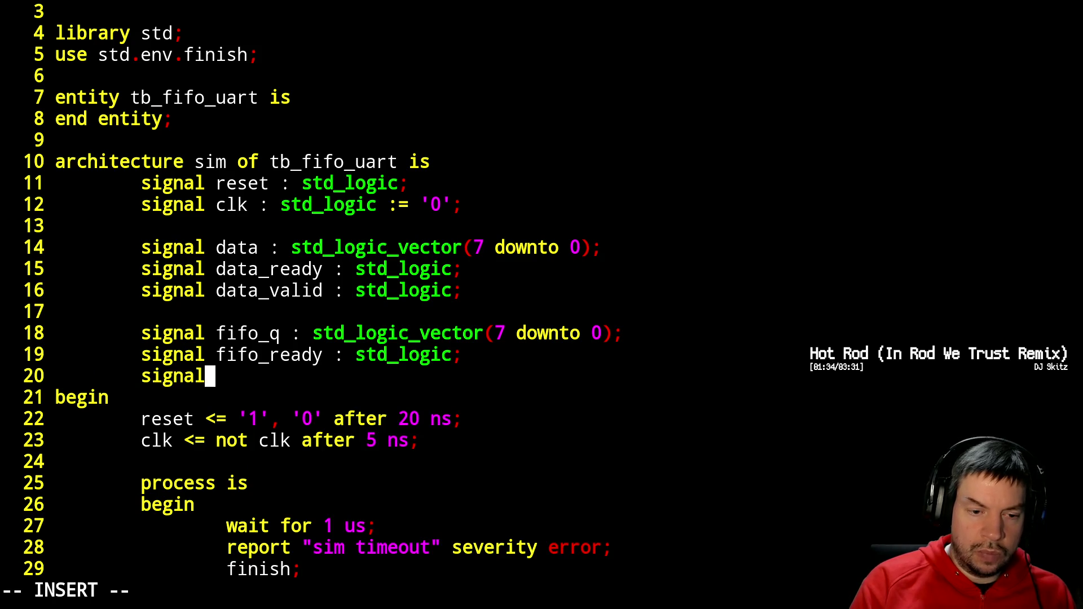
text( fifo_)
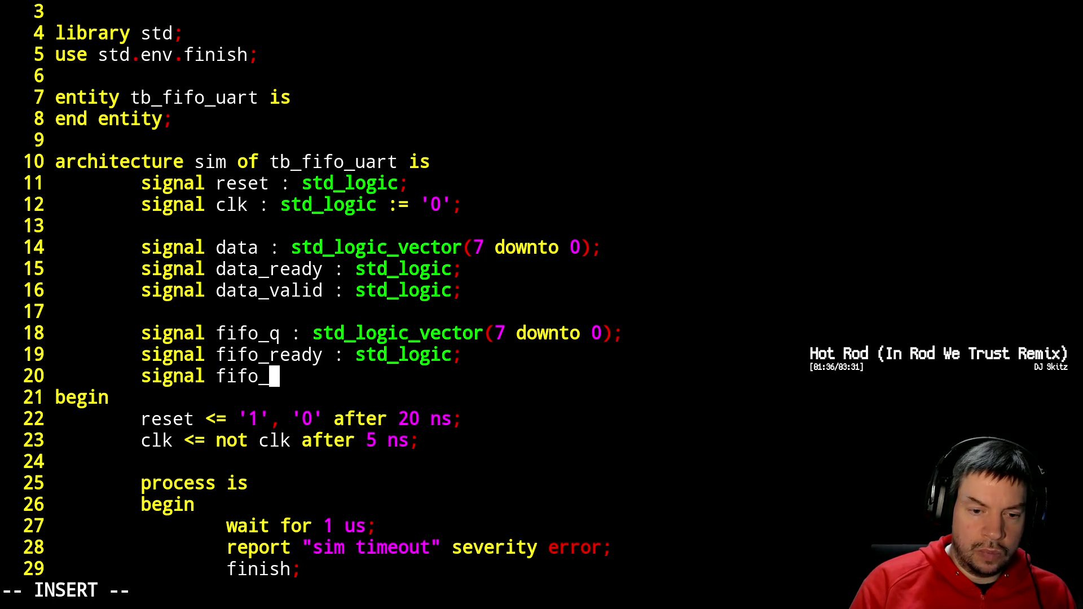
text(valid : std)
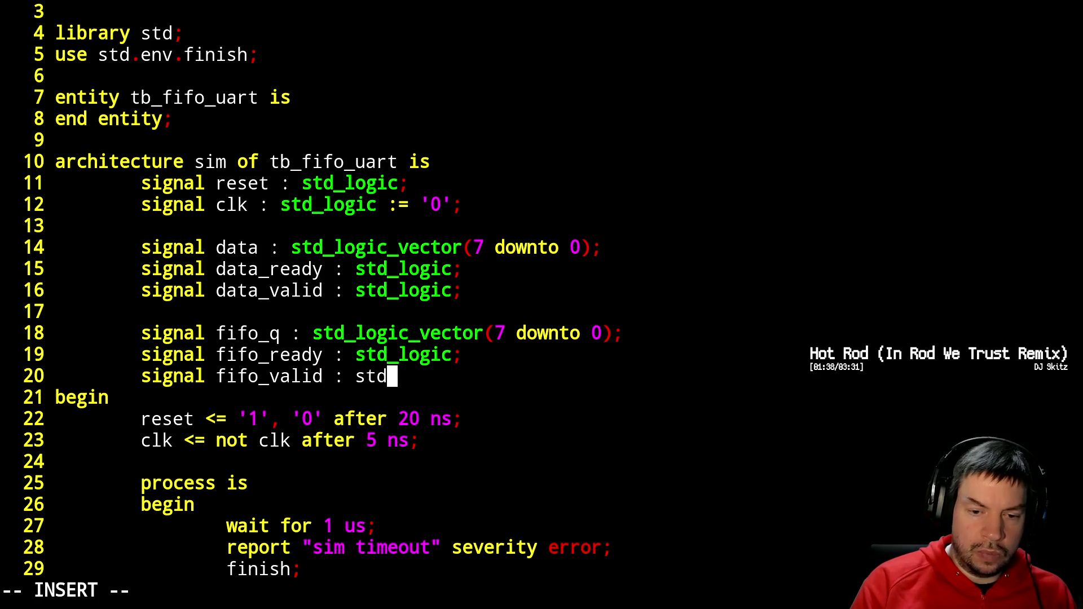
text(_logic;)
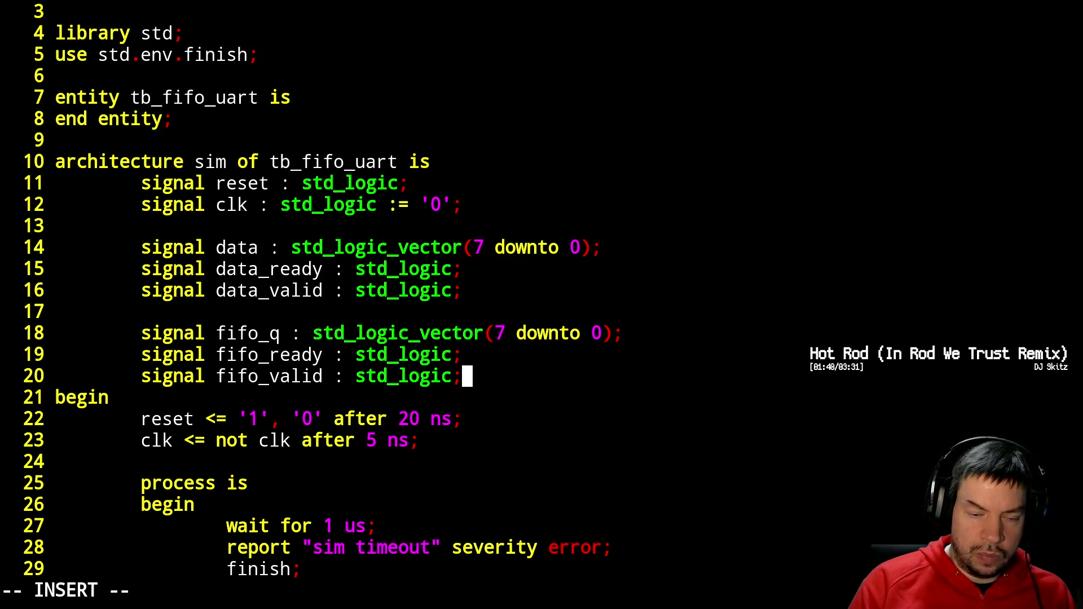
key(Escape)
- Below the stimulus process, begin the instantiation 'dut1 : entity work.fifo_dc'
key(j)
key(j)
key(j)
key(j)
key(ctrl+f)
key(j)
key(j)
key(j)
key(j)
text(odut1 : entity w)
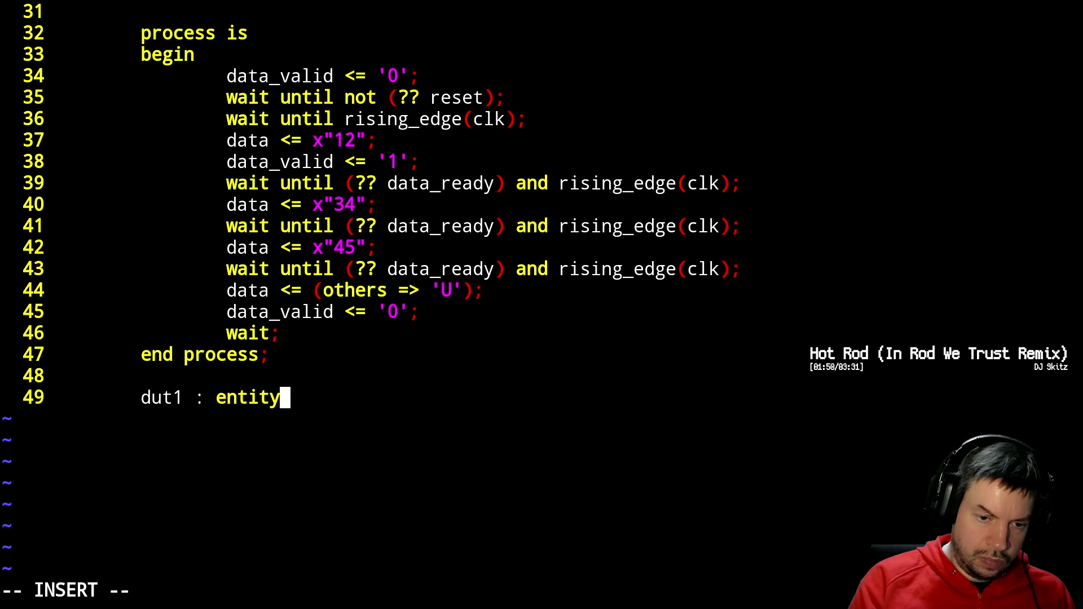
text(ork)
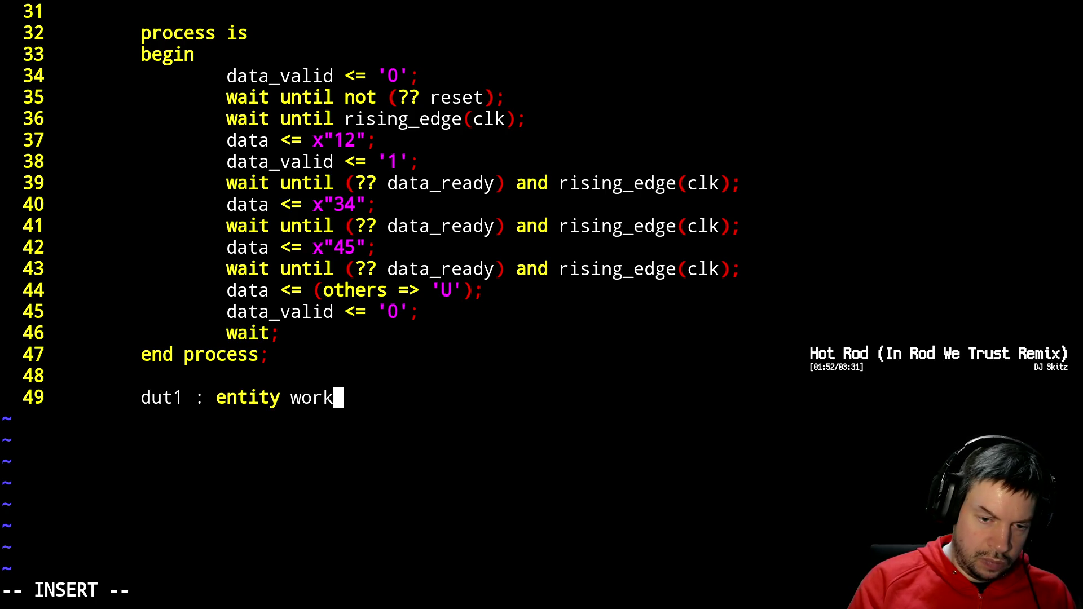
text(.fifo_dc)
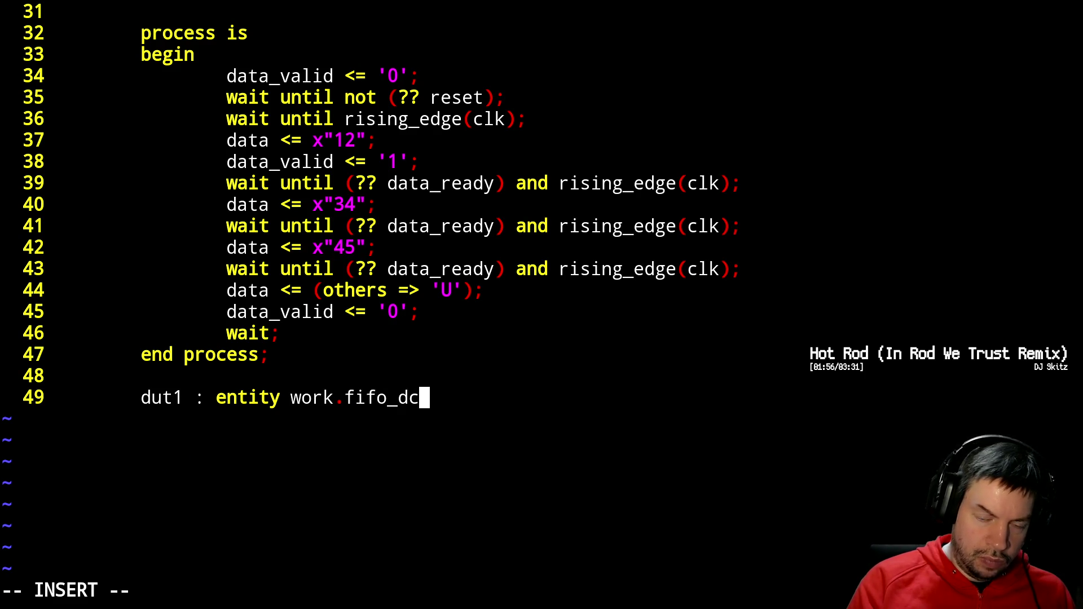
- Start dut1's port map with the association reset => reset
key(Return)
text(p)
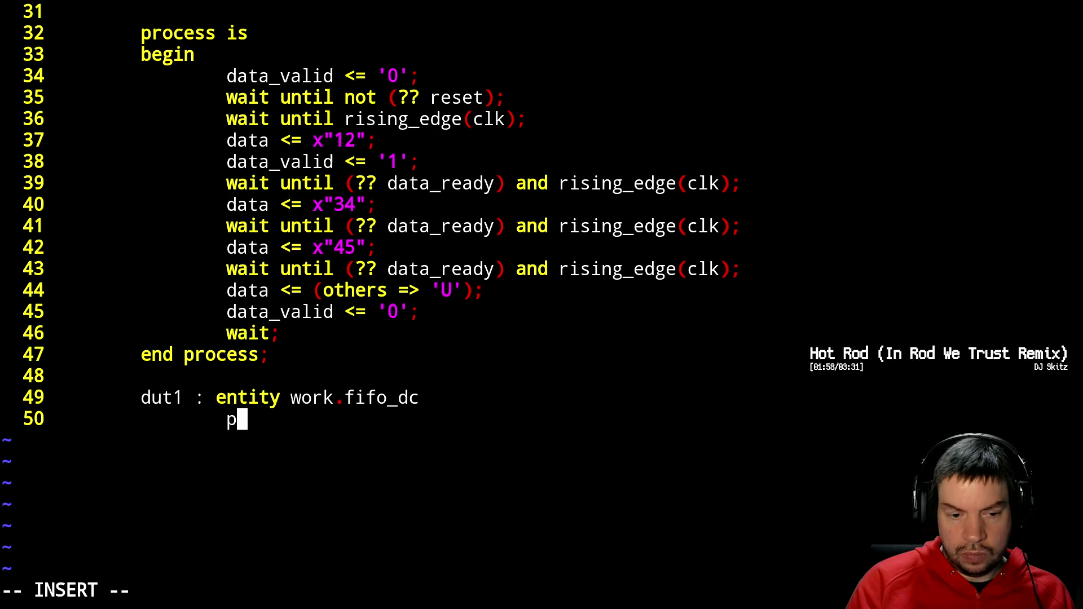
text(ort map()
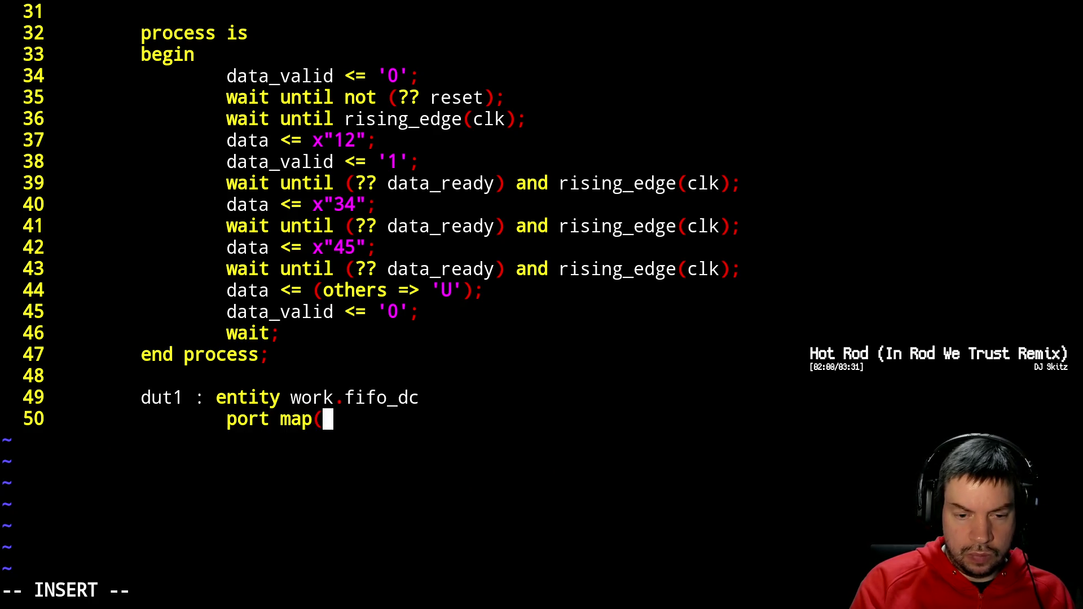
key(Return)
key(Tab)
text(reset =)
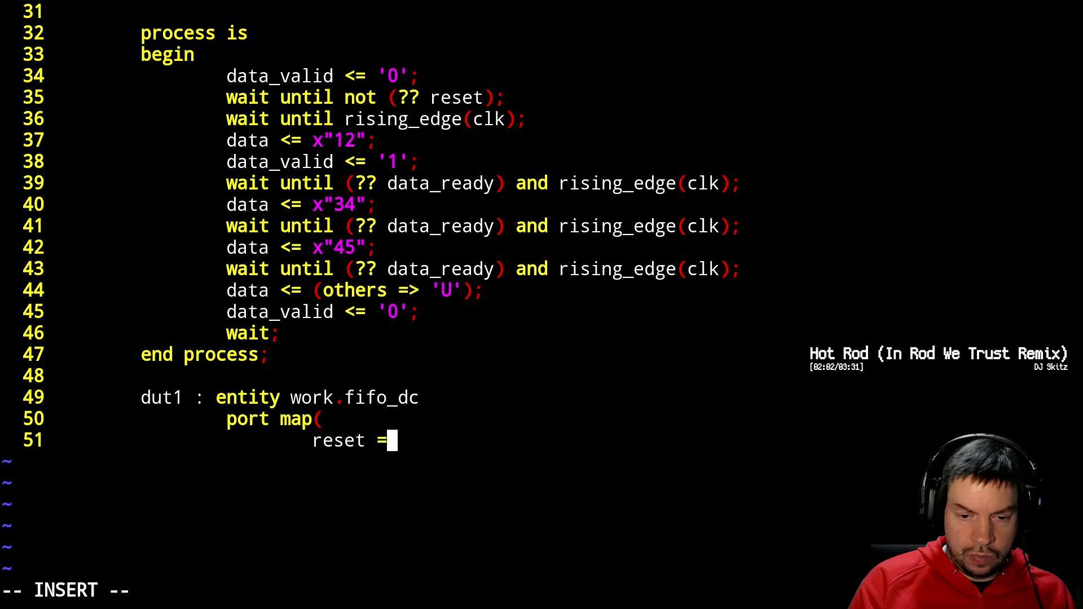
text(> reset)
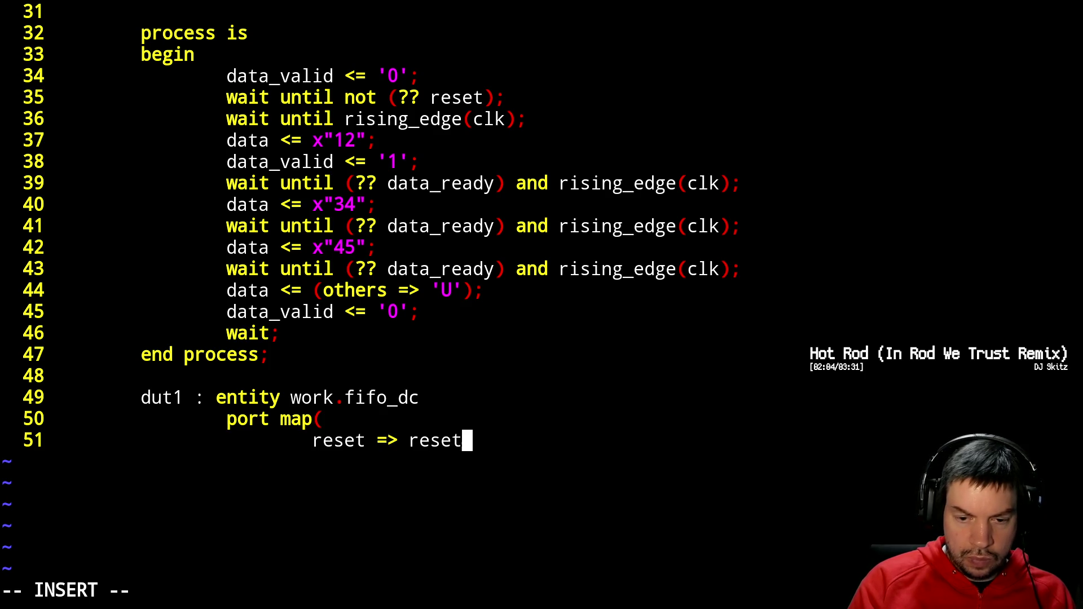
key(Up)
key(Up)
key(Return)
- Add a generic map setting clk_freq => 100000000 above the port map
key(Tab)
text(generic map()
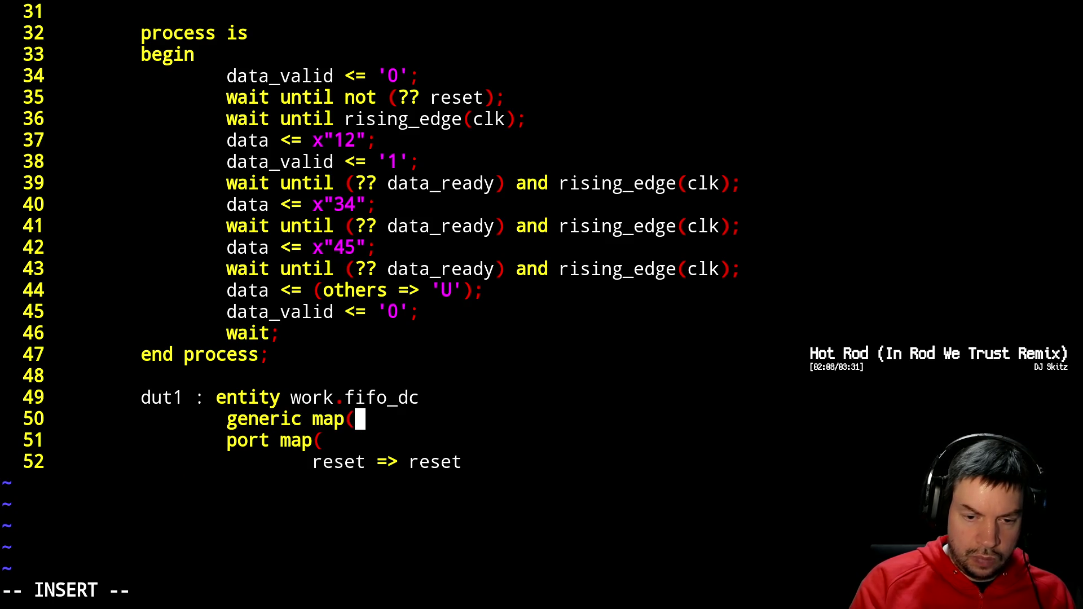
key(Return)
key(Tab)
text(cl)
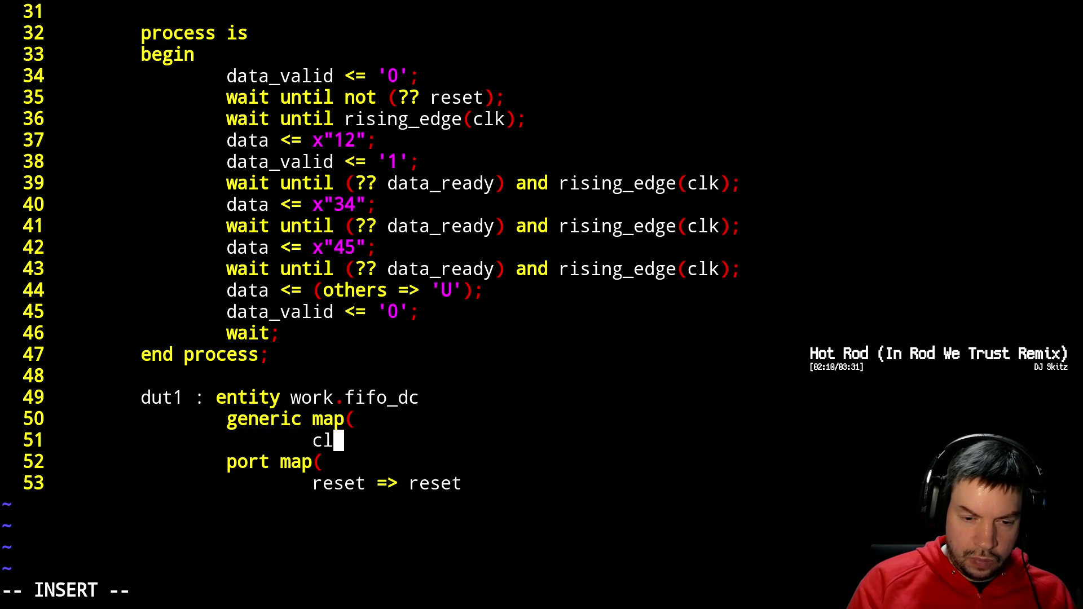
text(k_freq =)
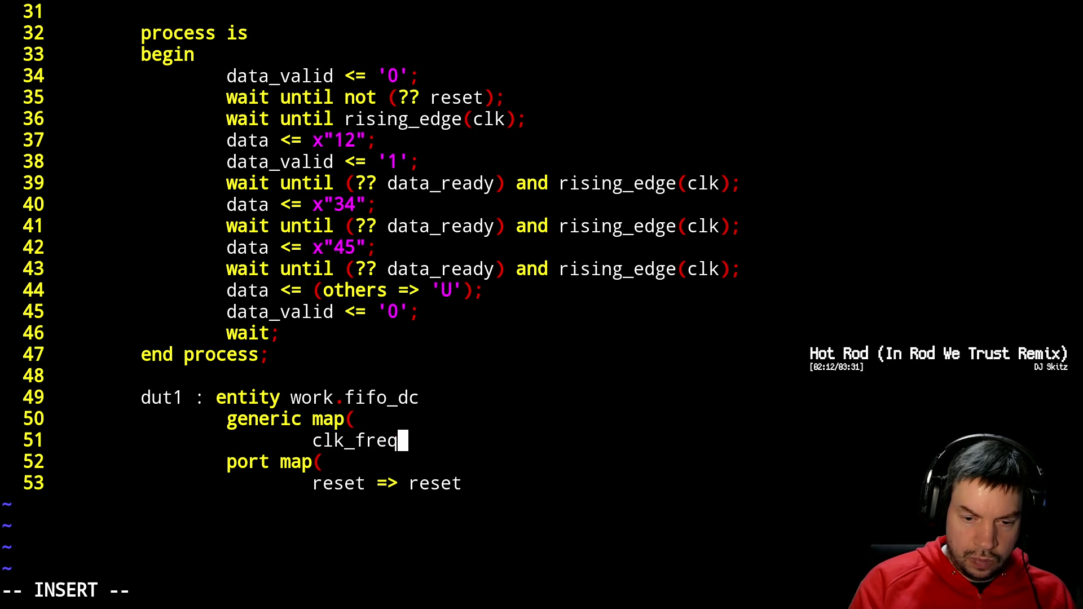
key(BackSpace)
text(=> 1)
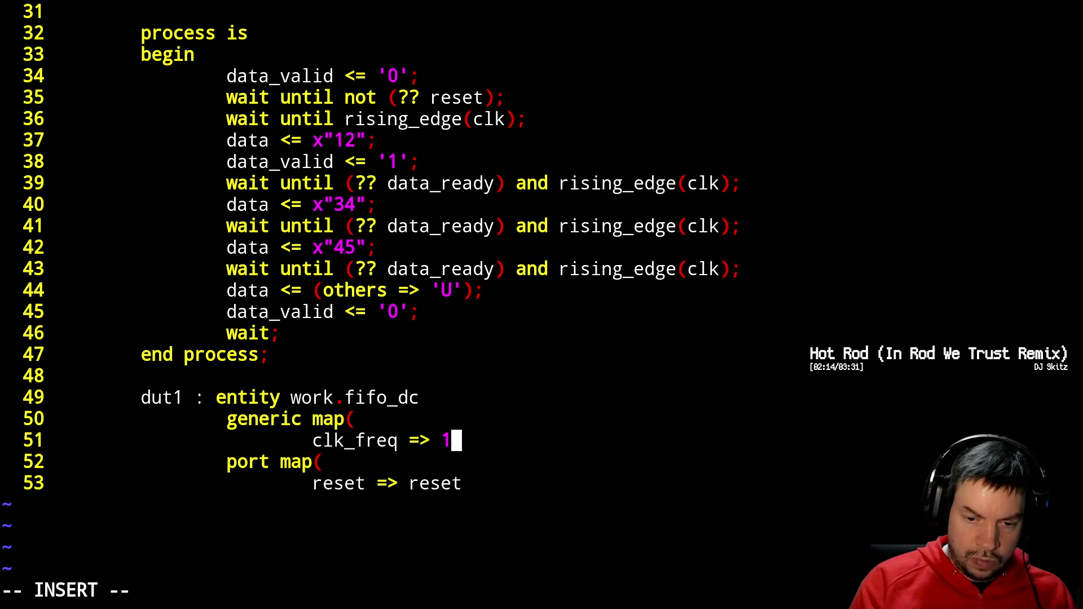
text(000)
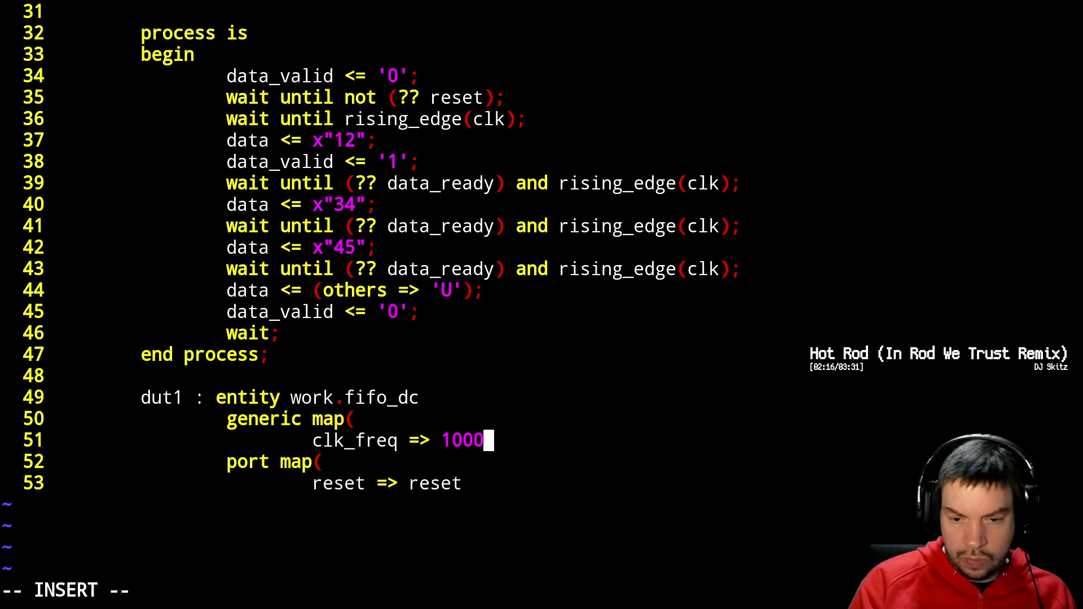
key(BackSpace)
text(00000)
key(Return)
key(BackSpace)
text())
key(Escape)
- Add a comma after reset => reset and map clk => clk in the port map
key(j)
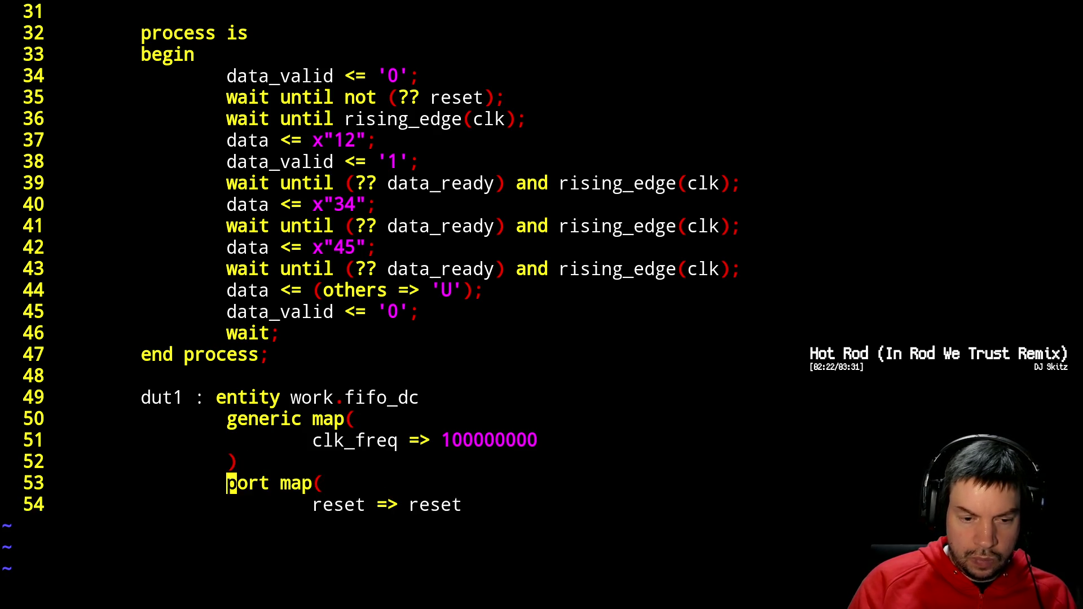
key(j)
key(A)
key(Return)
text(clk => clk,)
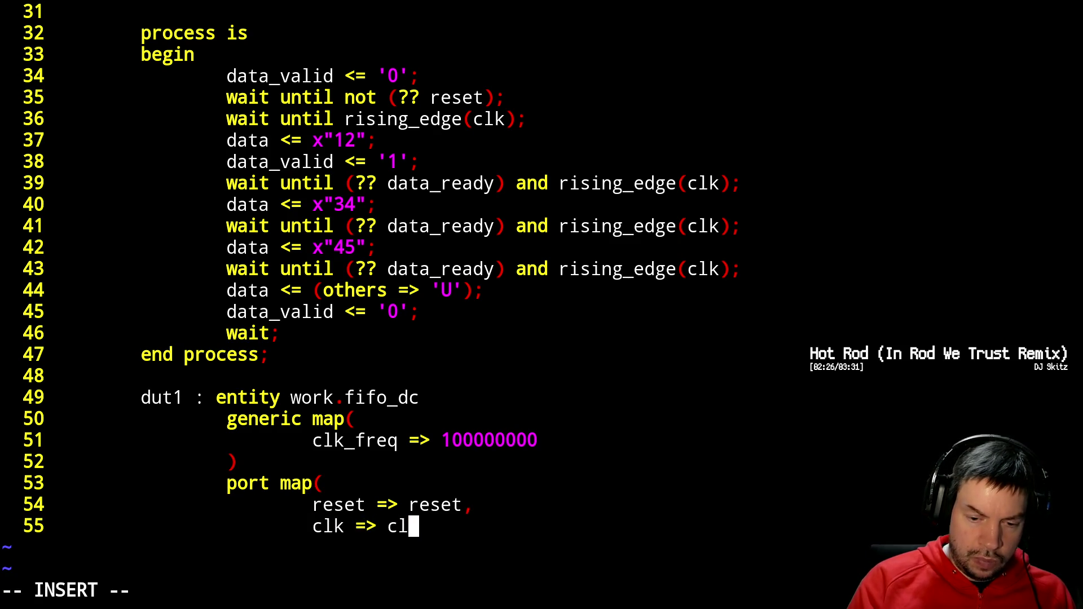
key(Return)
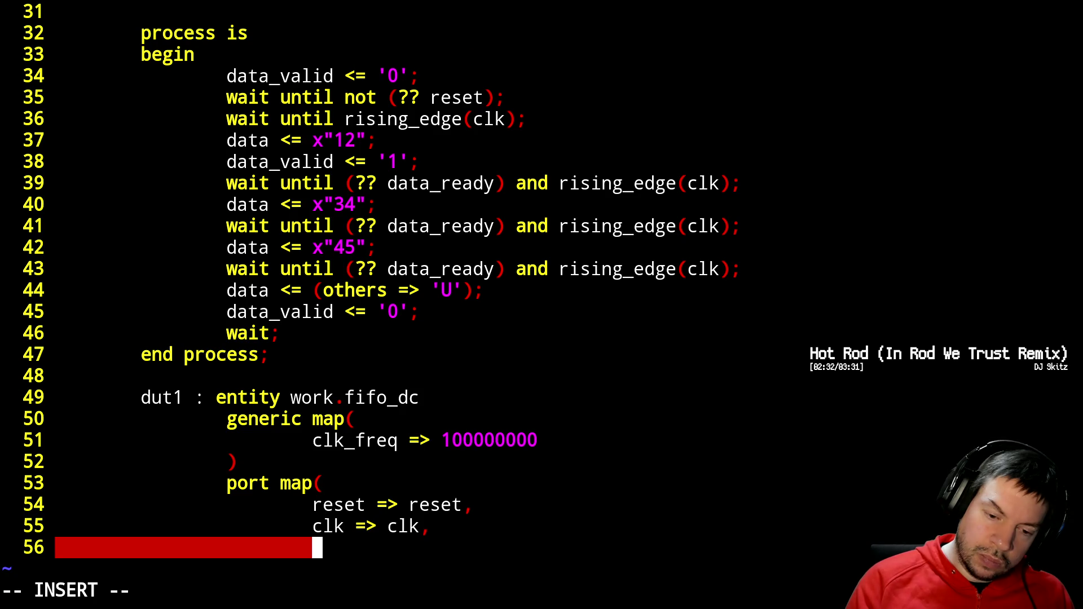
- Suspend the testbench, view the uart_tx.vhdl entity declaration, then resume the testbench editor
key(Escape)
key(ctrl+z)
text(vi)
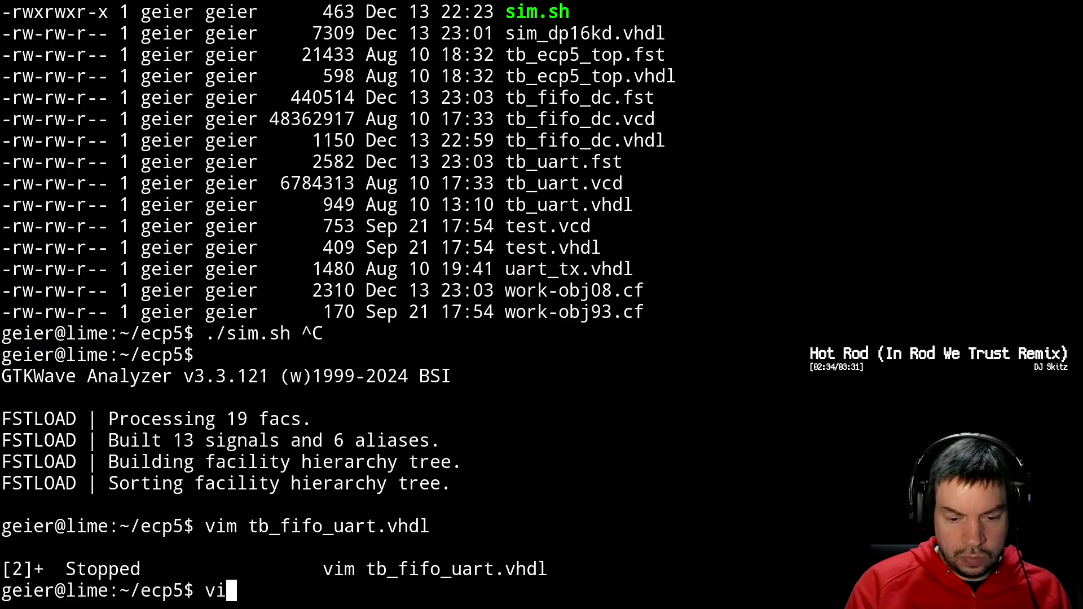
text(m uart_tx.vhdl)
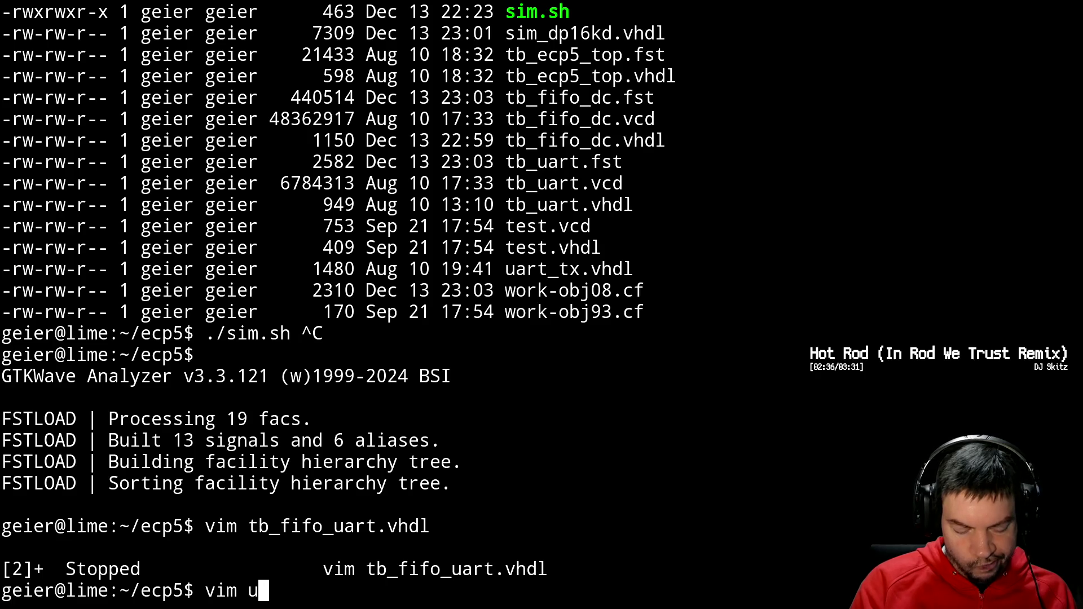
key(Return)
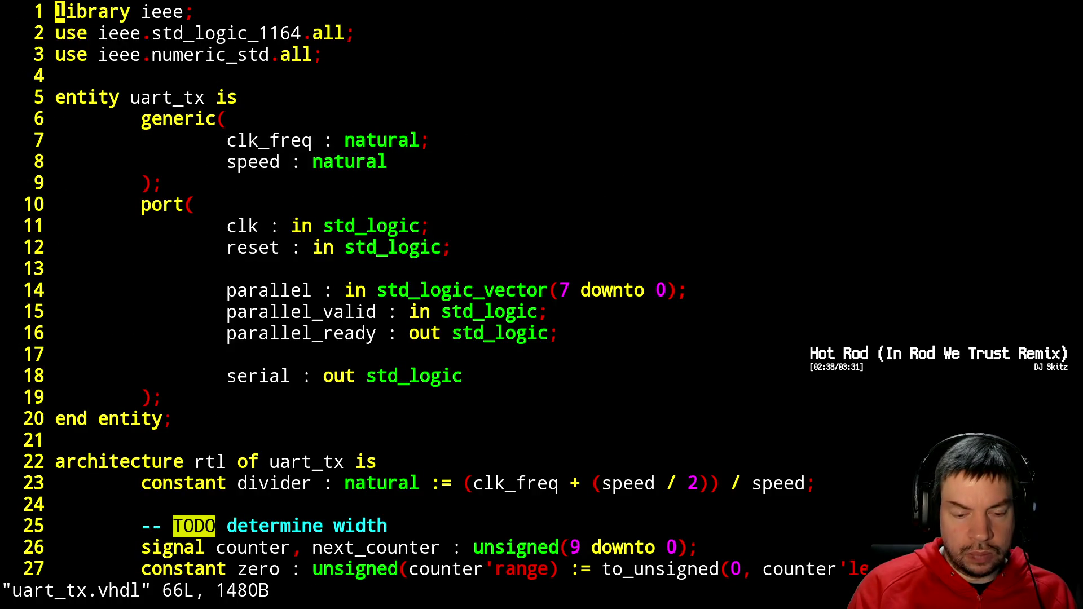
text(:q)
key(Return)
key(Up)
key(Return)
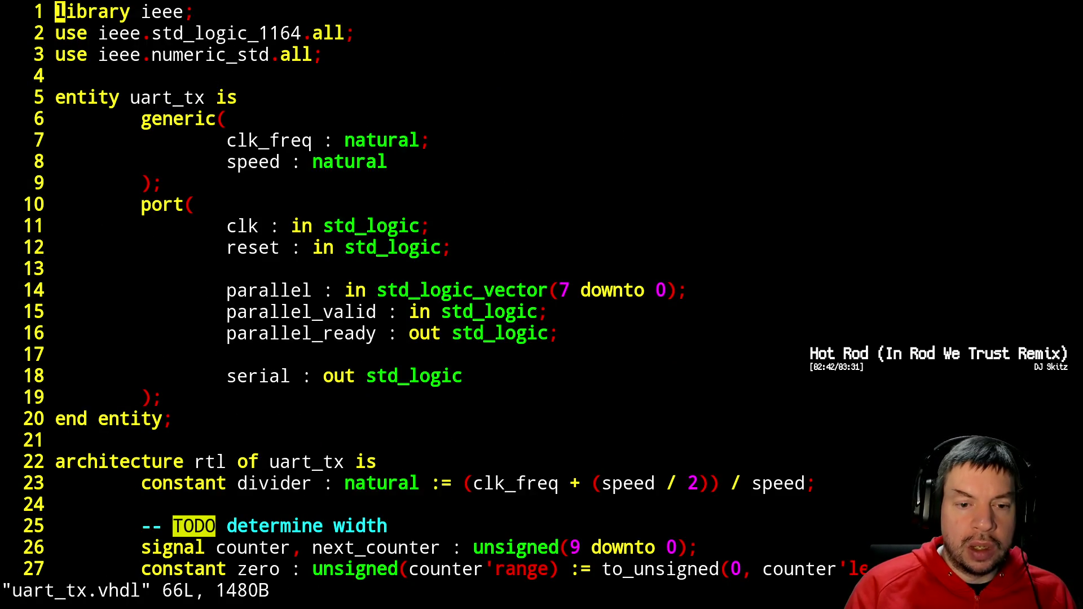
text(:q)
key(Return)
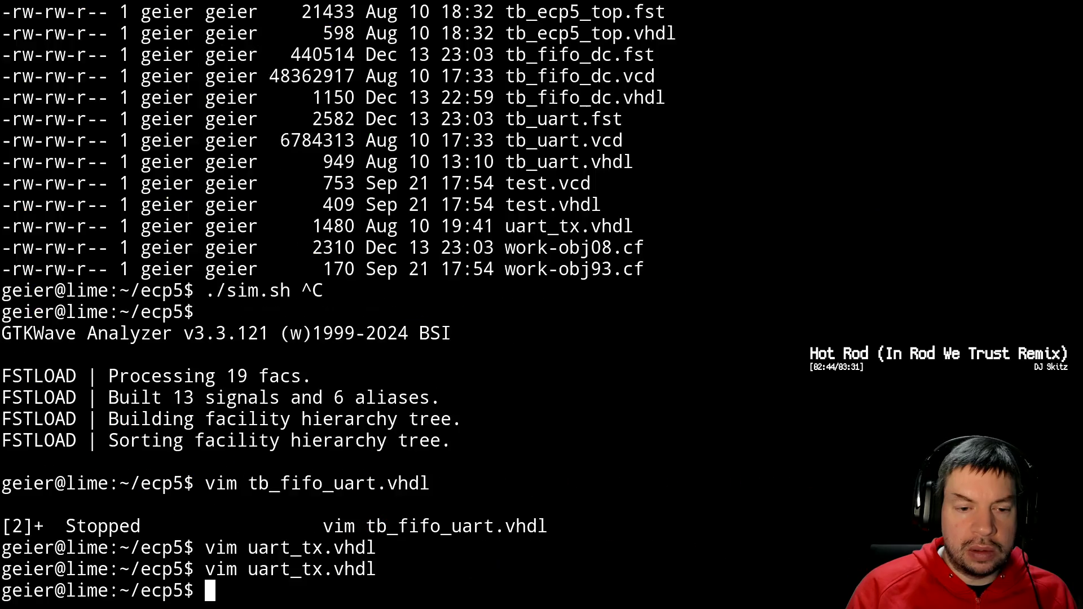
text(fg)
key(Return)
- Delete dut1's clk_freq generic map lines so only the port map remains
key(Tab)
key(BackSpace)
key(Tab)
key(Tab)
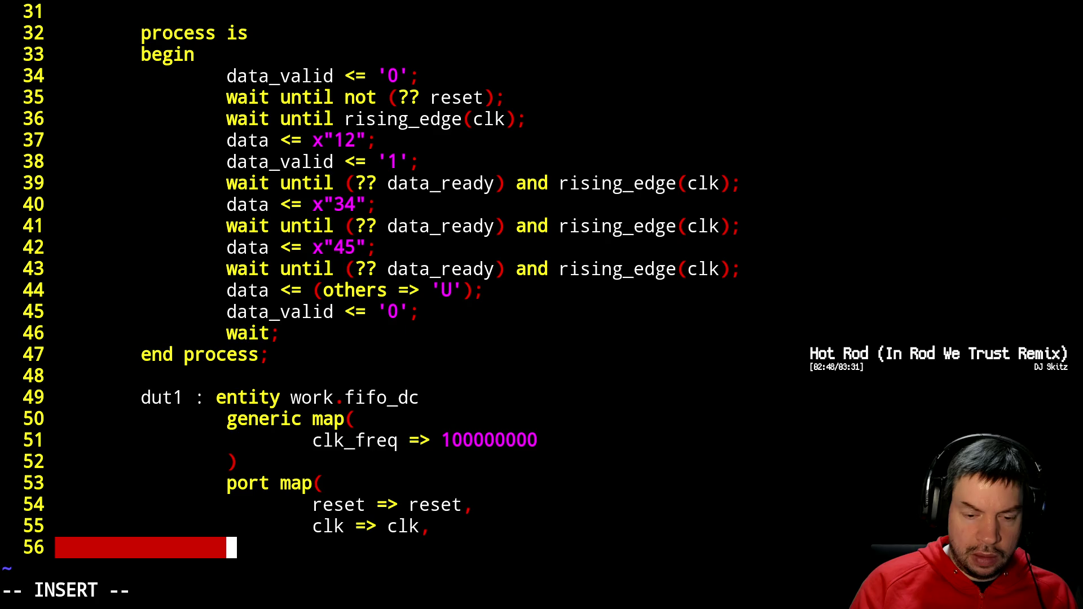
key(Escape)
key(k)
key(k)
key(k)
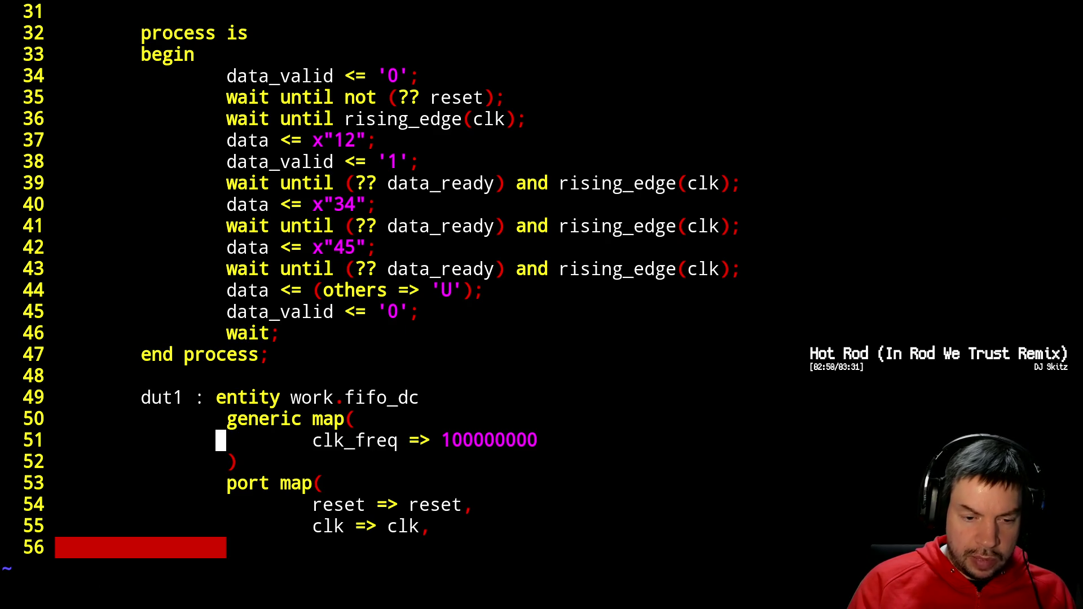
key(V)
key(j)
key(j)
key(d)
key(j)
key(j)
key(j)
- Check the fifo_dc.vhdl entity declaration, then return to the testbench with fg 1
key(ctrl+z)
text(vim fifo_dc.vhdl)
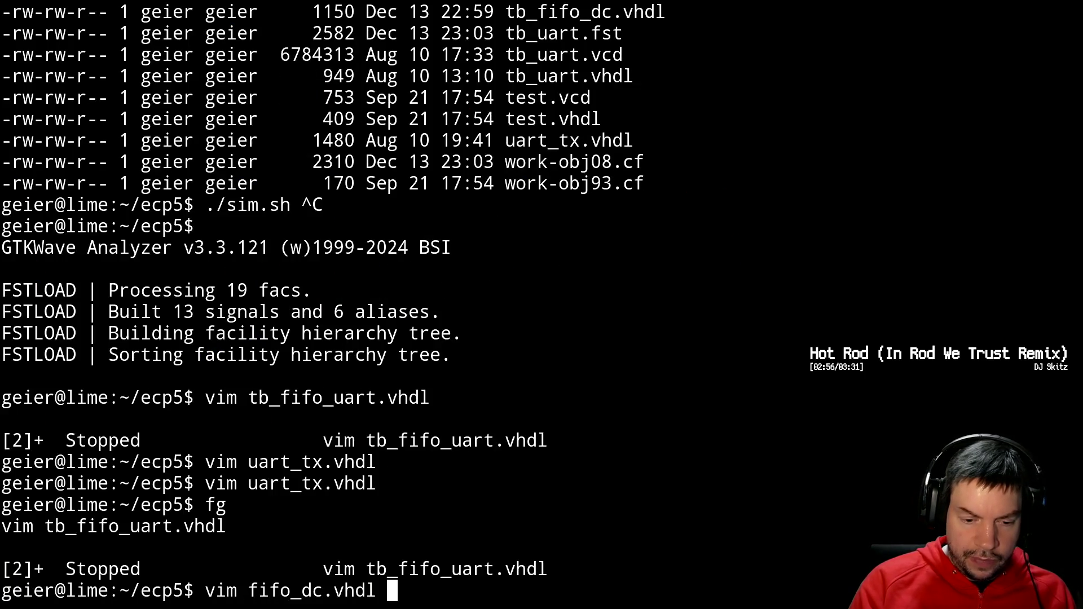
key(Return)
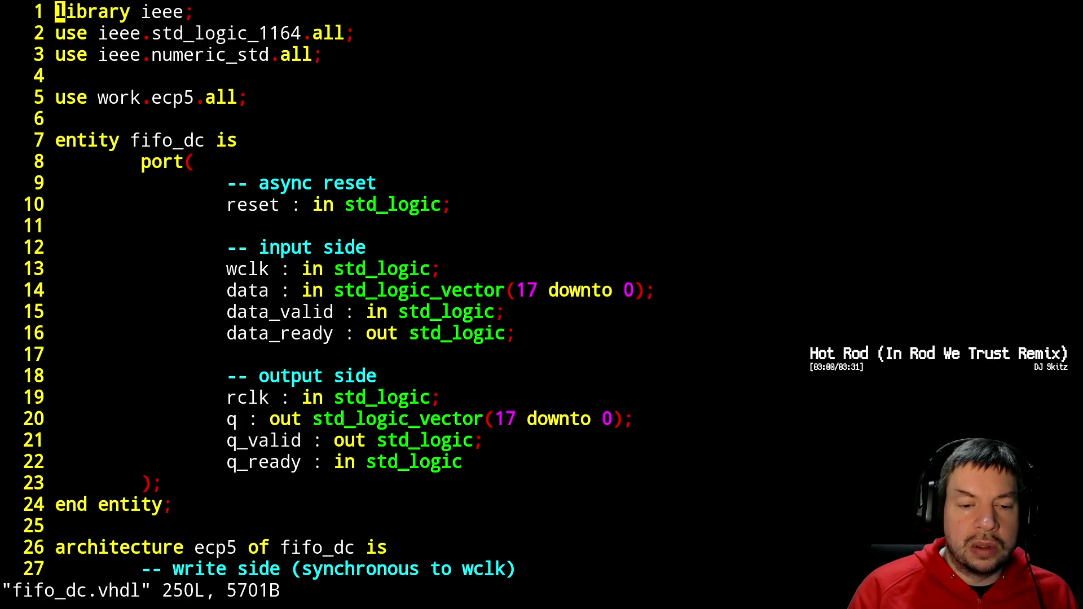
key(ctrl+z)
text(fg 1)
key(Return)
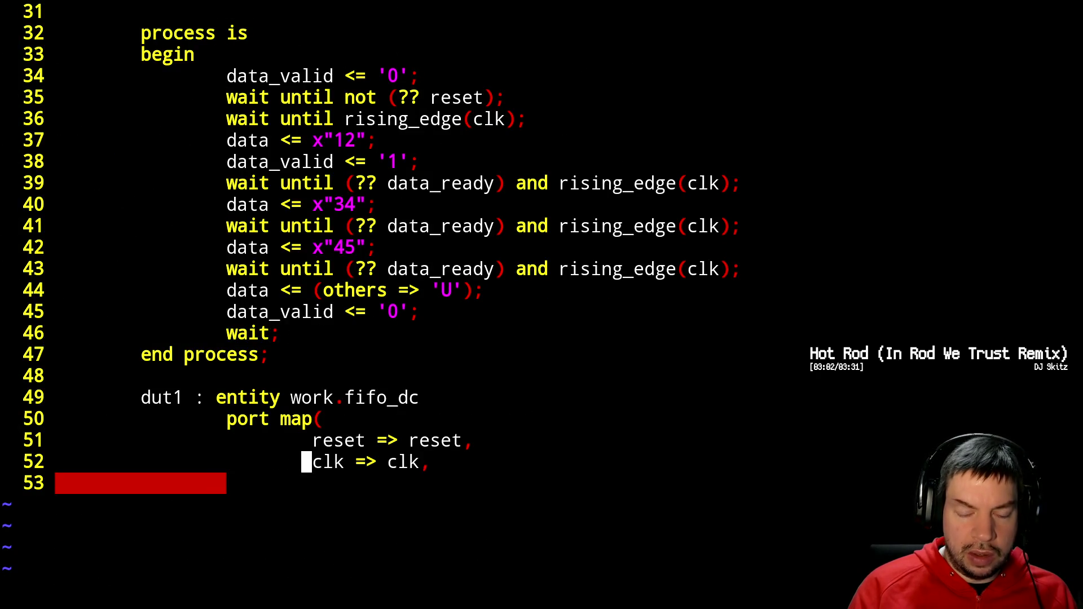
- Fix line 52 to map wclk => clk, then start a new indented port-map line
text(iw)
key(Escape)
key(shift+a)
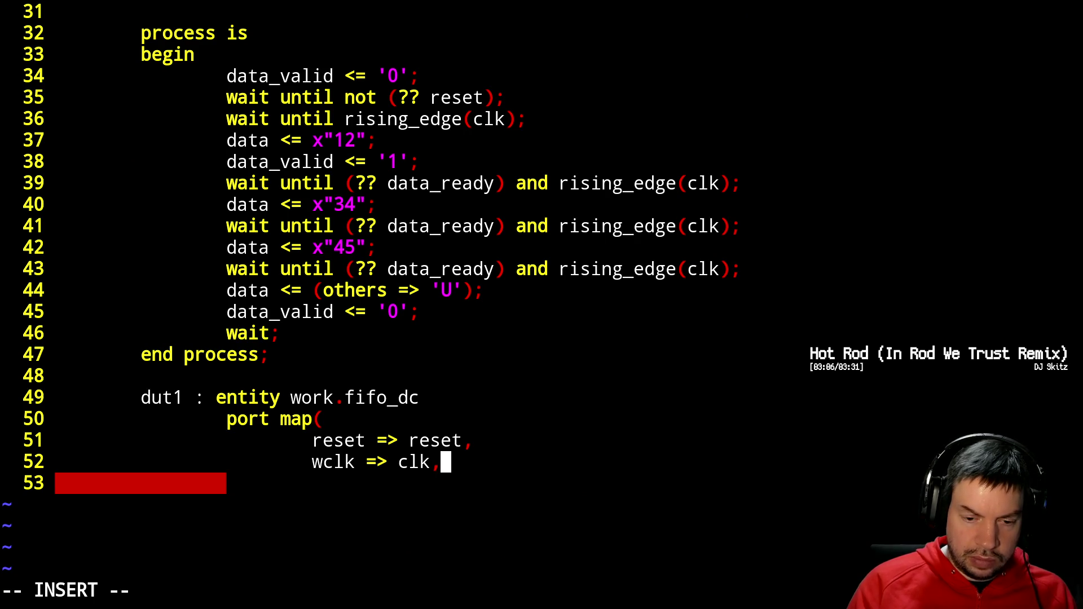
key(Escape)
key(h)
key(h)
key(h)
text(ir)
key(Escape)
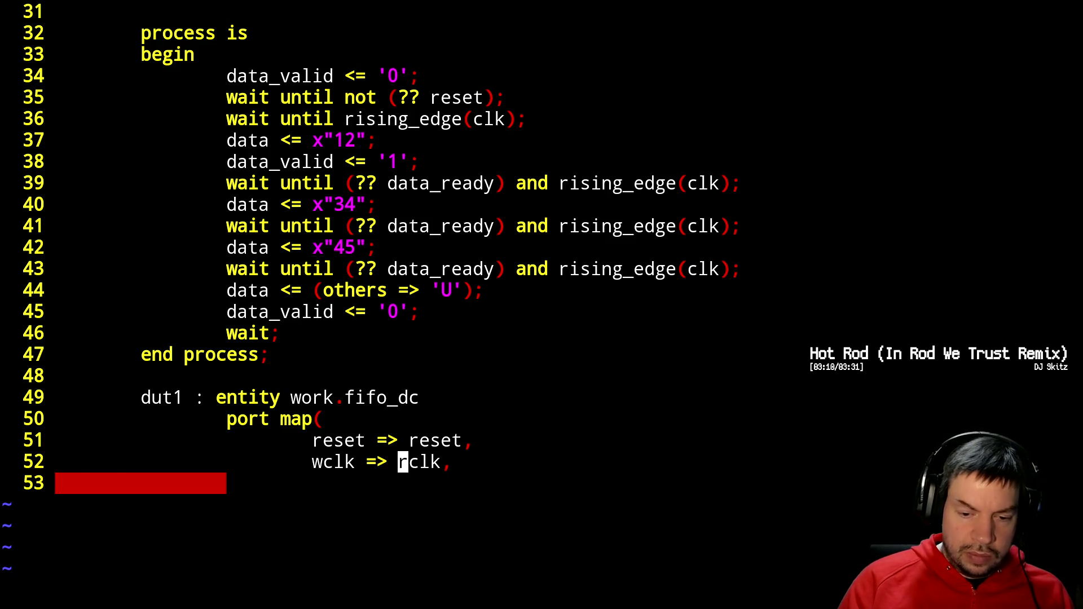
text(w)
click(403, 440)
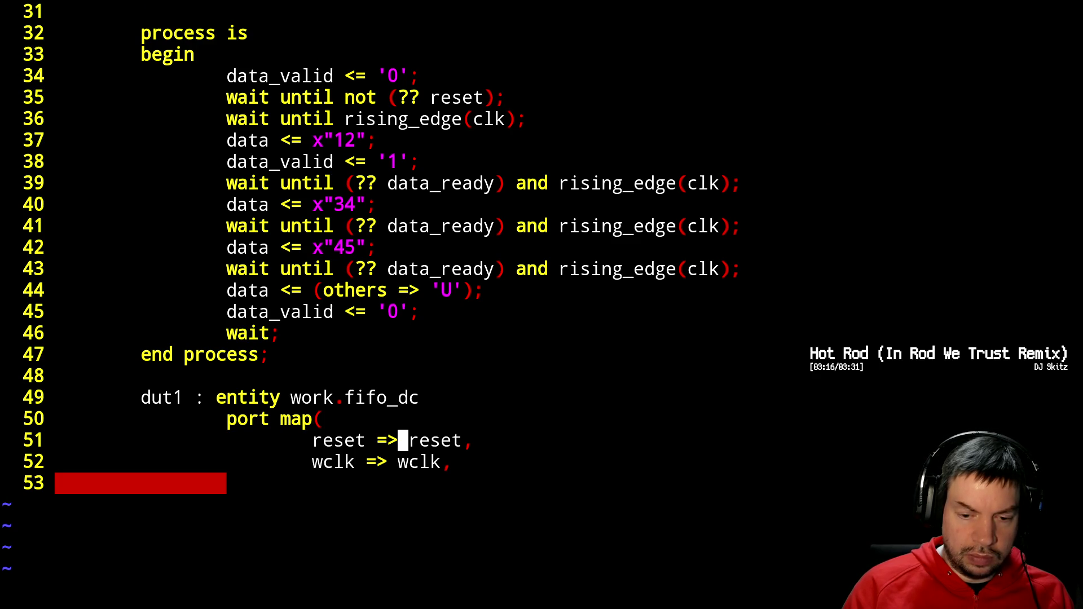
key(j)
key(x)
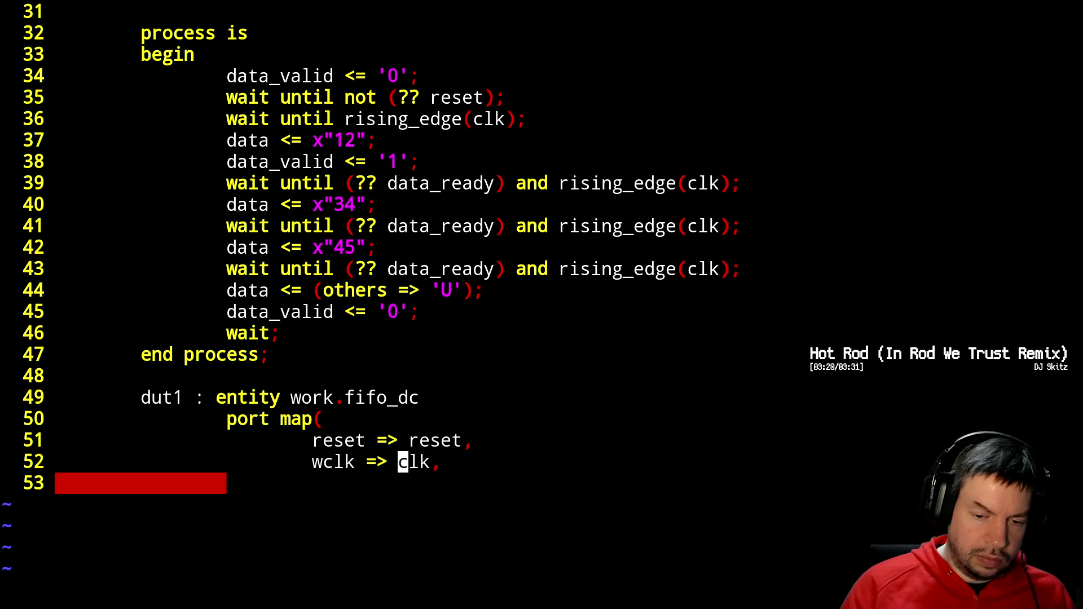
key(j)
key(A)
key(Tab)
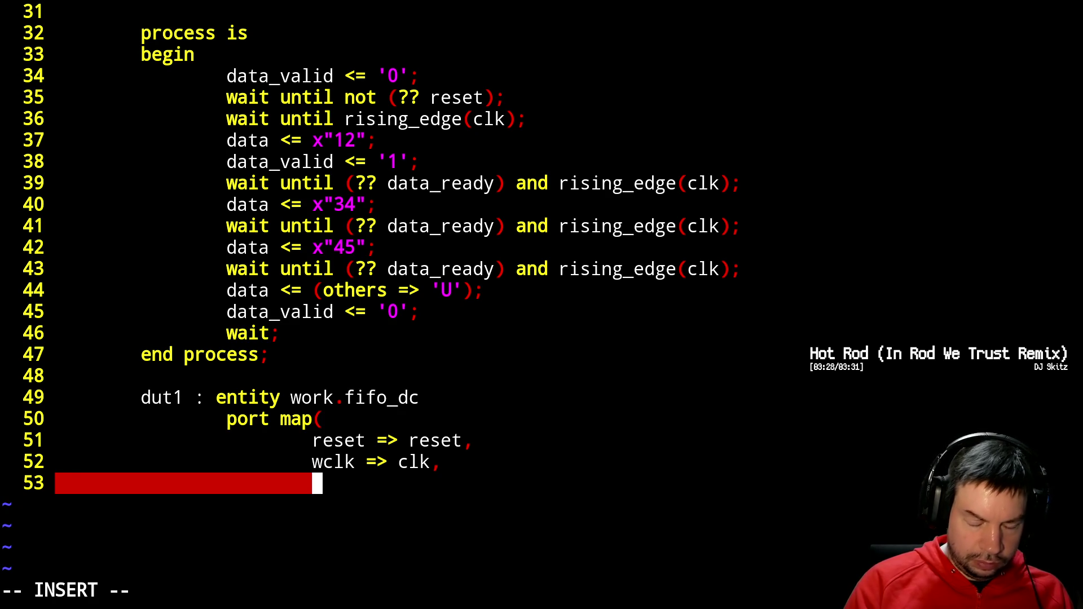
- Map data => data and data_ready => data_ready in dut1's port map
text(data )
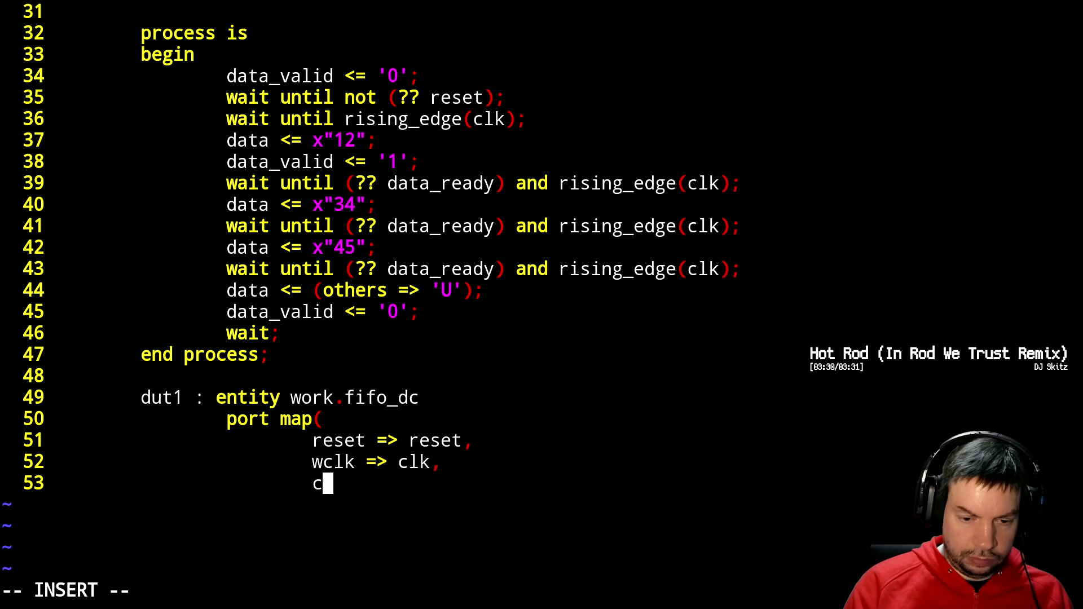
text(=> data,)
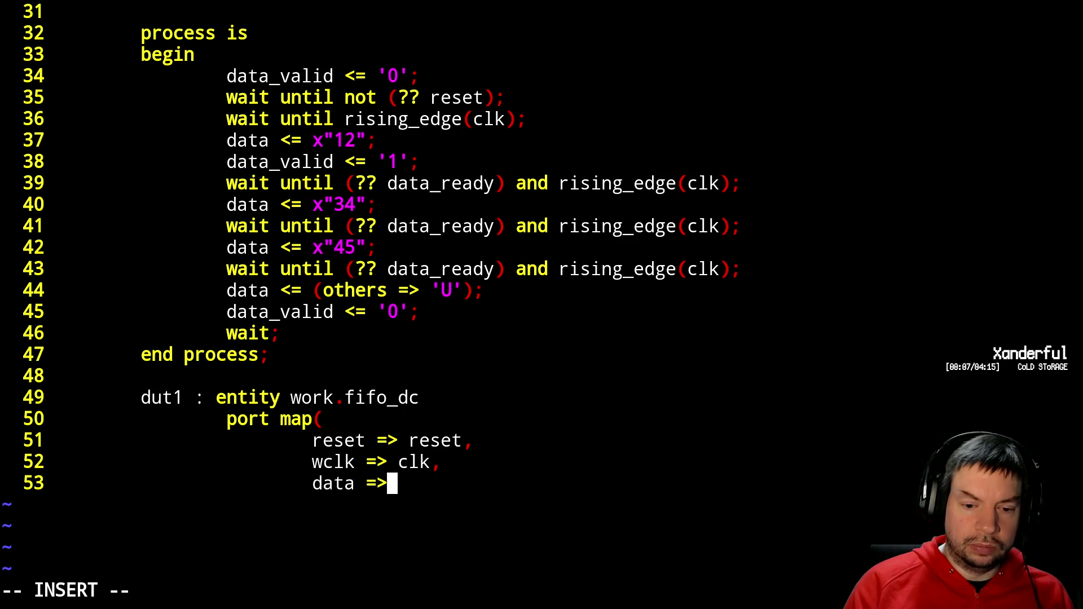
key(Return)
text(data_va)
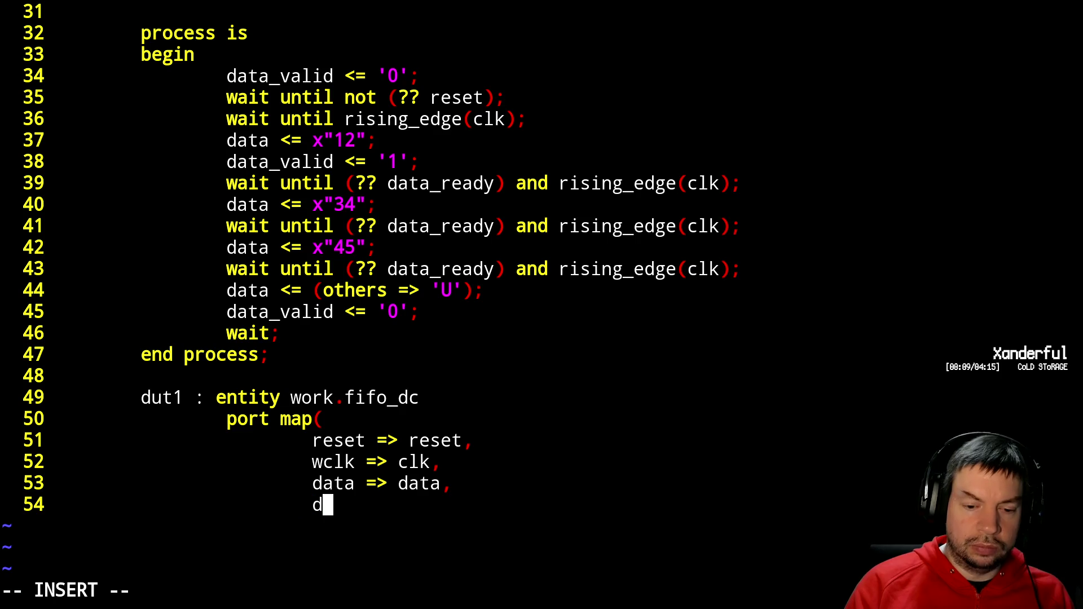
key(BackSpace)
key(BackSpace)
text(ready ~)
key(BackSpace)
text(=> data_ready,)
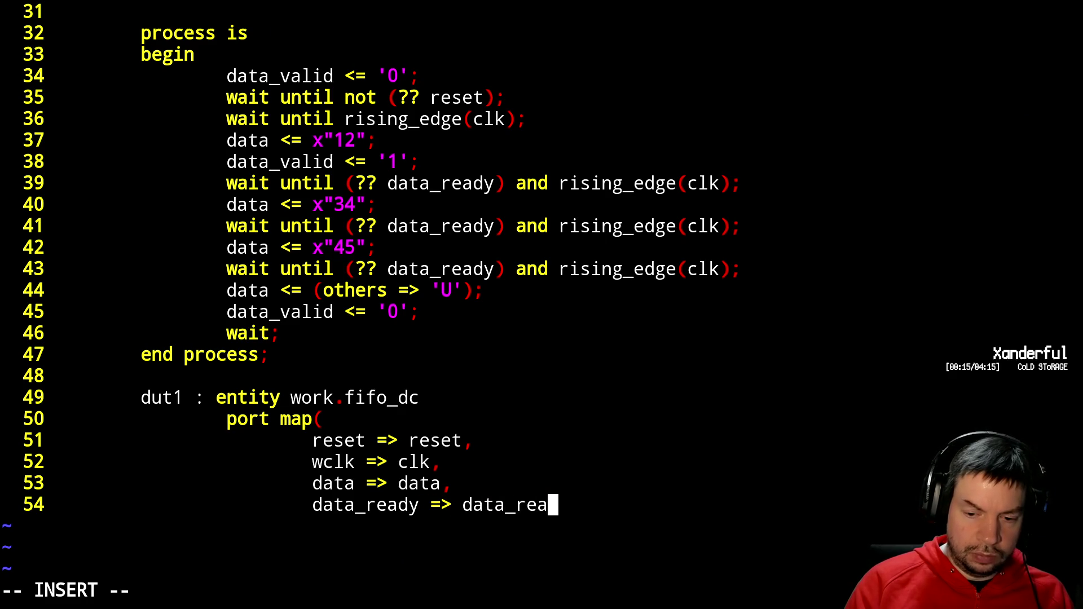
key(Return)
- Add data_valid => data_valid, begin q => fifo_, and page up to check signal names
text(data)
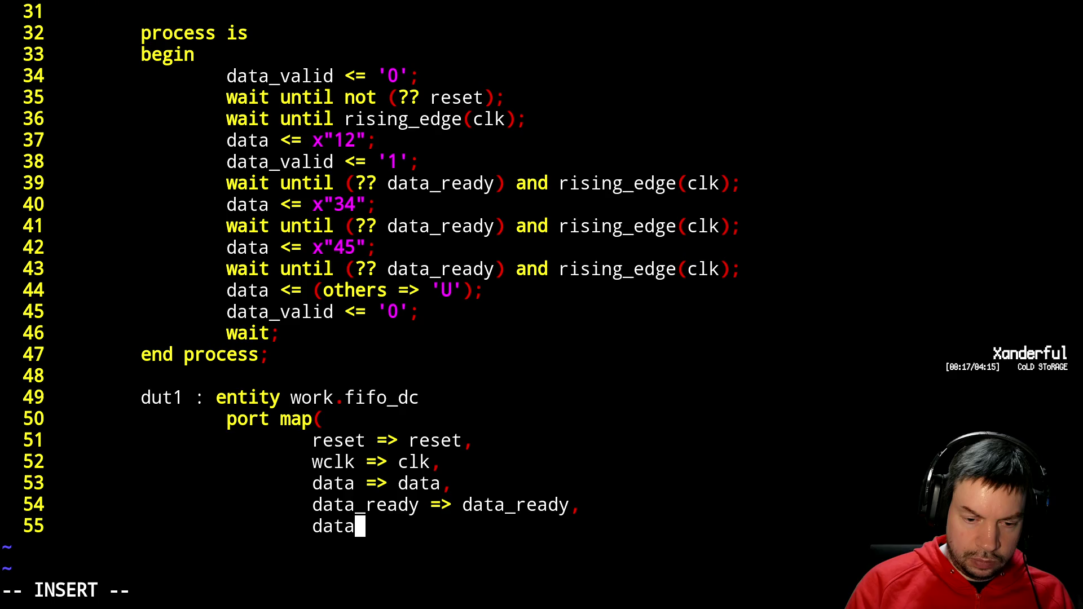
text(_valid => data_va)
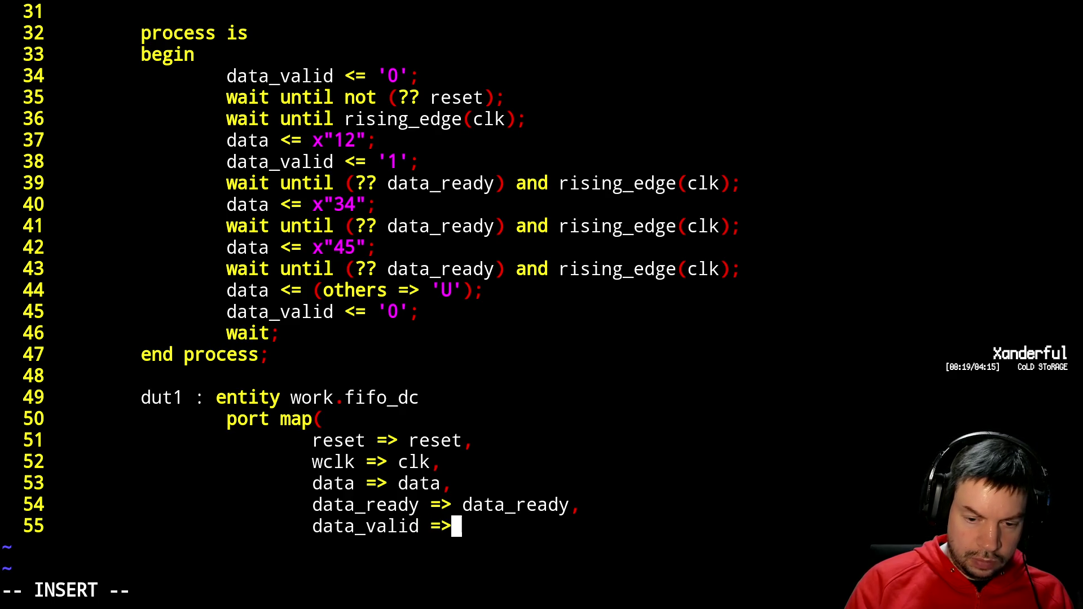
text(lid)
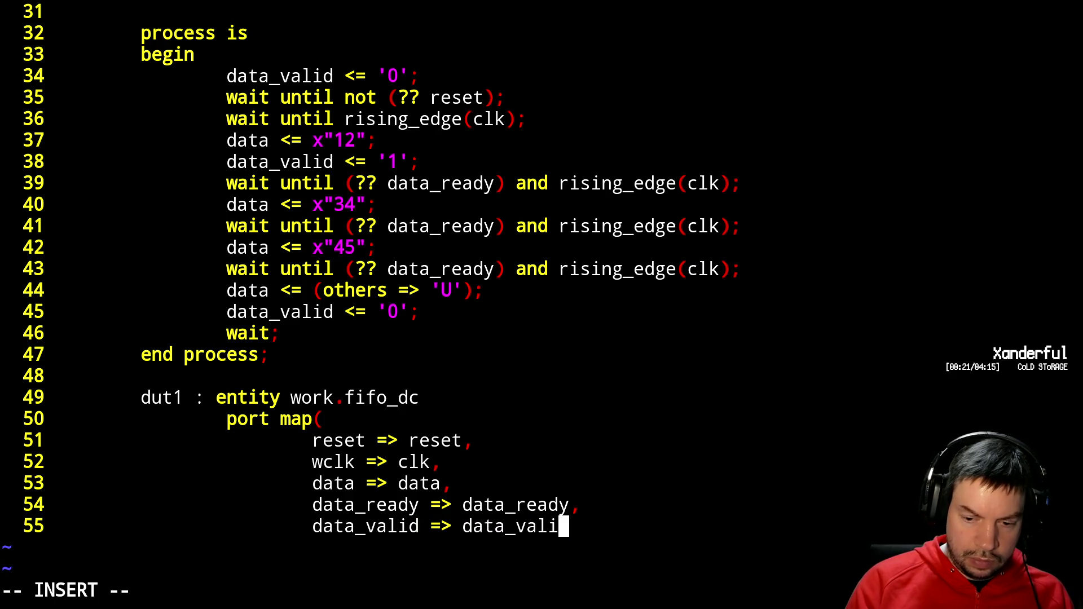
key(Return)
text(q => )
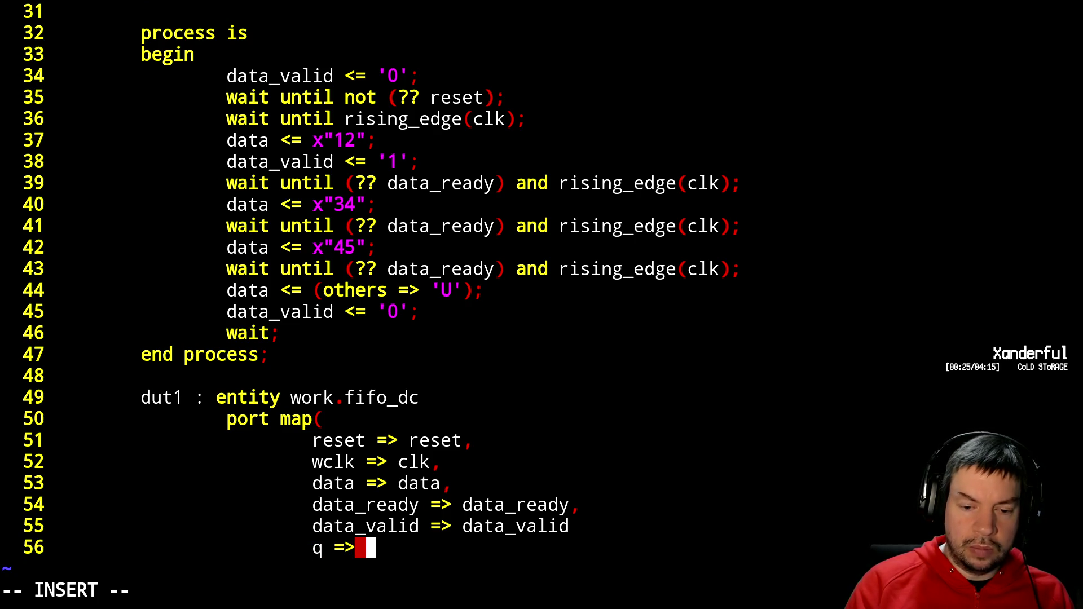
text(fifo_)
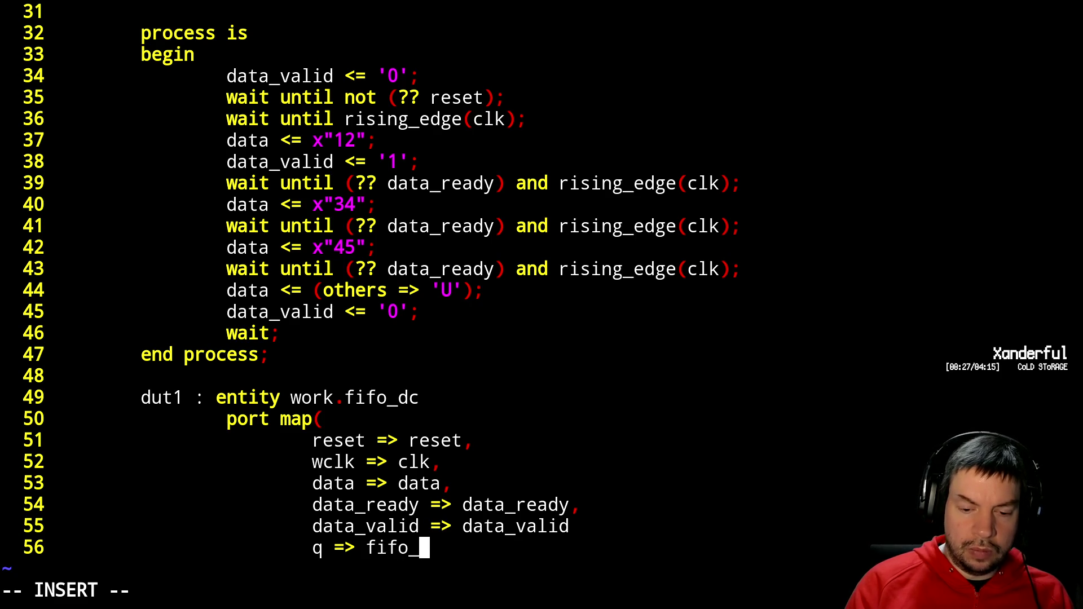
key(Escape)
key(ctrl+b)
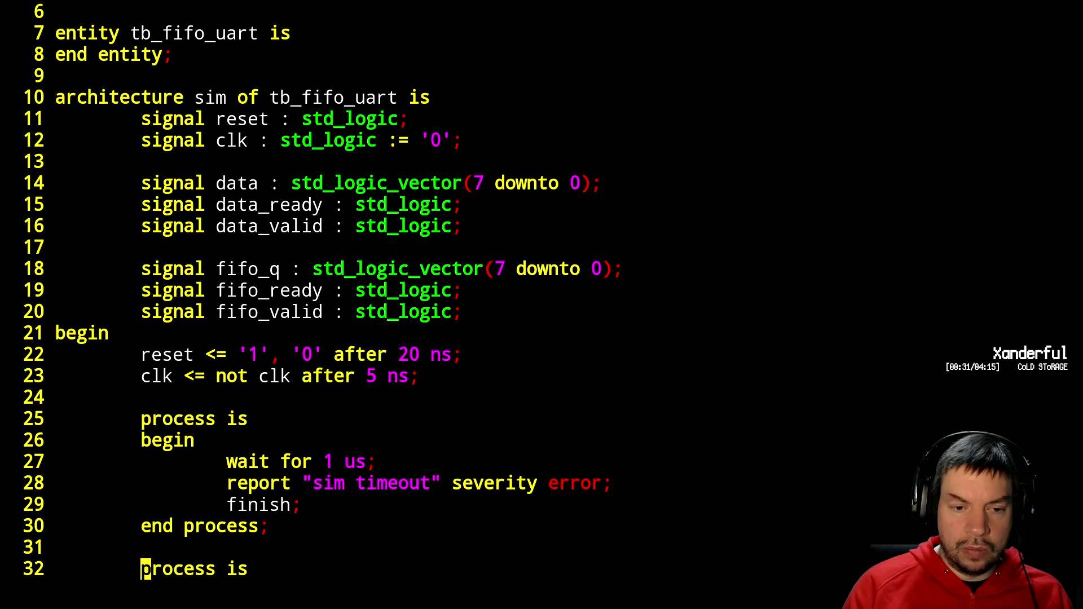
- Complete the q => fifo_q mapping and begin the q_ready line, checking signal names
key(ctrl+f)
key(j)
key(j)
key(j)
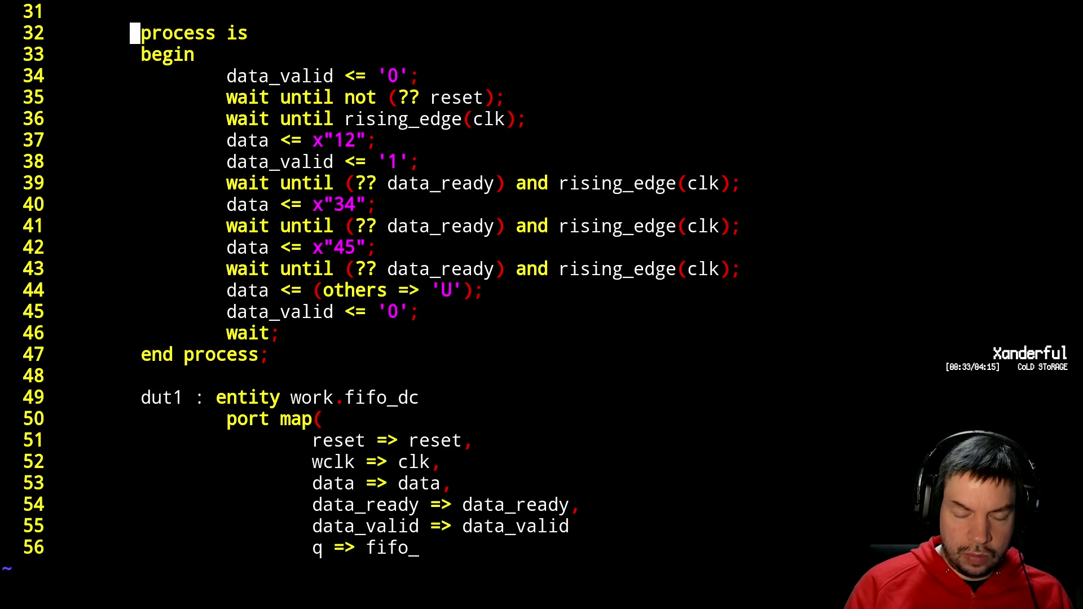
key(shift+a)
text(q,)
key(Return)
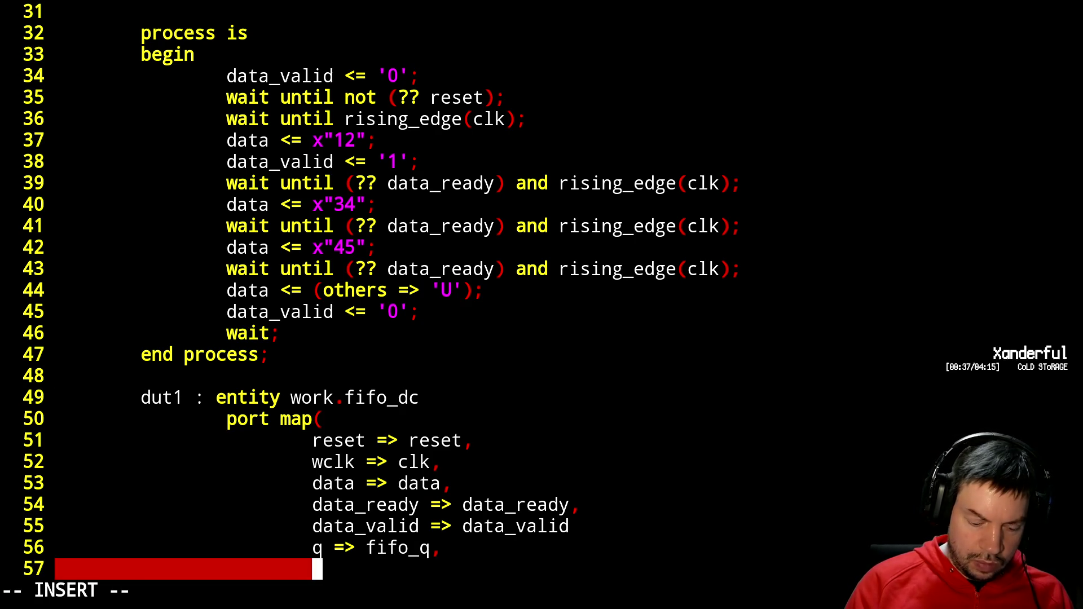
text(q_ready => )
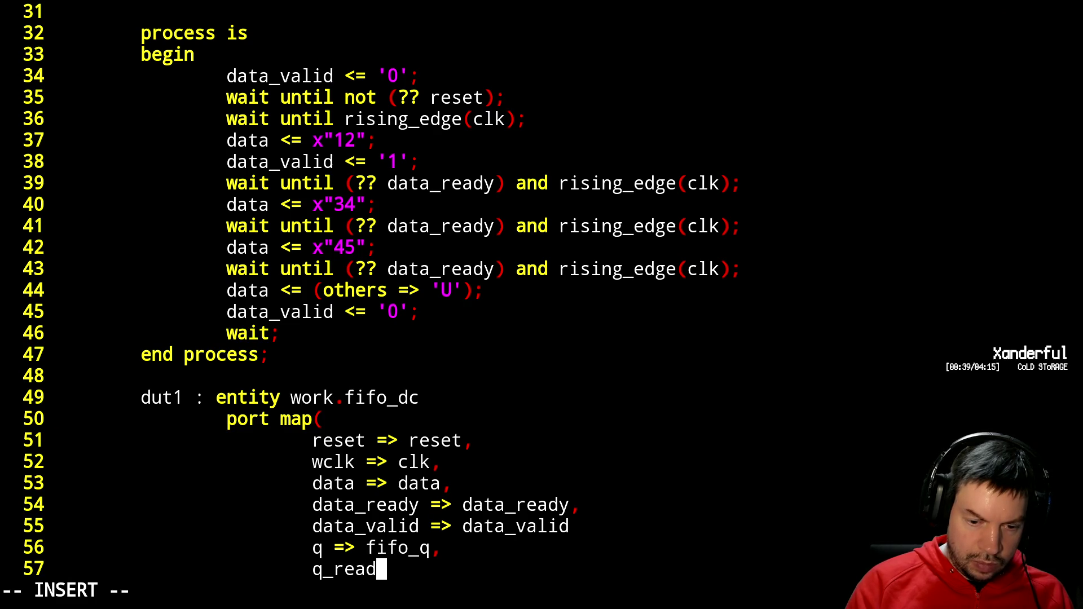
text(fifo_)
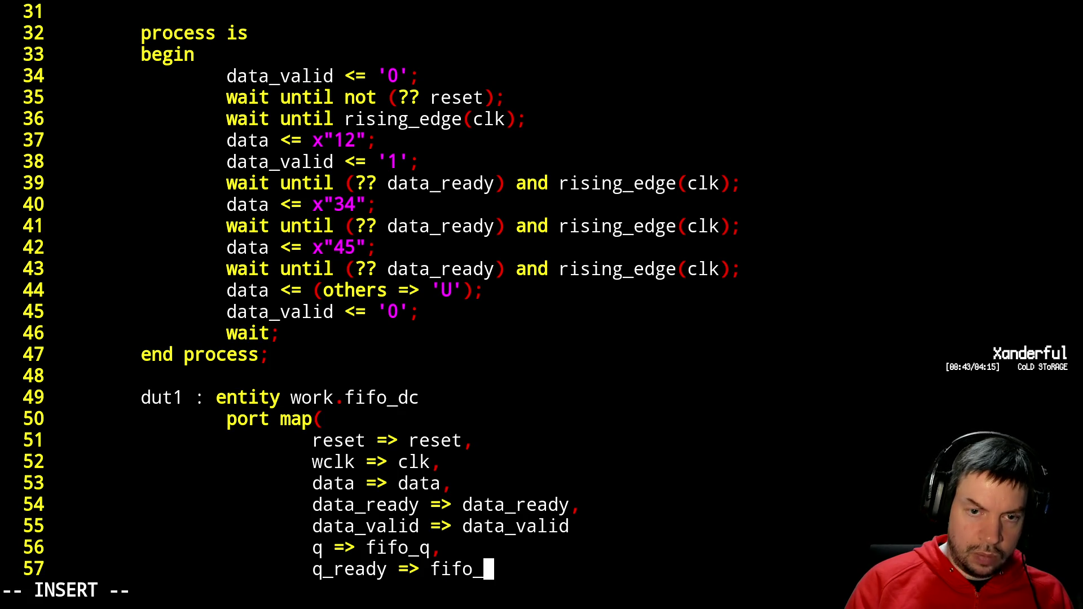
key(Escape)
key(ctrl+b)
key(u)
key(ctrl+r)
key(ctrl+r)
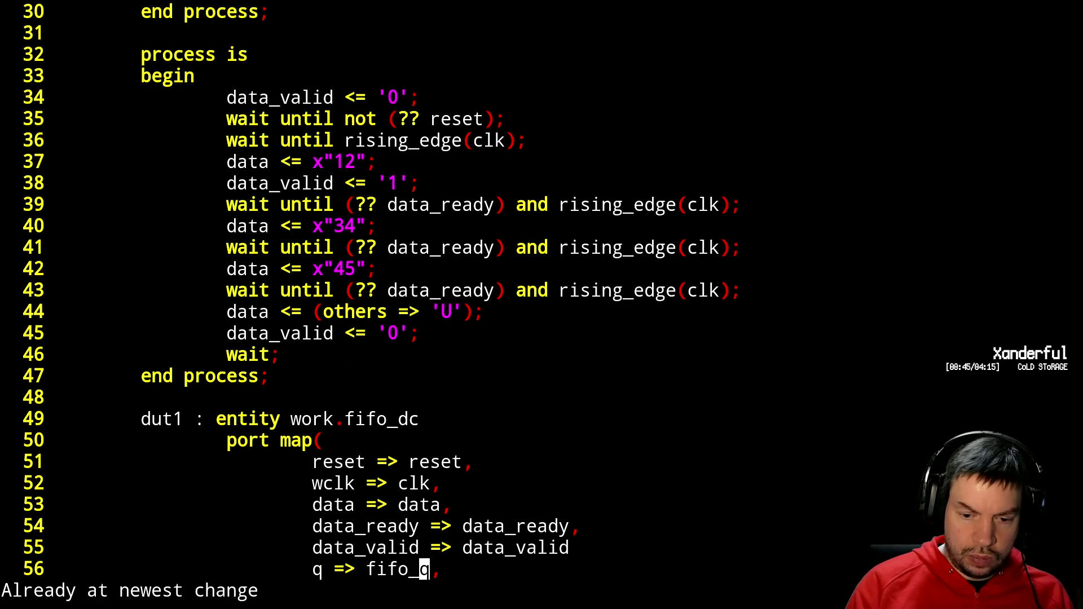
- Finish q_ready => fifo_ready and q_valid => fifo_valid, then close the port map with );
text(jAready)
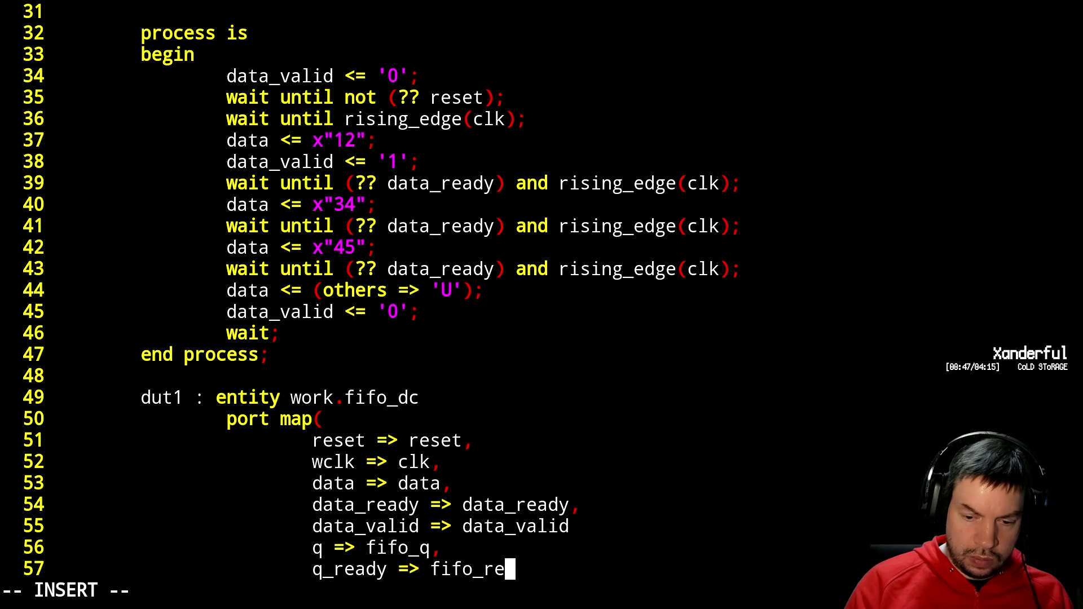
text(,)
key(Return)
text(q_)
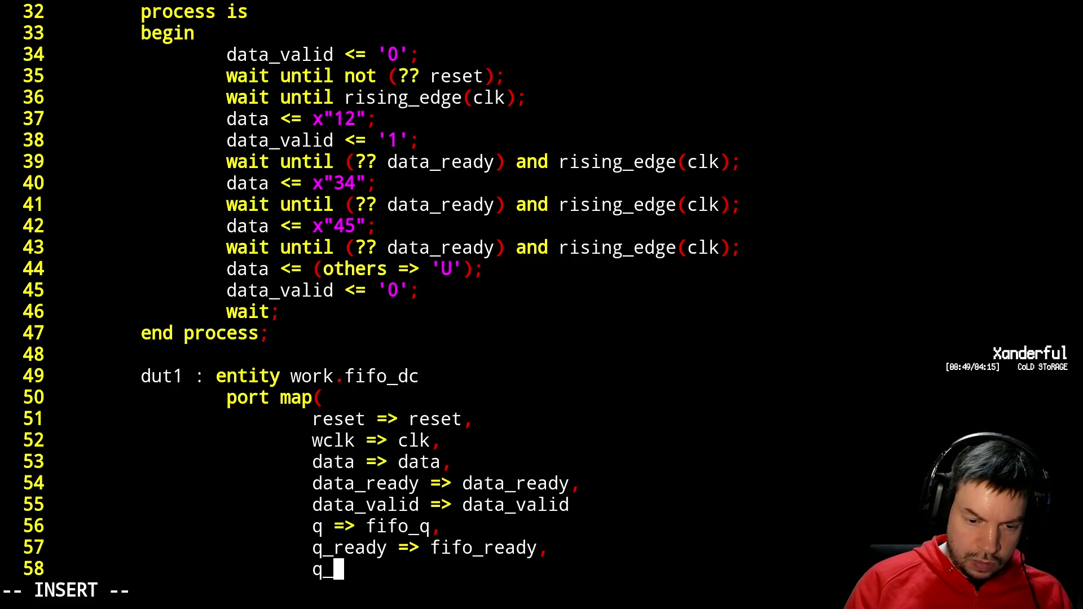
text(valid => fifo_valid)
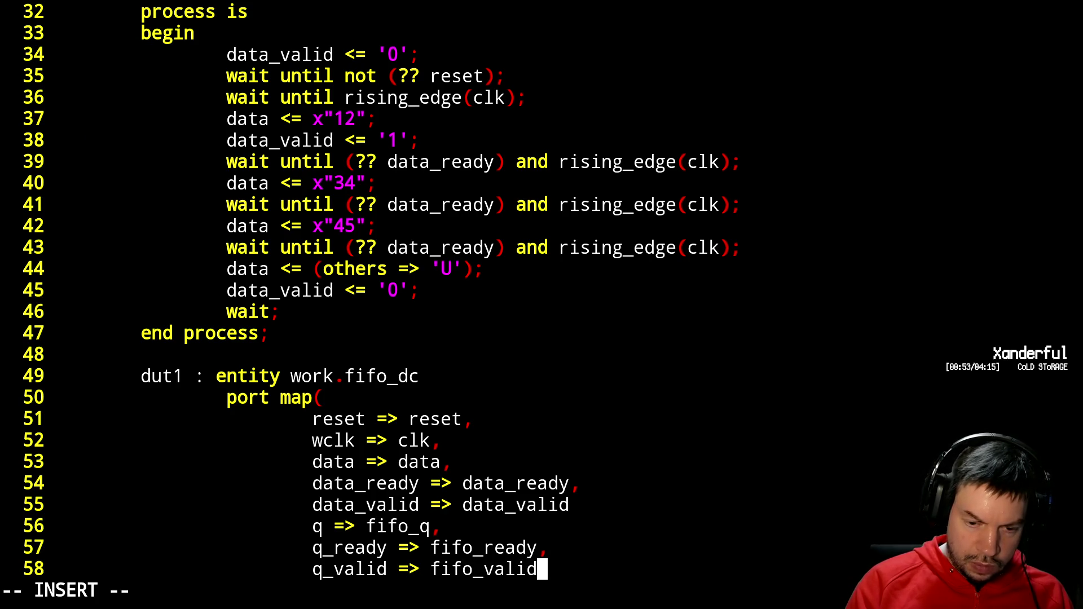
key(Return)
key(BackSpace)
text();)
key(Return)
key(Return)
key(BackSpace)
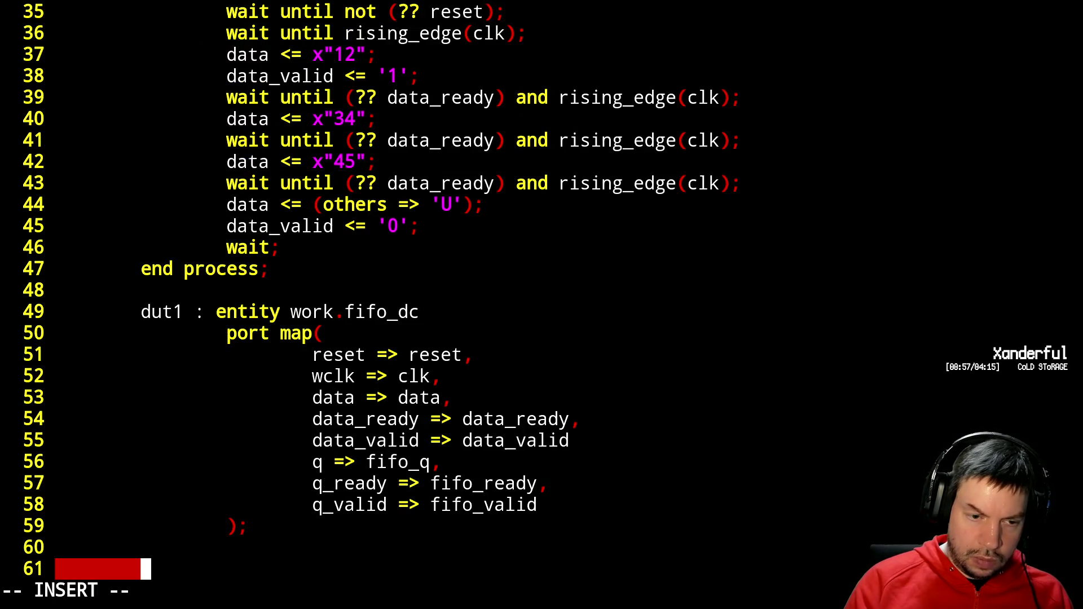
- Type the label 'dut2 :' on the new line after dut1
text(dut2)
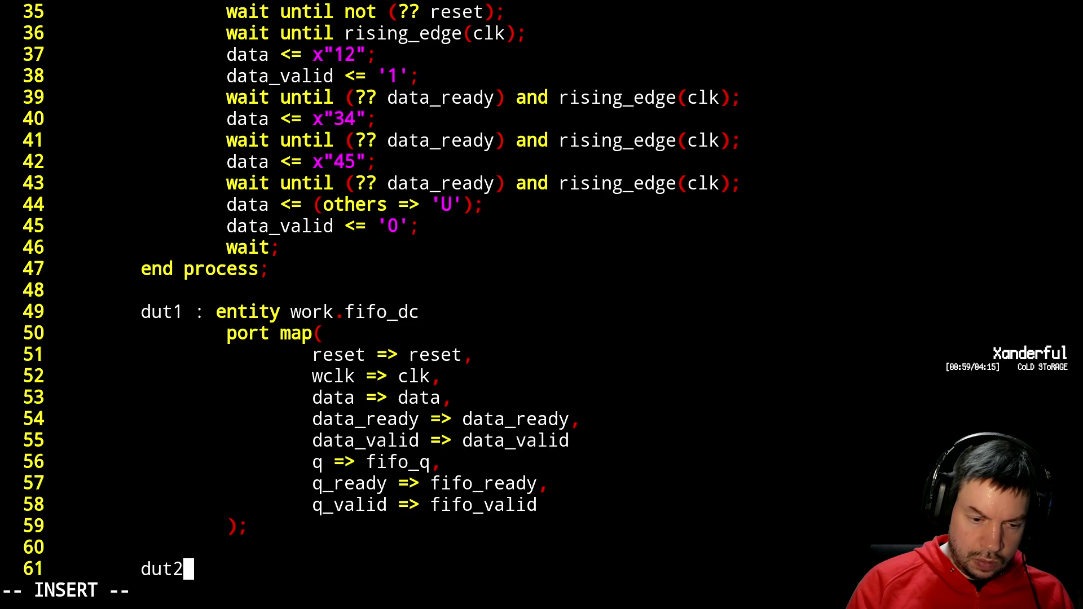
key(BackSpace)
text(:)
key(BackSpace)
key(BackSpace)
key(BackSpace)
text(: entity work.uart_tx)
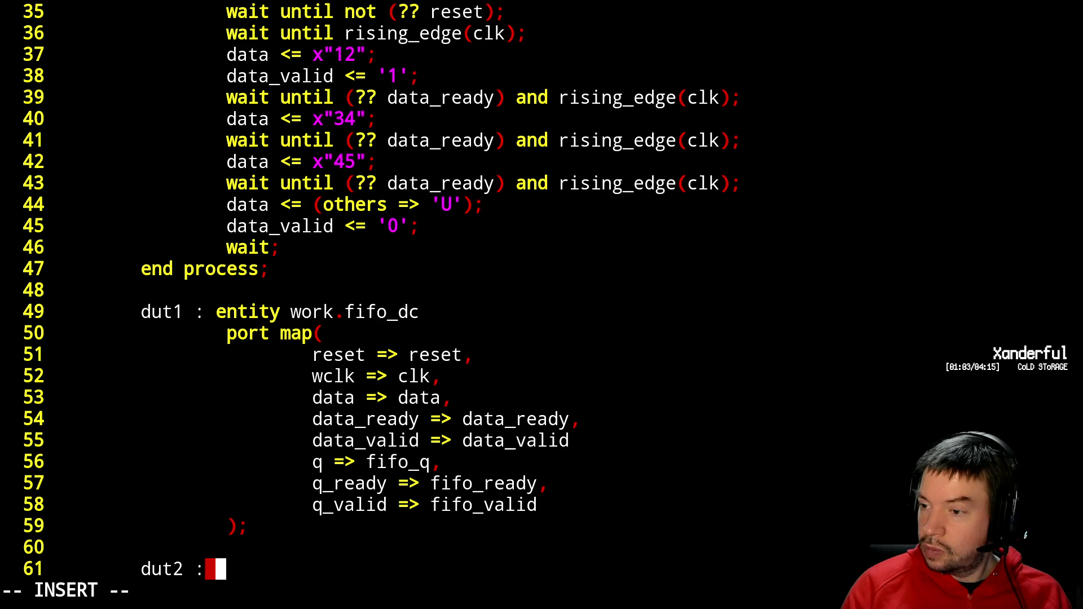
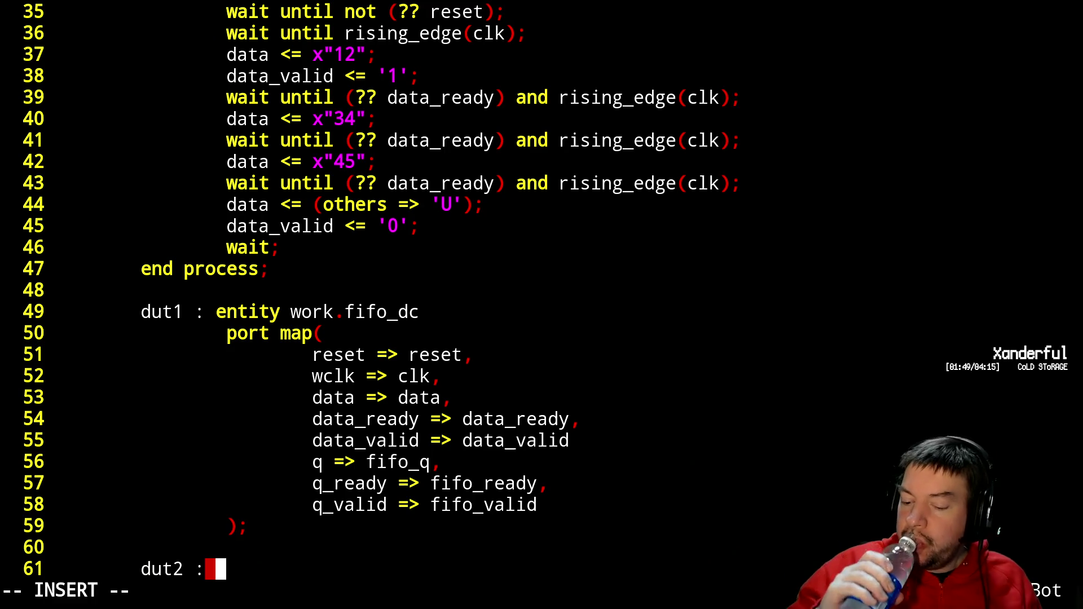
- Start the dut2 entity work.uart_tx instance with an indented generic map
text(entity work.)
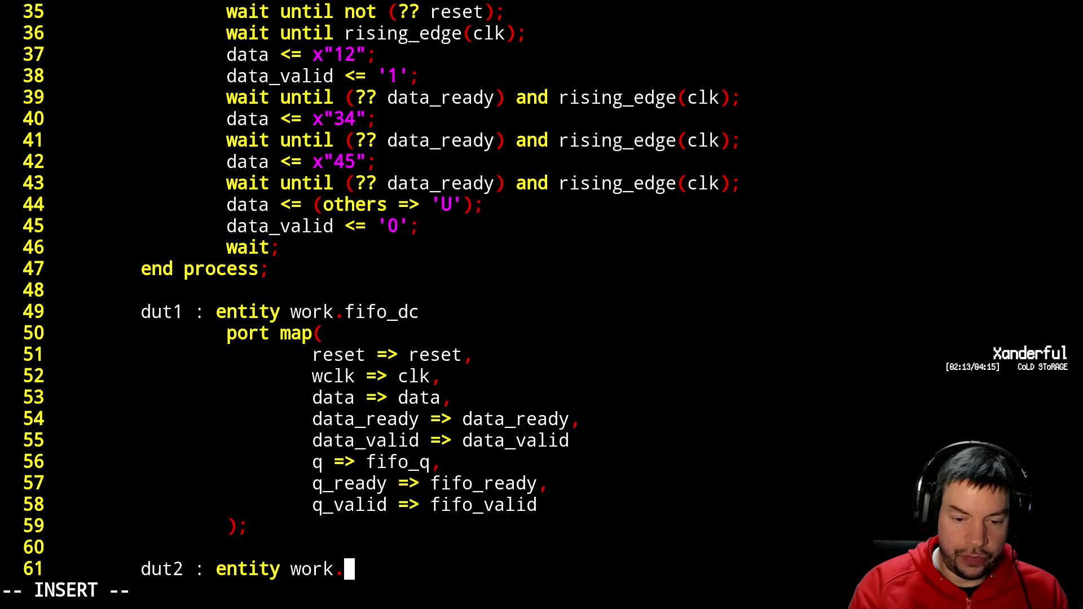
text(uart_tx)
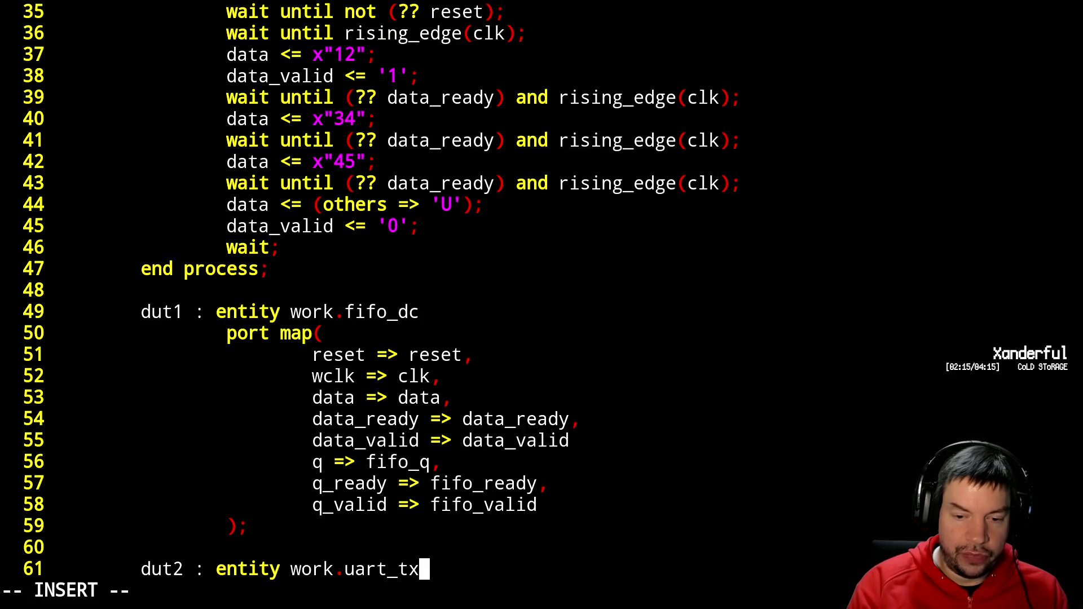
key(Return)
key(Tab)
text(generic map()
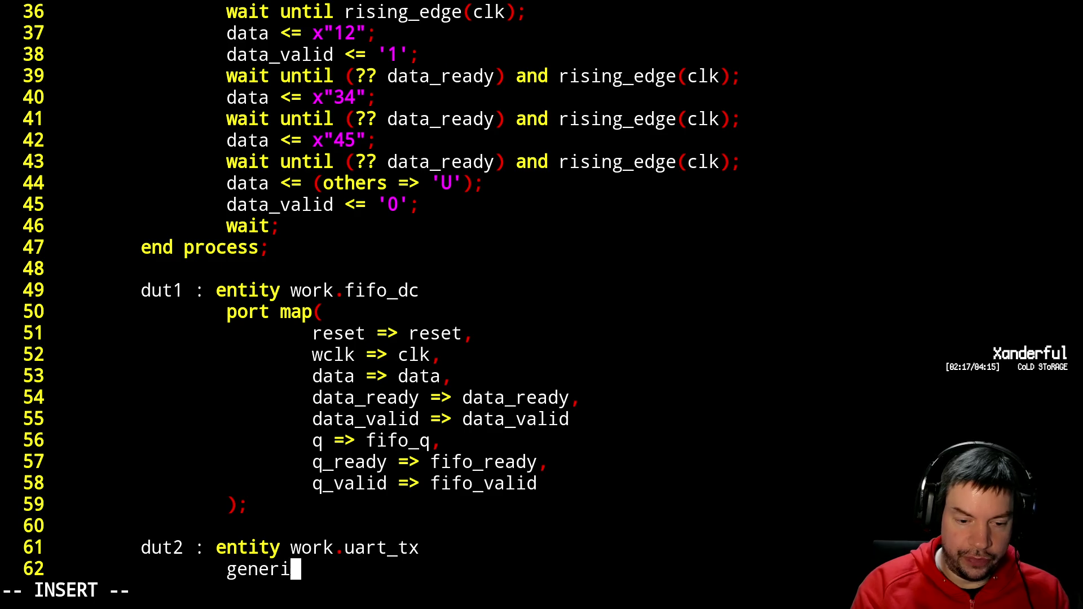
key(Return)
key(Tab)
text(clk)
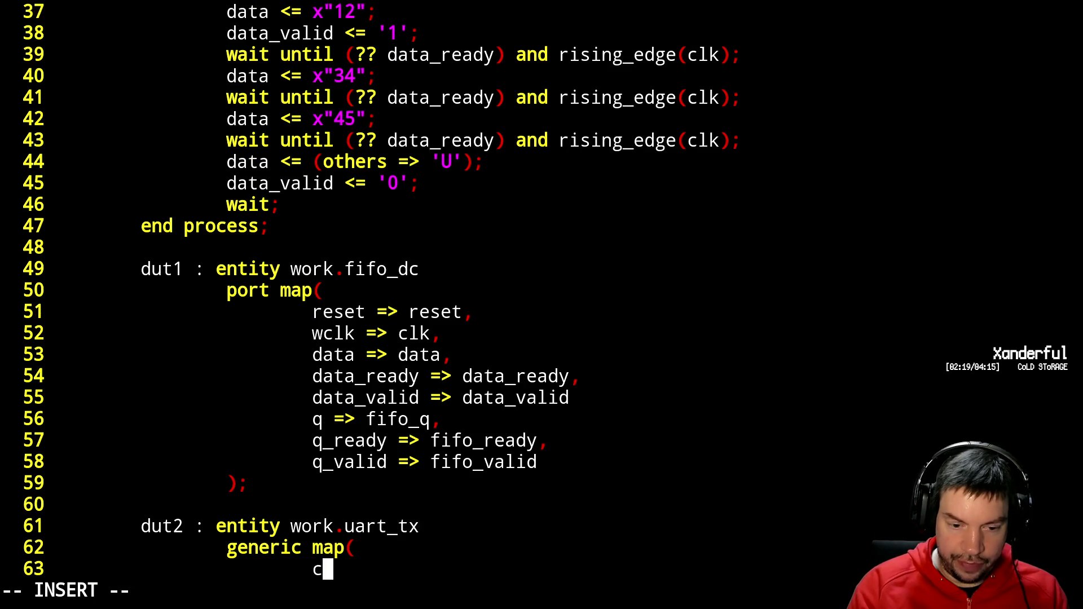
- Check the generic names in uart_tx.vhdl, then return to the testbench
key(Escape)
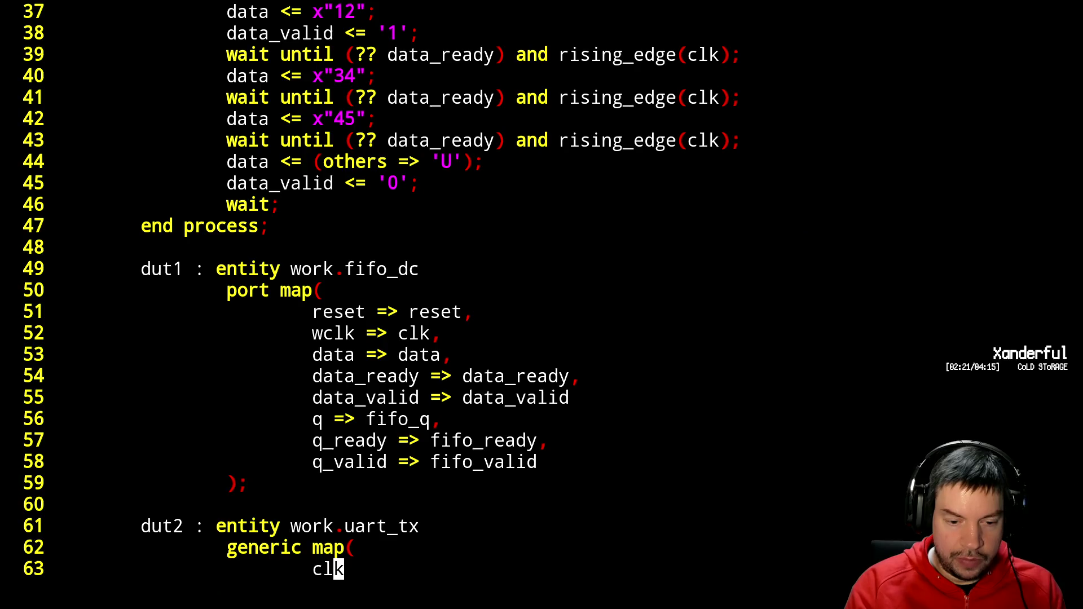
key(ctrl+z)
text(vim uart_tx.vhdl)
key(Return)
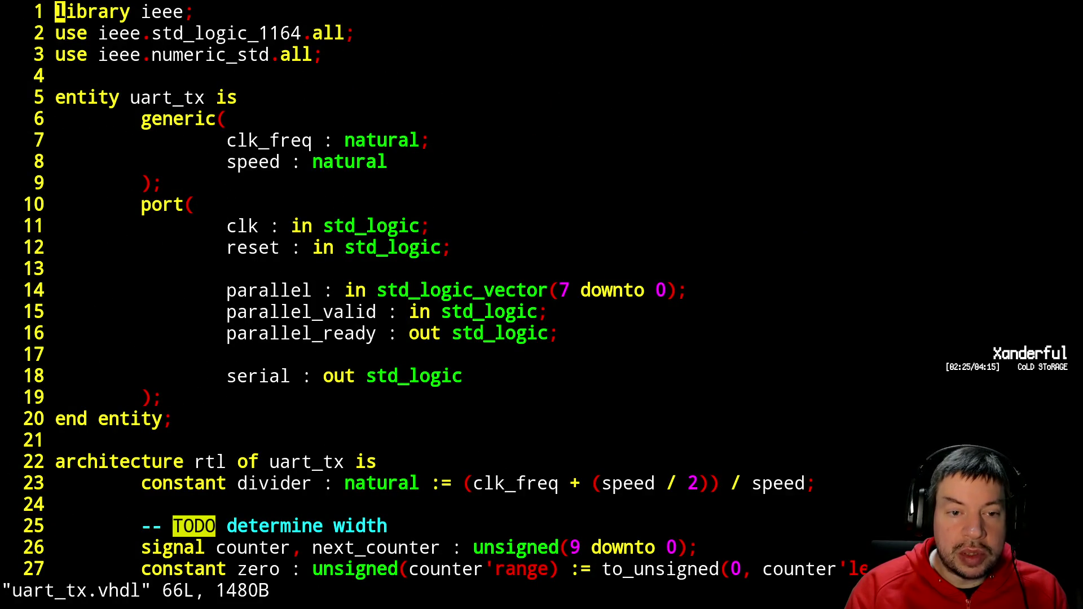
text(:q)
key(Return)
text(fg)
key(Return)
- Fill in generics clk_freq => 100000000 and speed => 115200, then close the generic map
text(a?f)
key(BackSpace)
key(BackSpace)
text(_freq =)
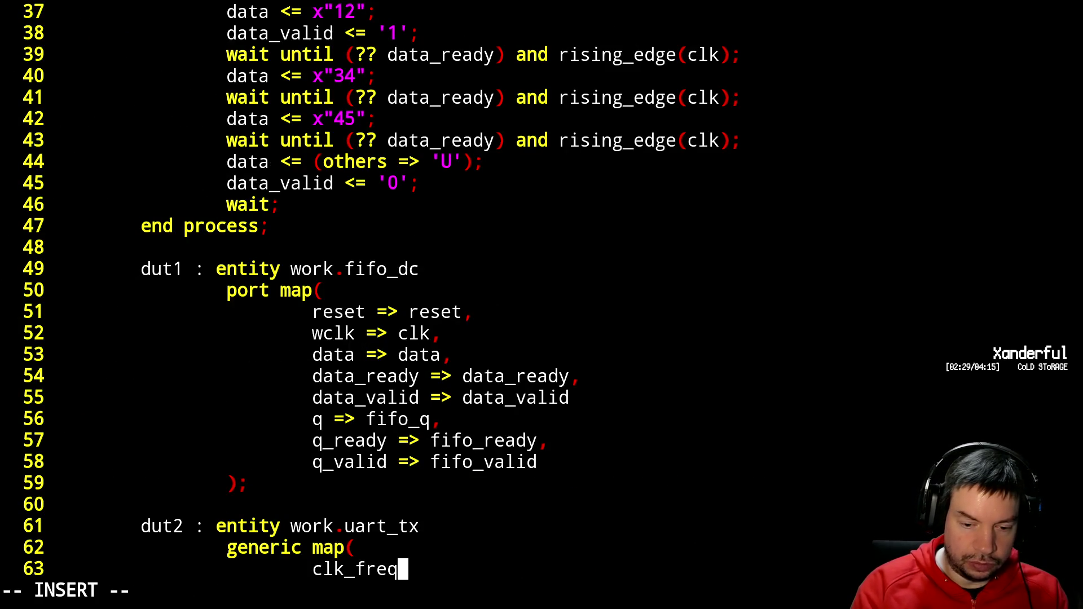
key(BackSpace)
text(=> 10)
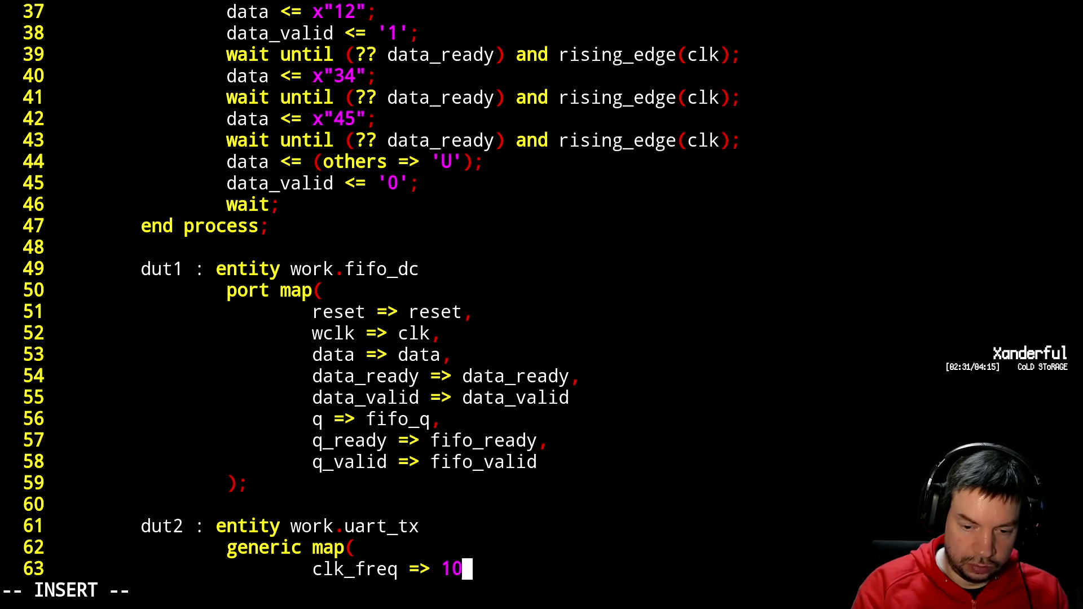
text(00000)
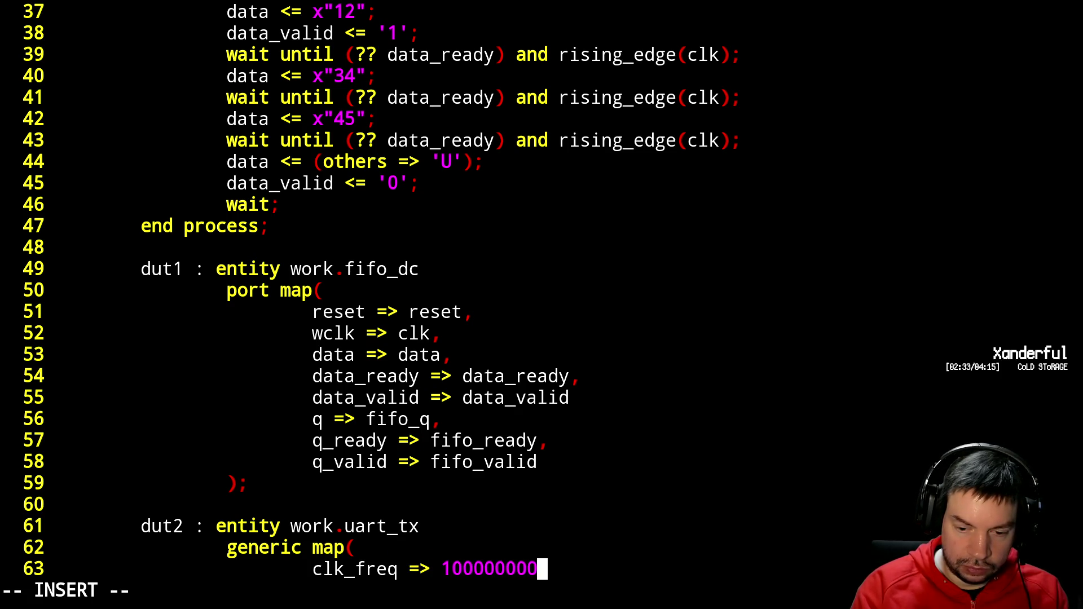
key(Return)
text(sp)
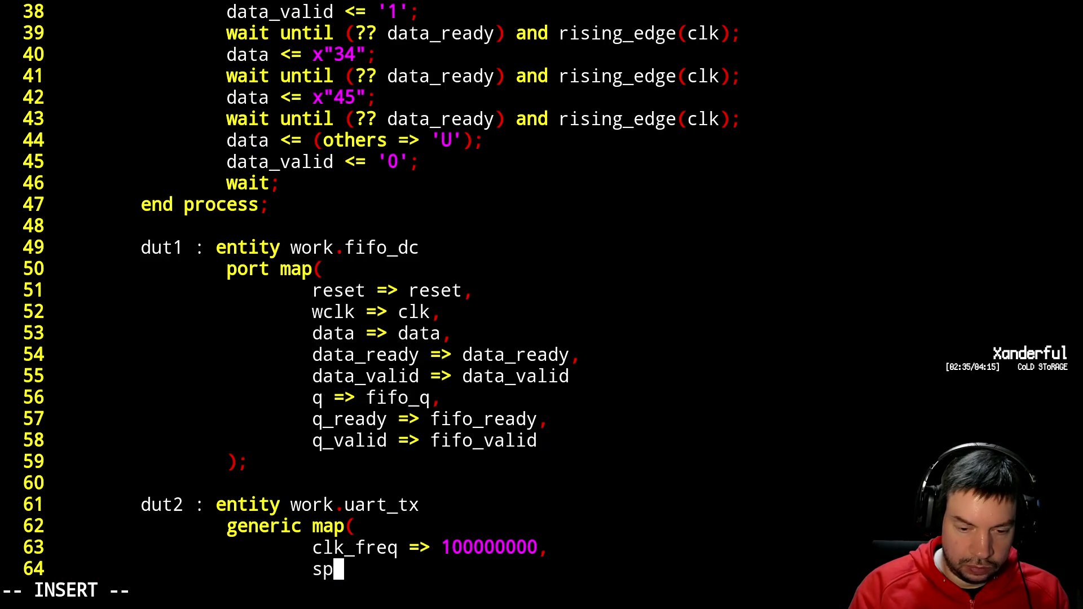
text(eed => 116)
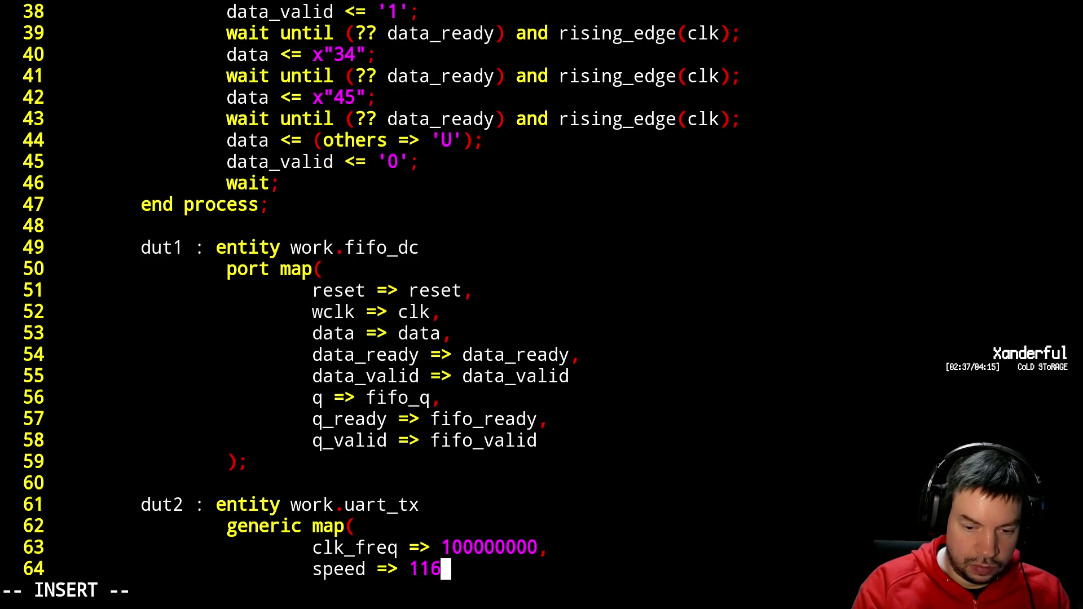
key(BackSpace)
text(5200)
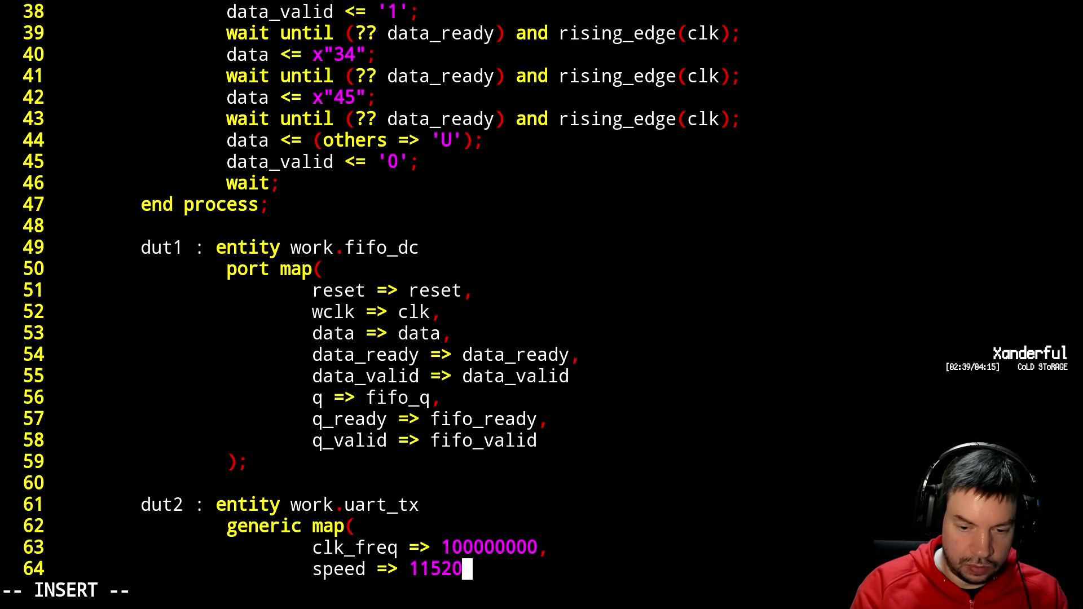
key(Return)
key(BackSpace)
text())
- Begin the port map with reset => reset and clk => clk
key(Return)
text(port map()
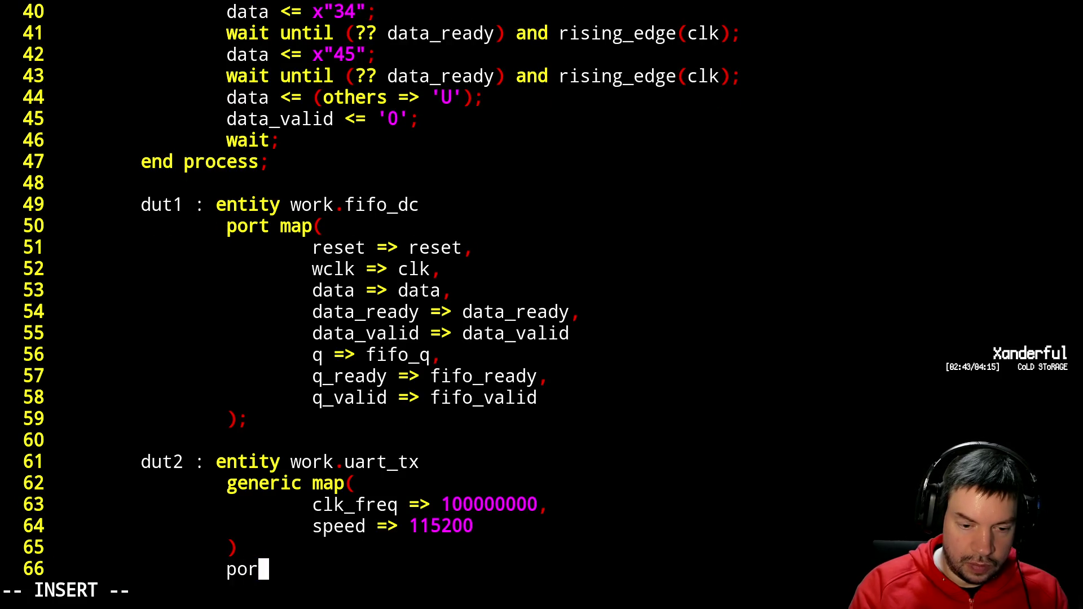
key(Return)
key(Tab)
text(reset )
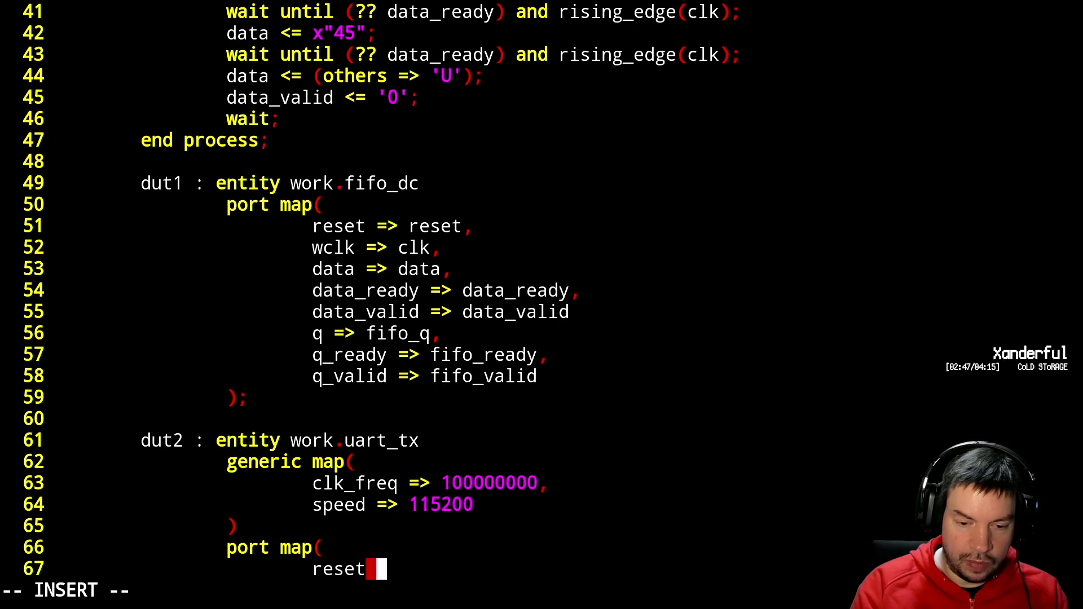
text(=> reset,)
key(Return)
text(clk => )
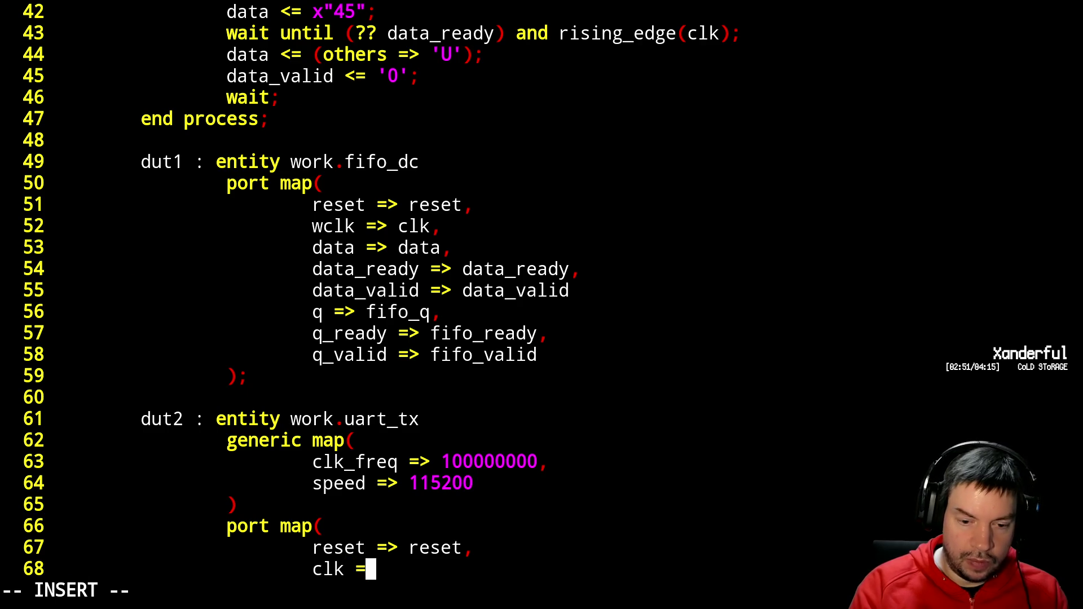
text(clk)
key(Escape)
- Connect the fifo_dc rclk port to clk
key(k)
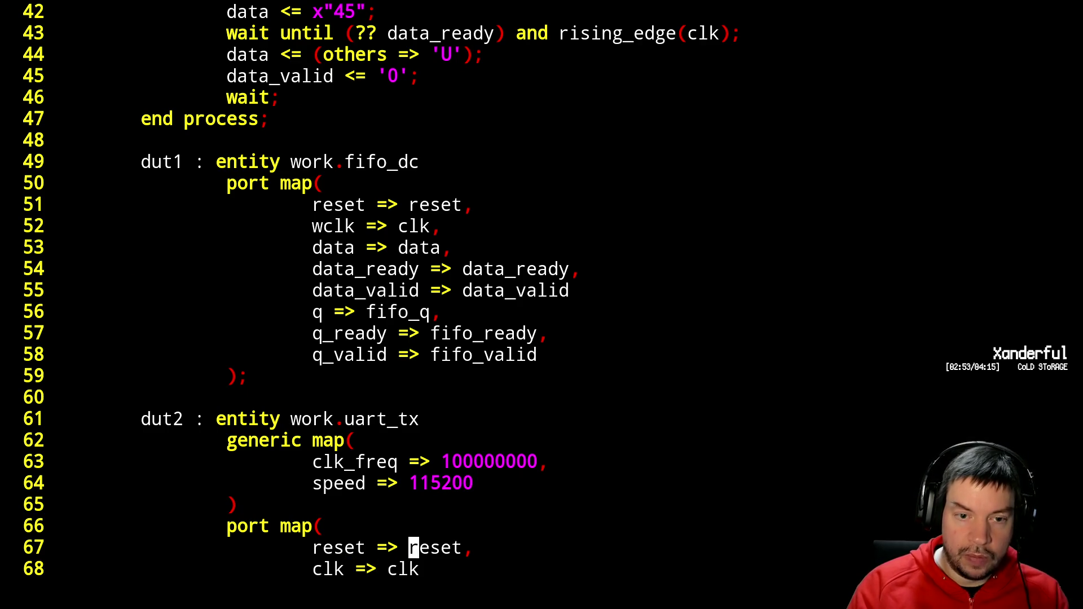
key(k)
key(k)
key(k)
text(korc)
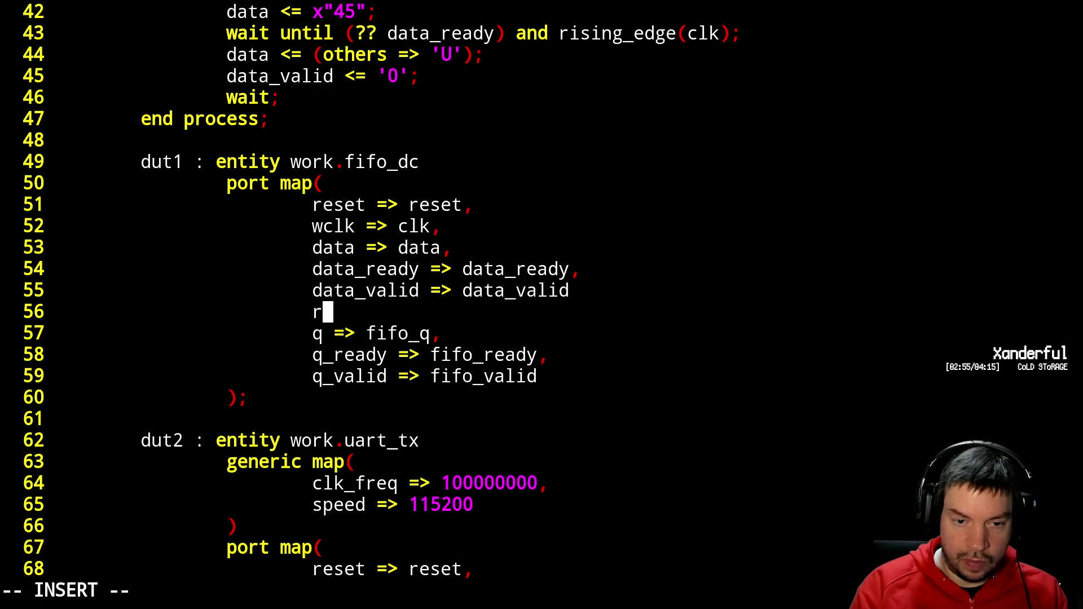
text(lkj)
key(BackSpace)
key(BackSpace)
text(=> clk;)
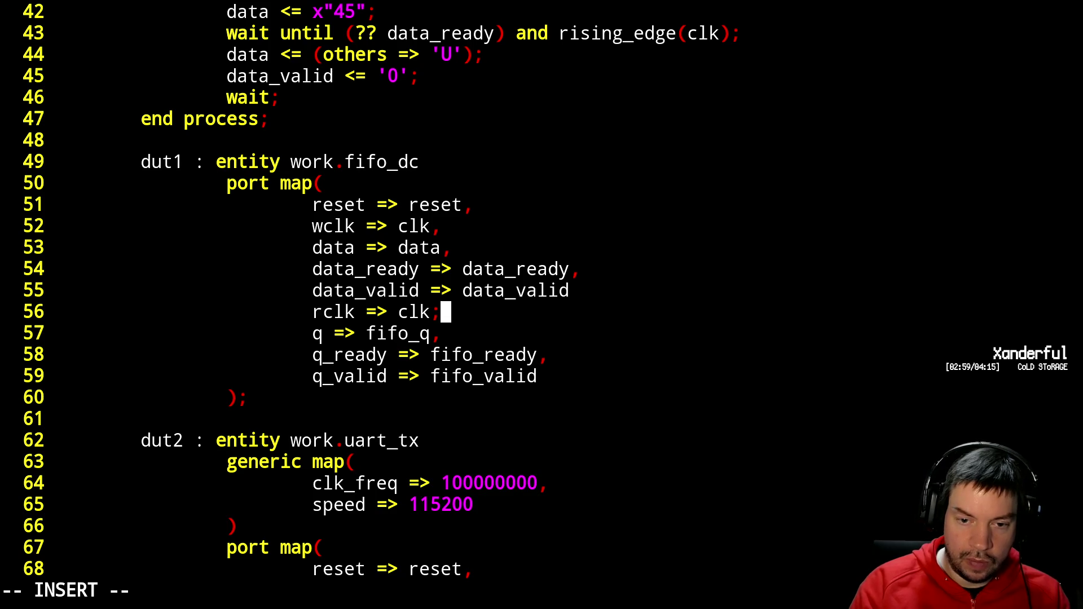
text(,)
key(Escape)
- Map the uart_tx ports: parallel => fifo_q, parallel_ready => fifo_ready, parallel_valid => fifo_valid
key(j)
key(j)
key(j)
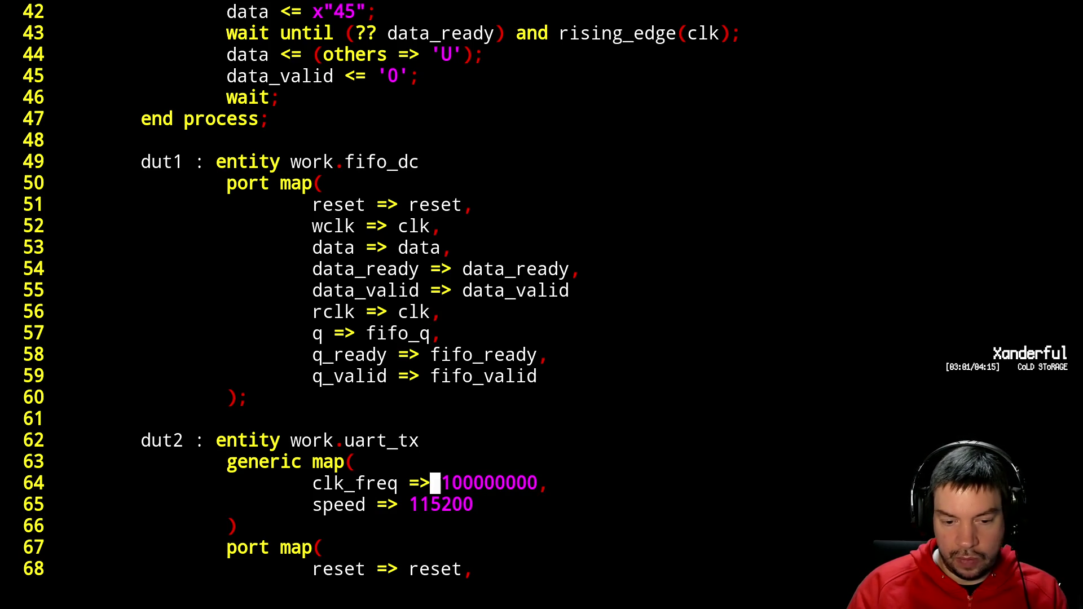
text(oclk => clk)
key(Escape)
text(a,)
key(Return)
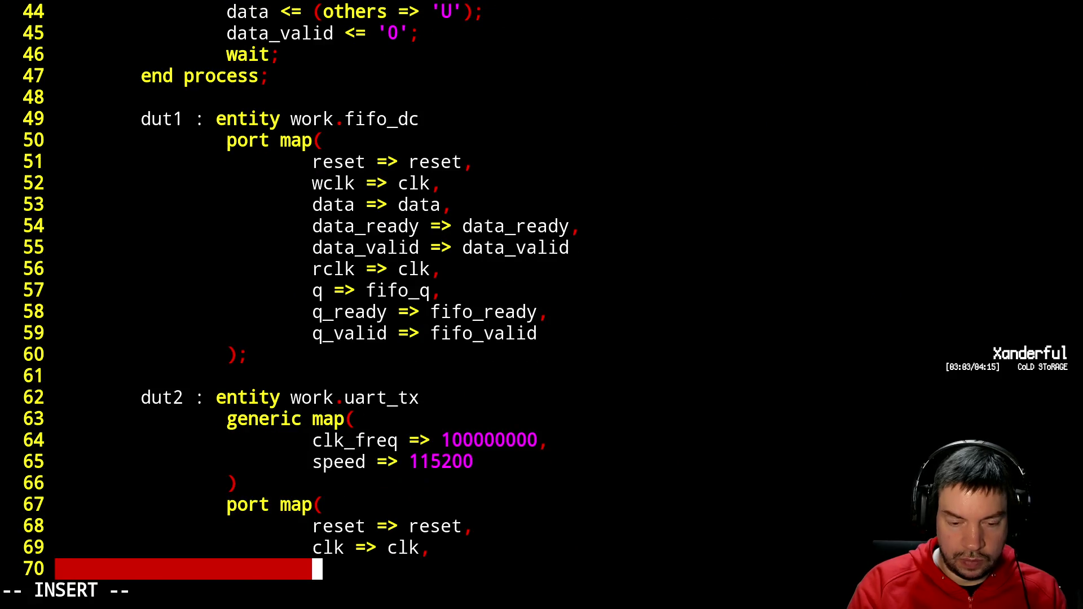
text(parallel)
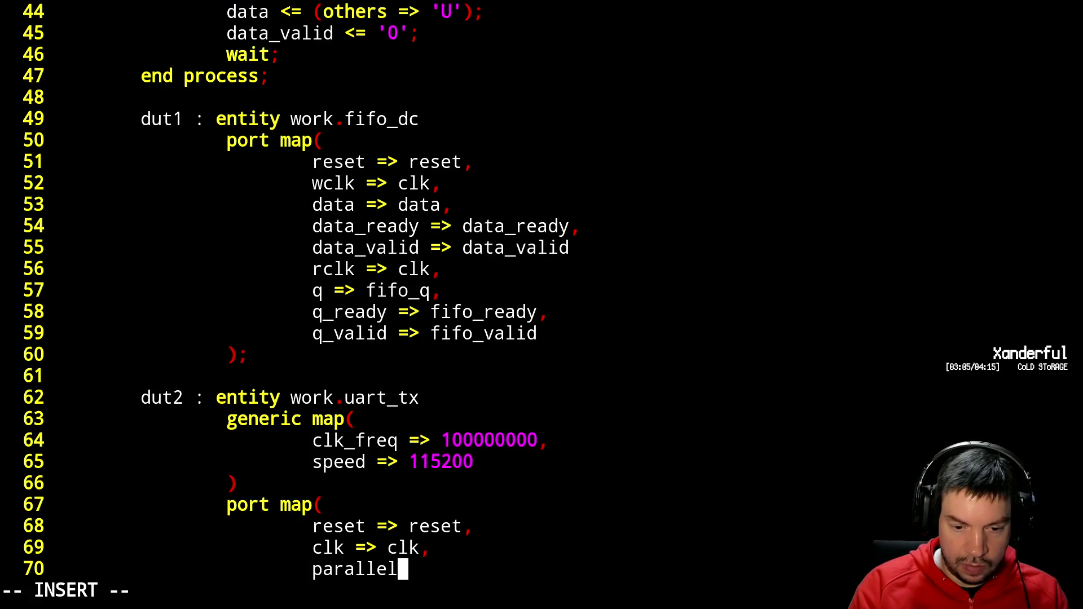
text( => fifo)
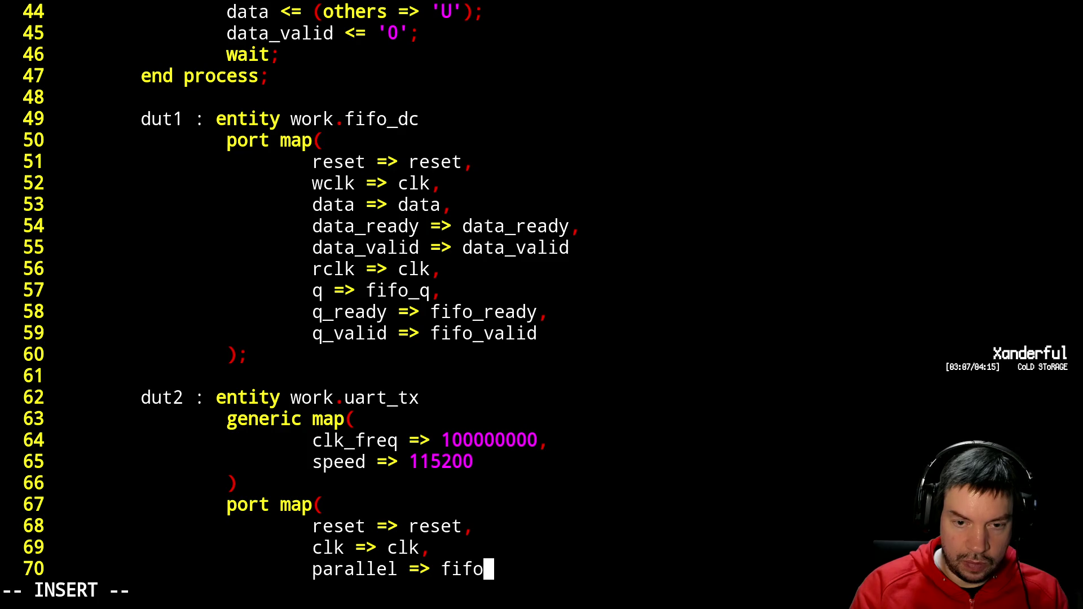
text(_q,)
key(Return)
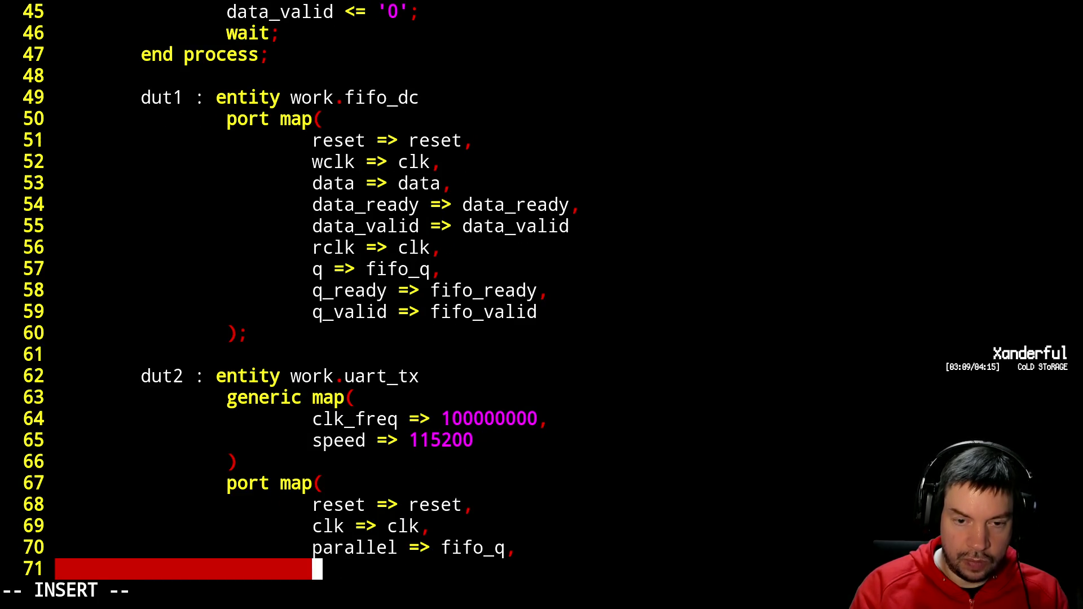
text(parallel)
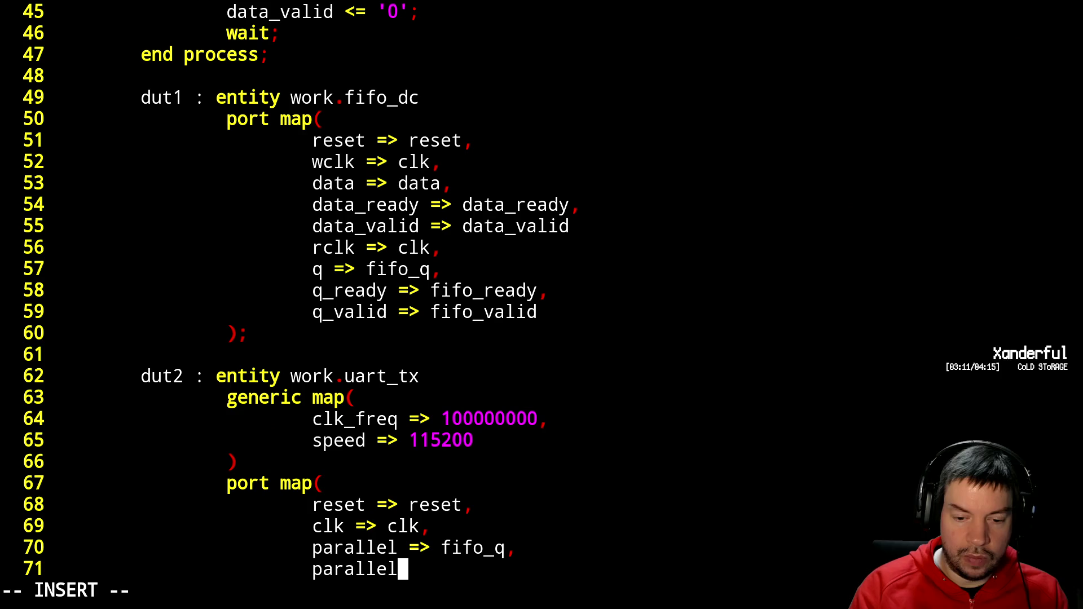
text(?__ready)
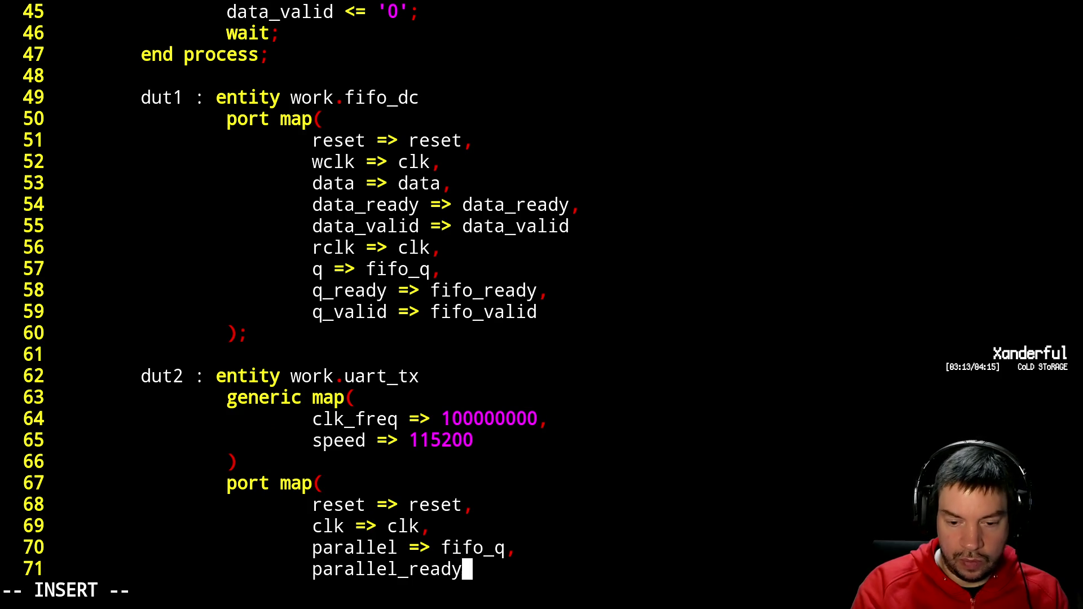
text( => fifo_ready,)
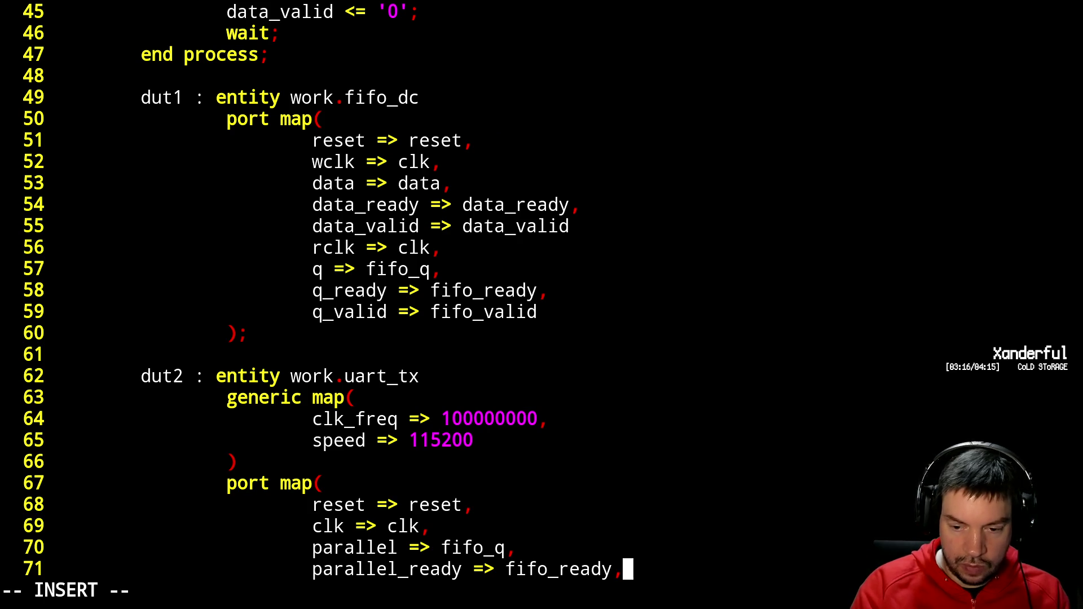
key(Return)
text(parallel_valid )
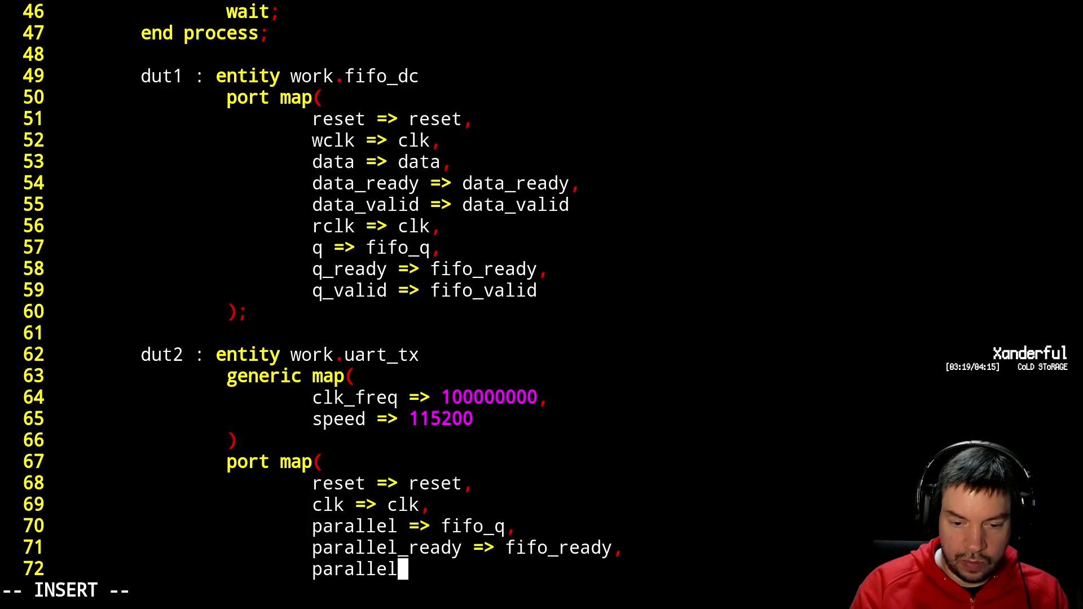
text(=> fifo_)
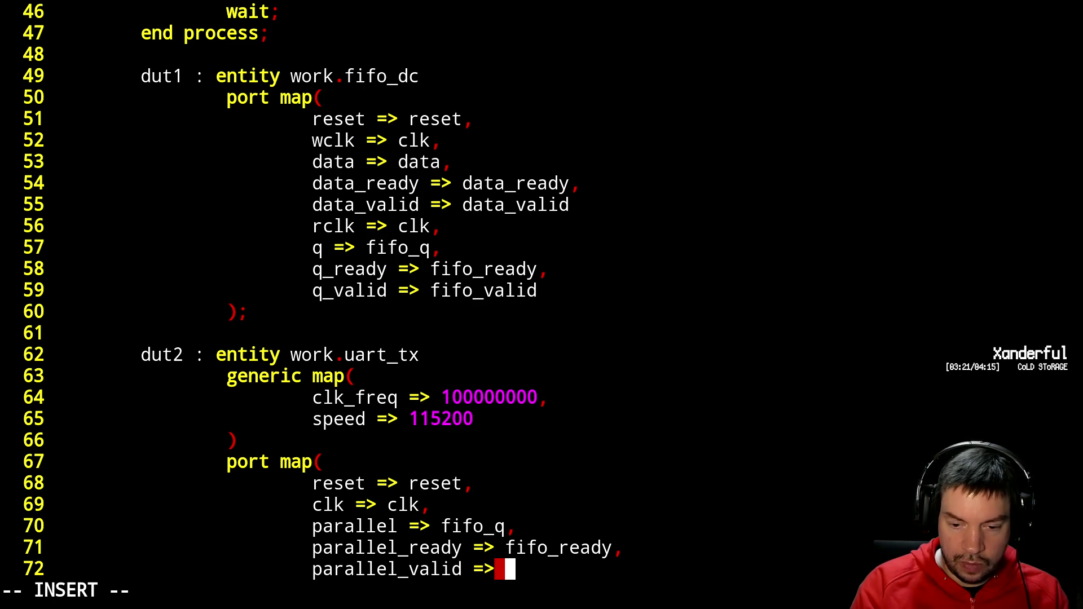
text(valid)
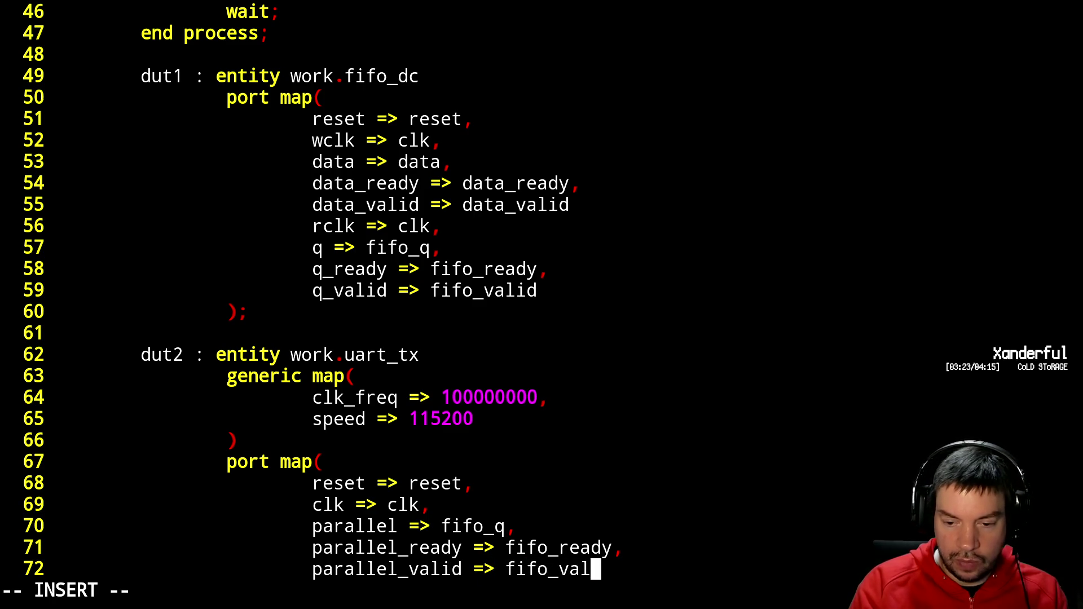
key(Return)
- Close the port map with ');', add 'end architecture;', and save with :x
key(BackSpace)
text())
key(Return)
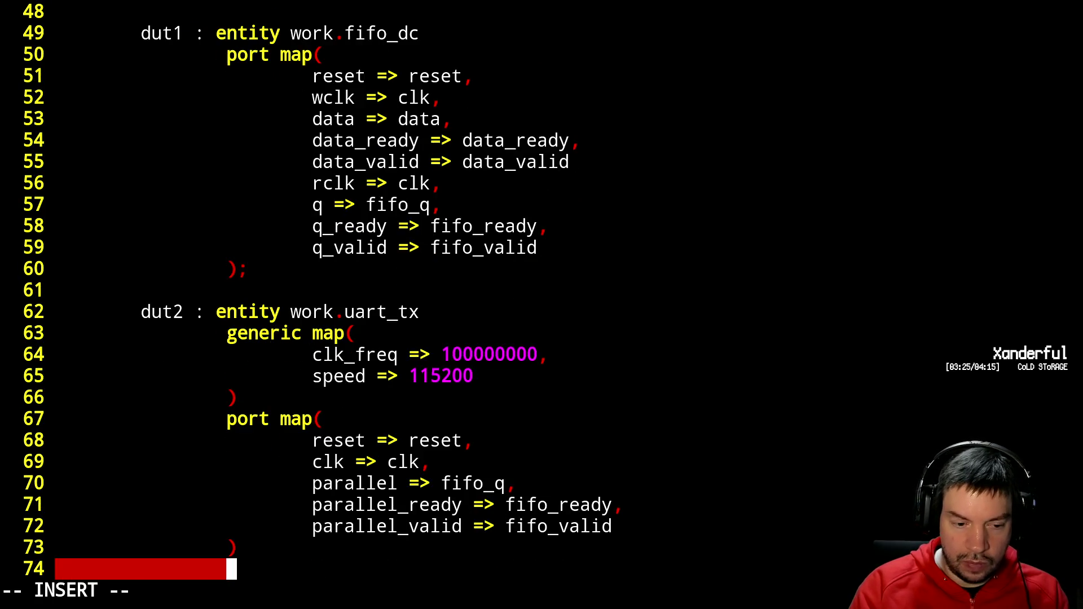
key(BackSpace)
key(BackSpace)
text(end )
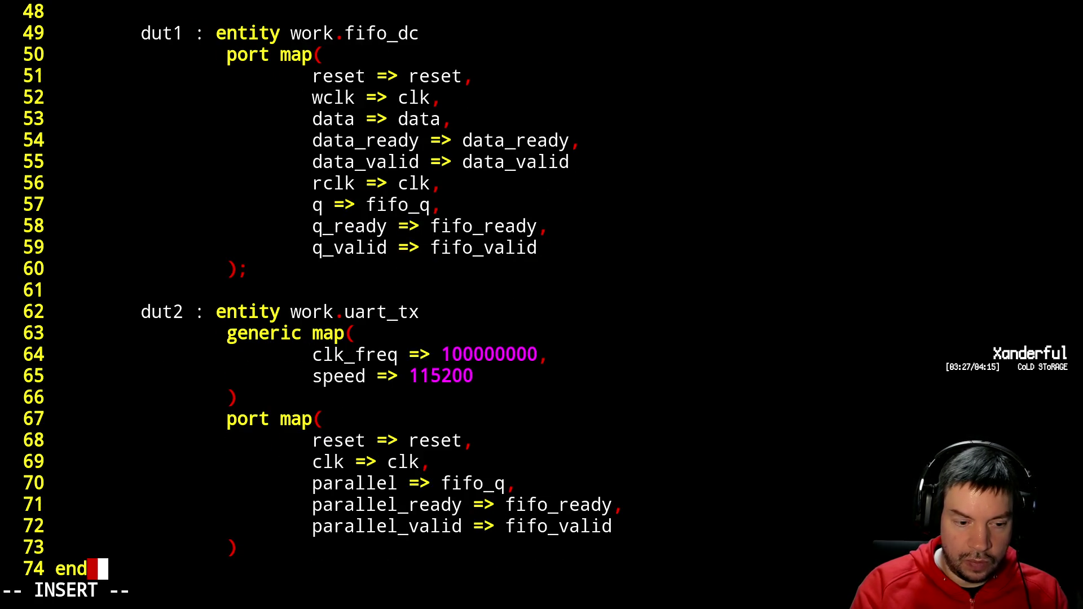
text(architec)
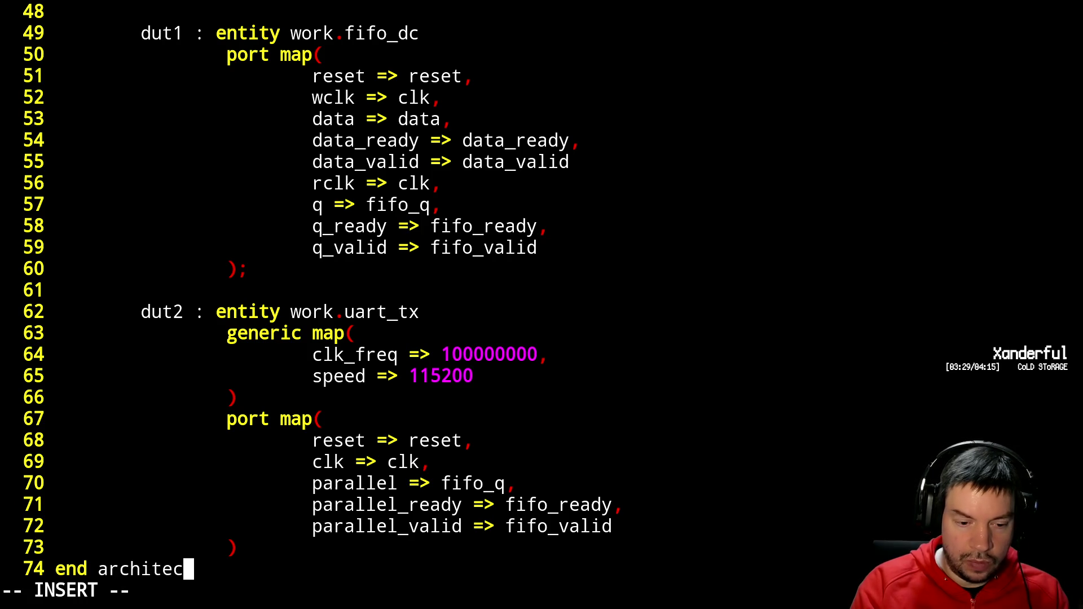
text(ture;)
key(Escape)
text(ka;)
key(Escape)
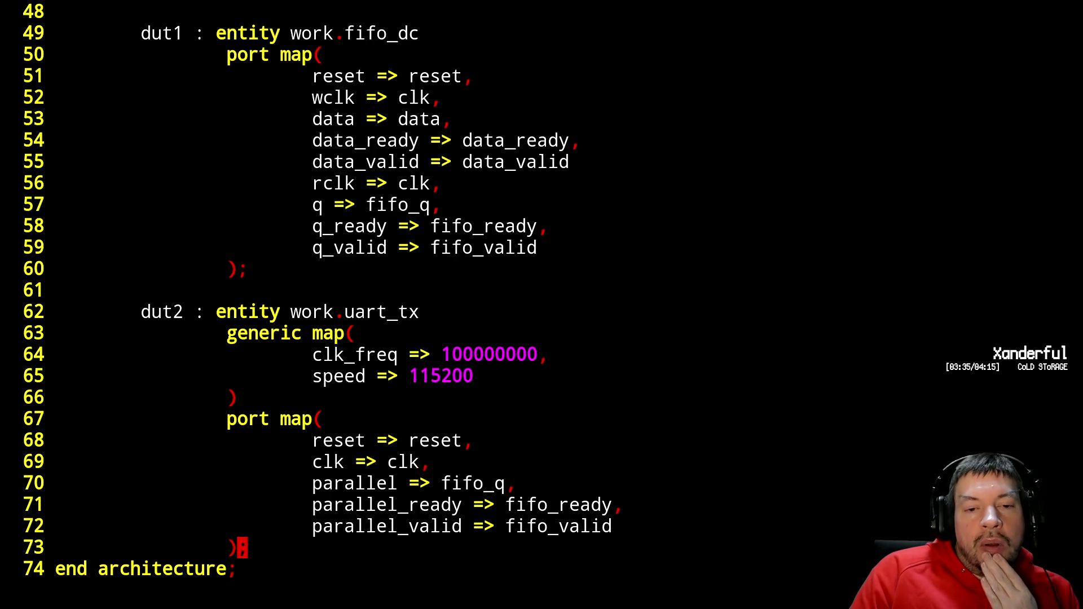
text(:x)
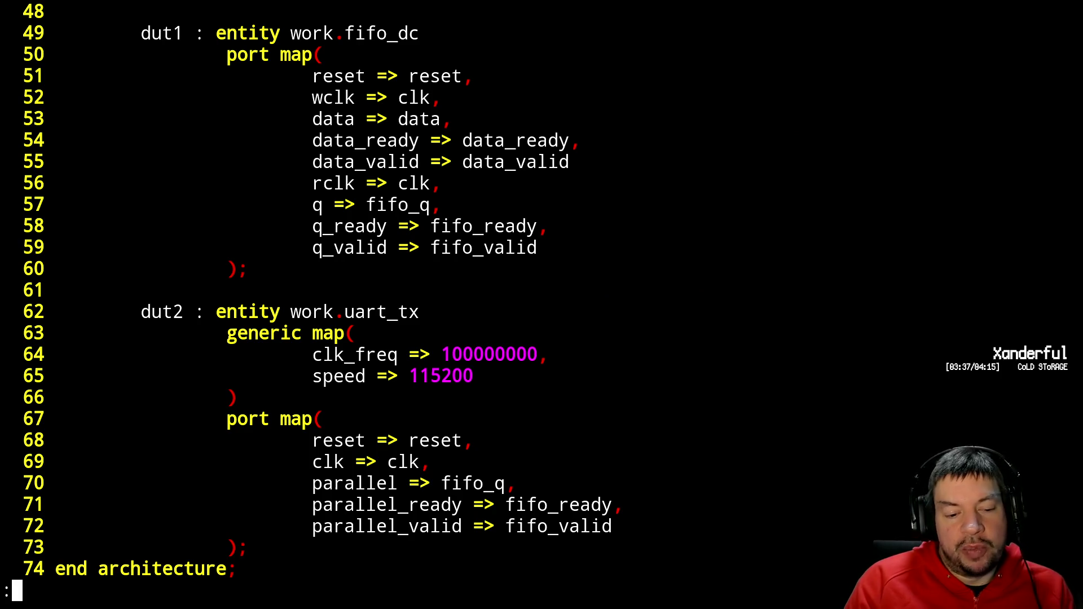
key(Return)
- Open sim.sh in Vim
text(vim sim/)
key(BackSpace)
text(.sh)
key(Return)
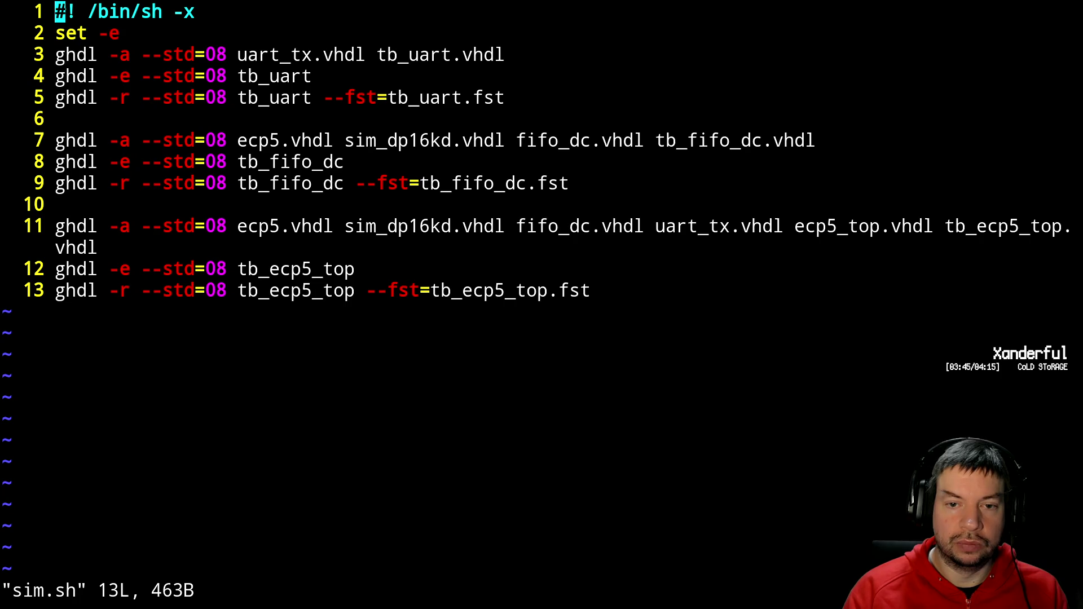
- Duplicate the fifo_dc command block on lines 7-10
key(j)
key(j)
key(j)
key(k)
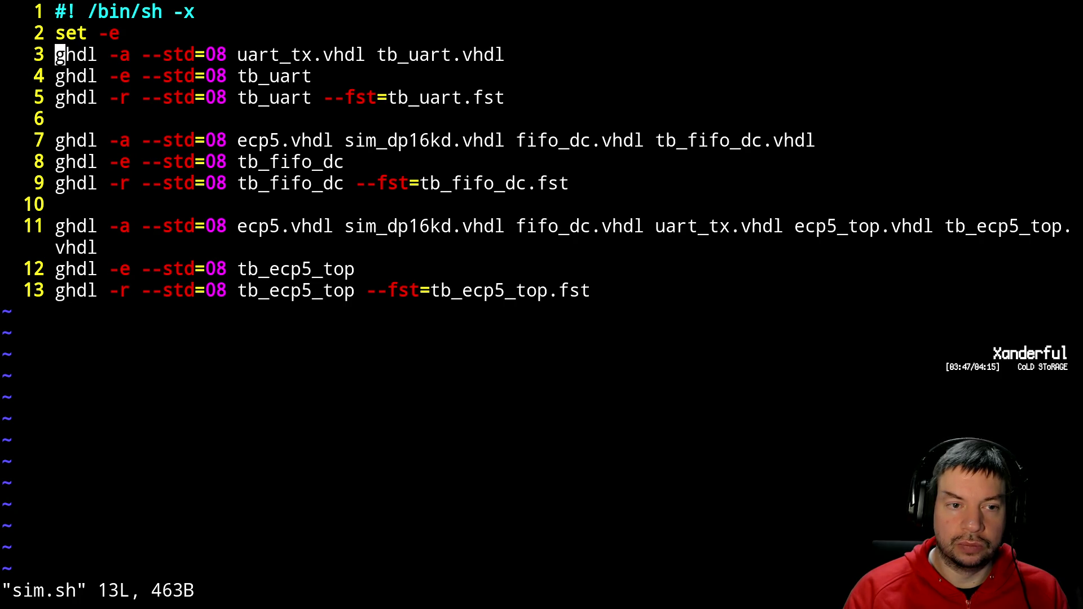
key(shift+v)
key(j)
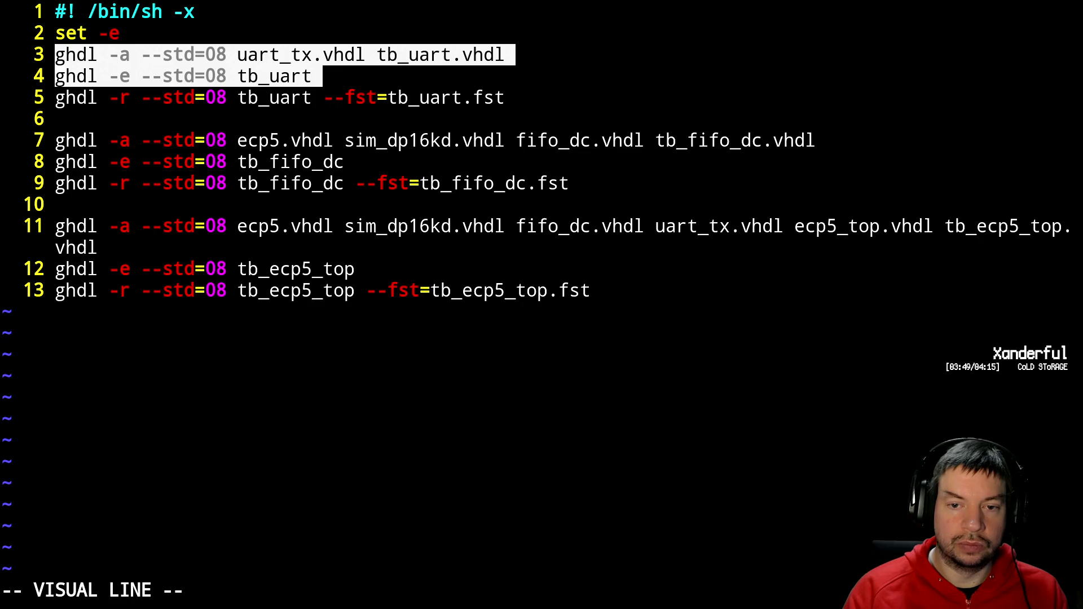
key(Escape)
key(j)
key(j)
key(j)
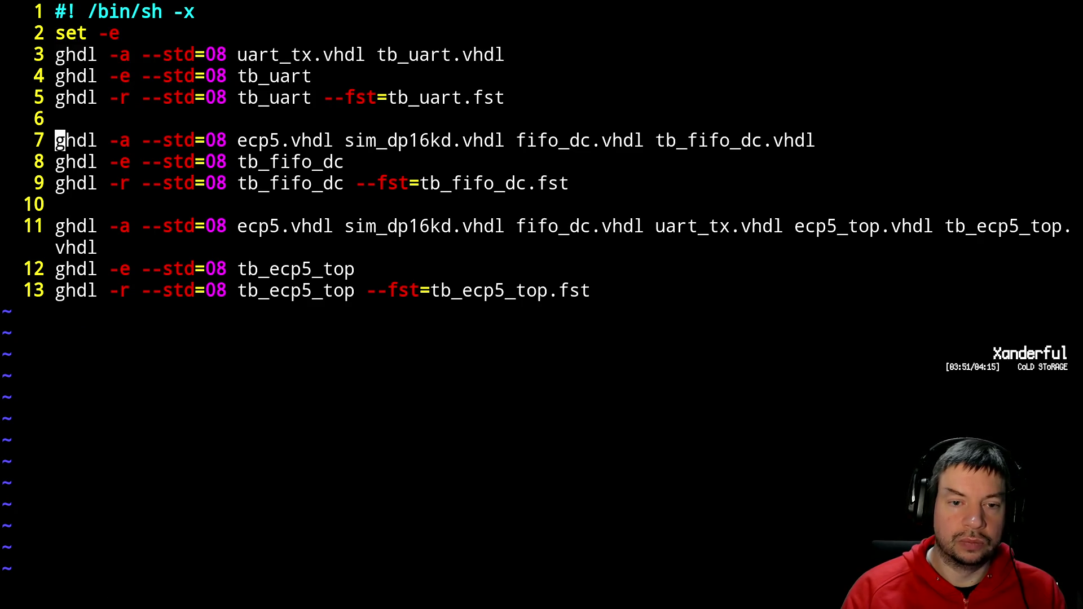
key(shift+v)
key(j)
key(j)
key(j)
key(y)
key(shift+p)
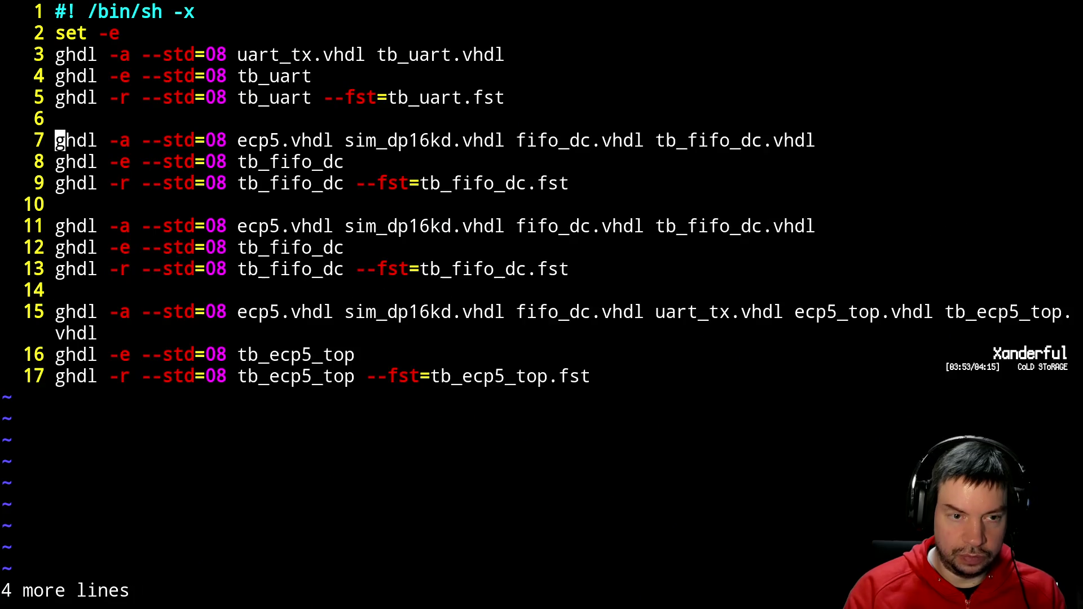
key(j)
key(j)
key(j)
key(j)
key(j)
- Add uart_tx.vhdl to the copied compile command's file list
key(k)
key(l)
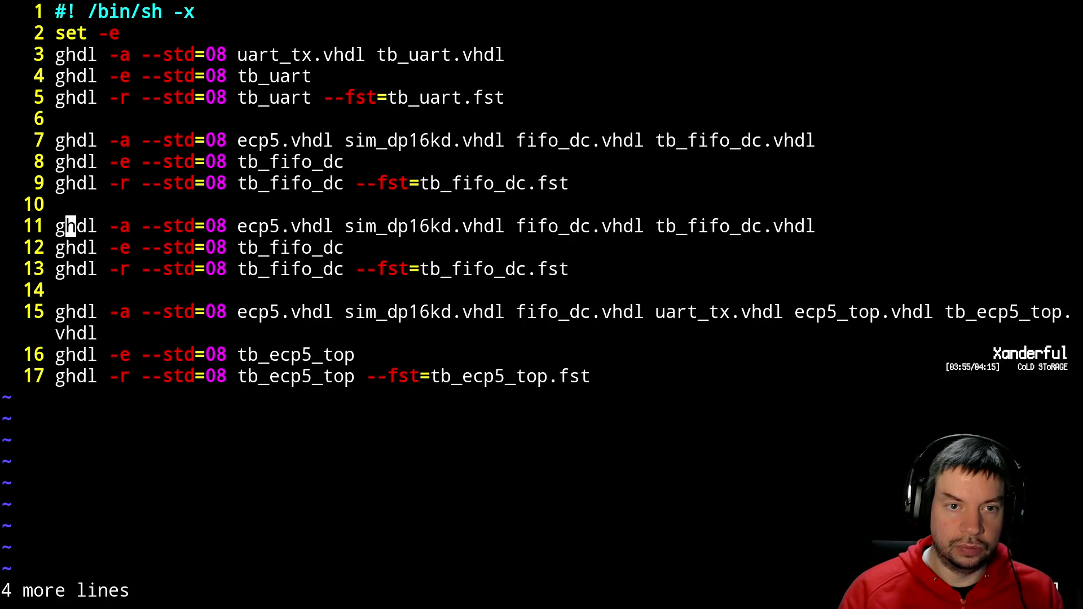
key(l)
key(l)
key(l)
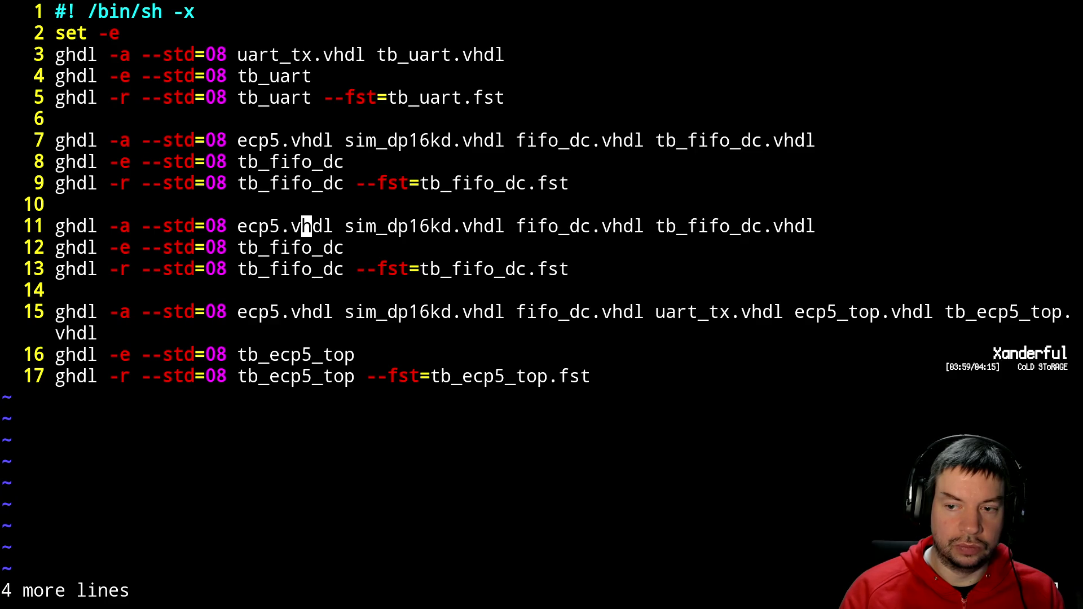
key(l)
key(l)
key(l)
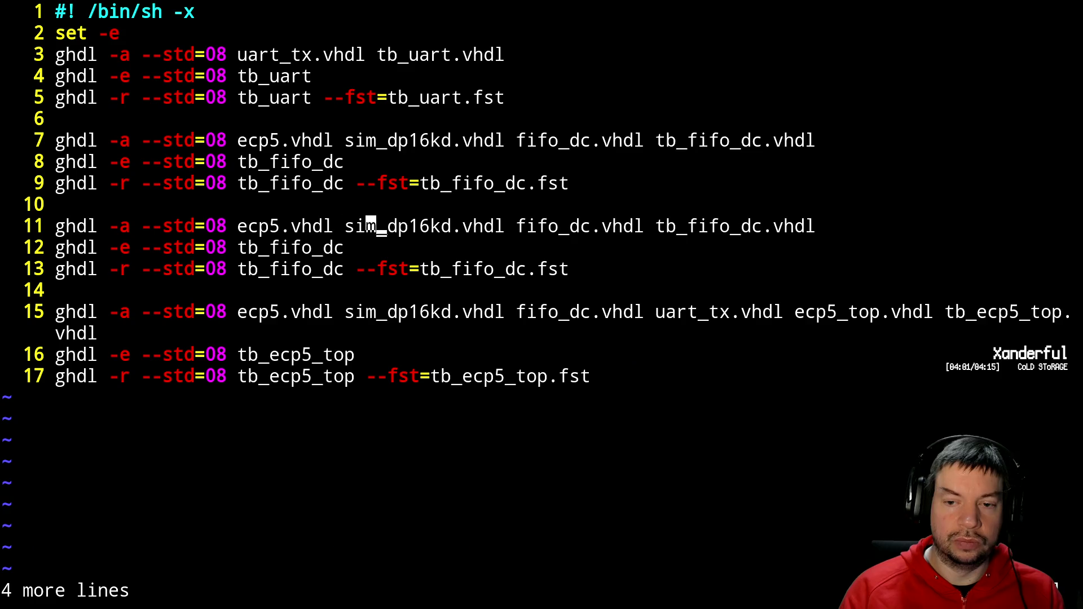
key(l)
key(l)
key(l)
text(ifo_dc.vhdl )
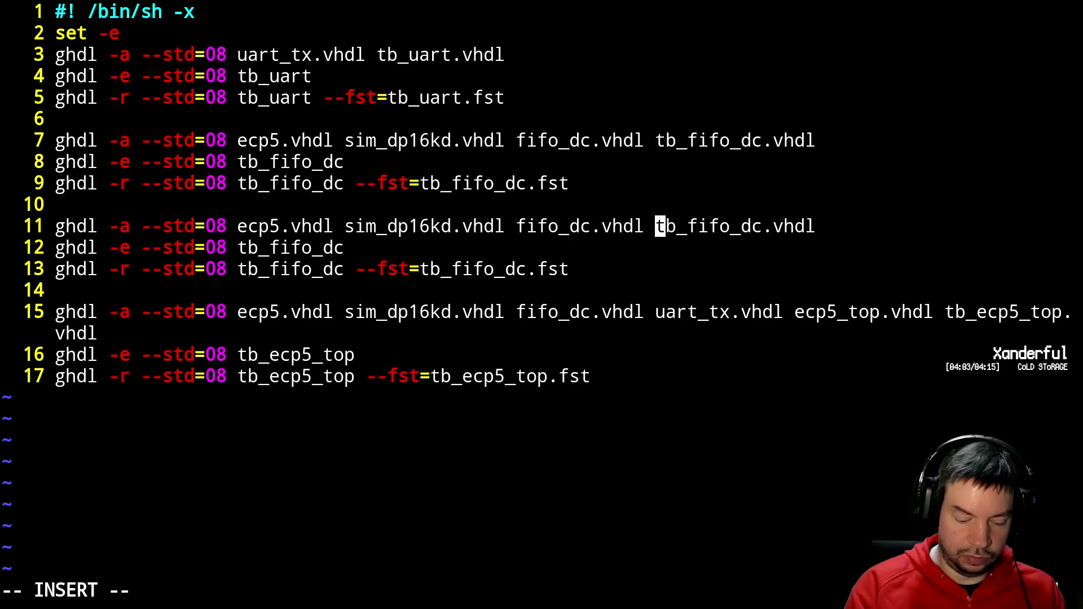
text(uart_tx.vhdl)
key(Escape)
- Rename the output to tb_fifo_uart.fst and the elaborated unit to tb_fifo_uart
key(j)
key(j)
key(h)
key(b)
key(b)
key(b)
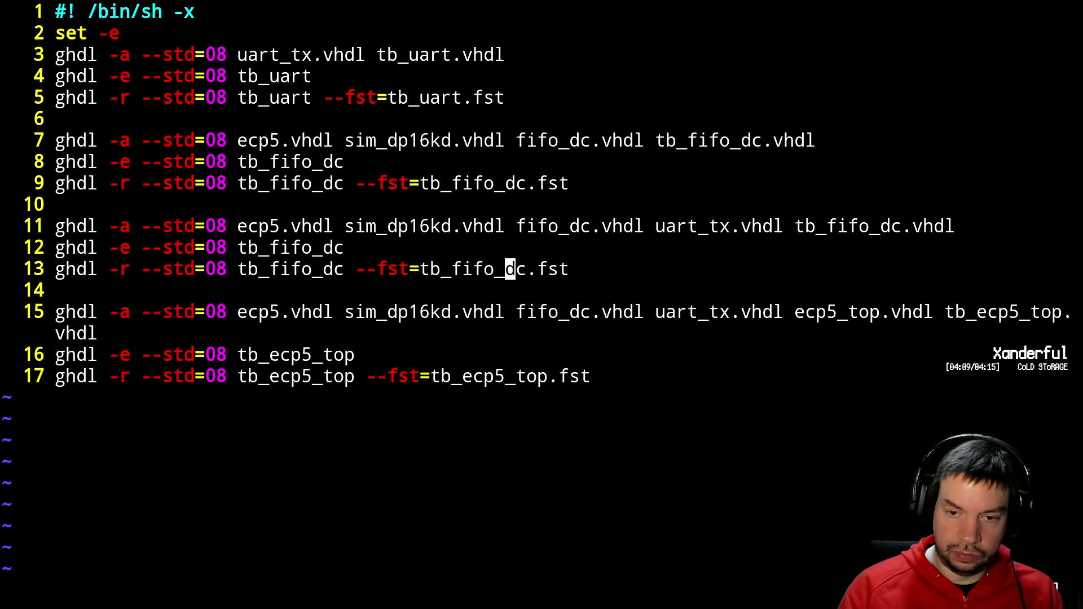
text(cwuard)
key(Escape)
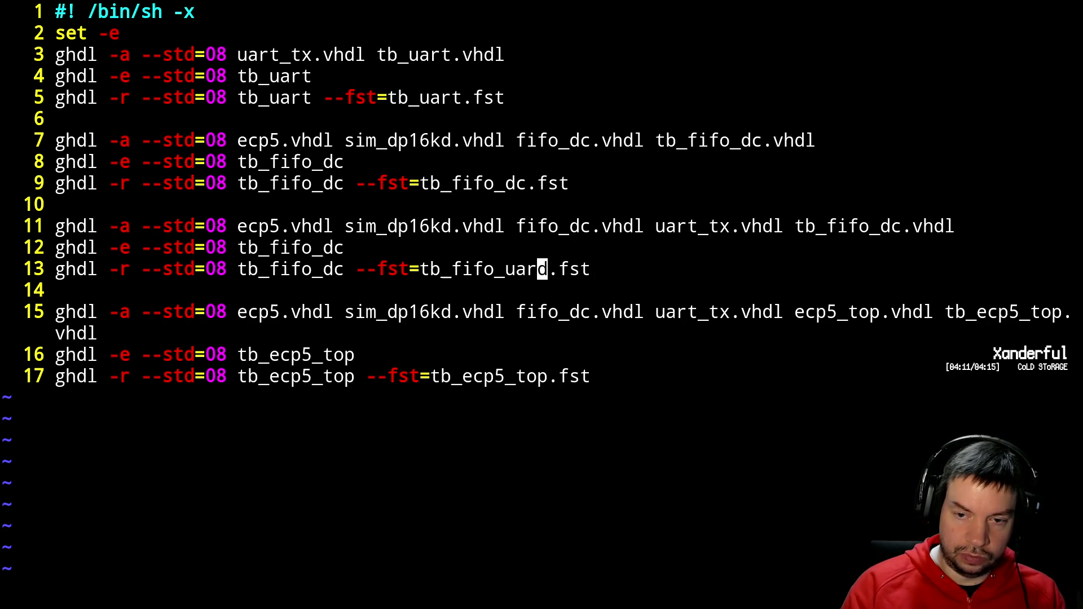
key(r)
key(f)
key(k)
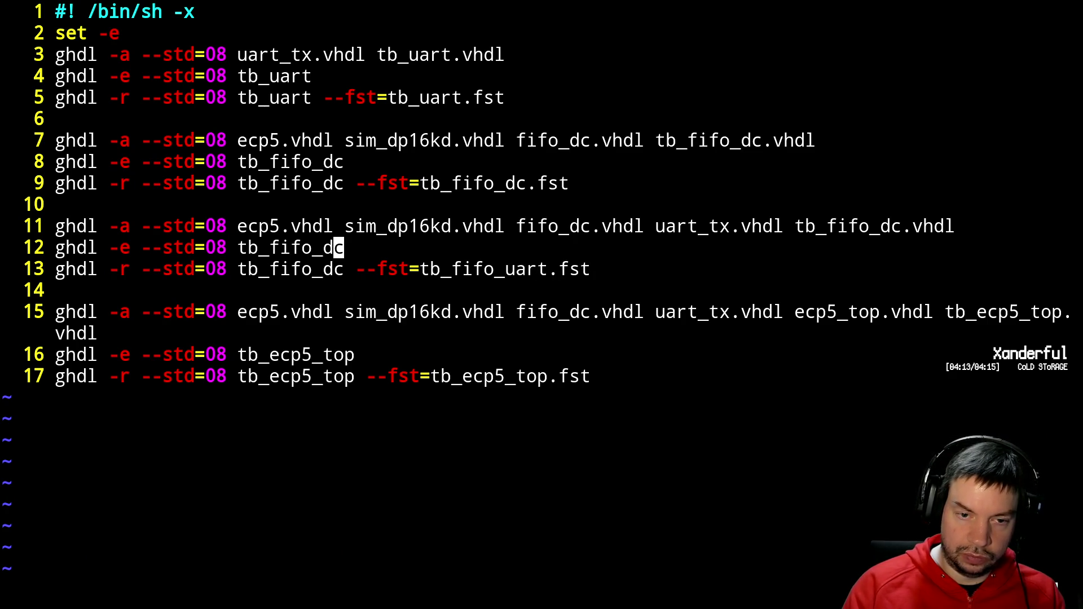
key(h)
key(ctrl+v)
text(jlc)
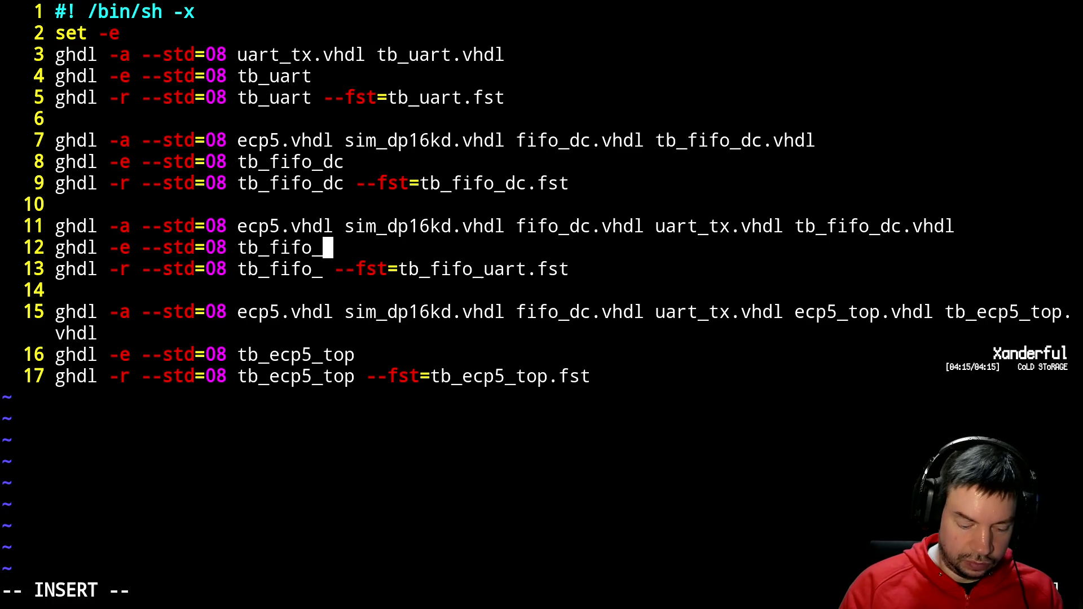
text(uart)
key(Escape)
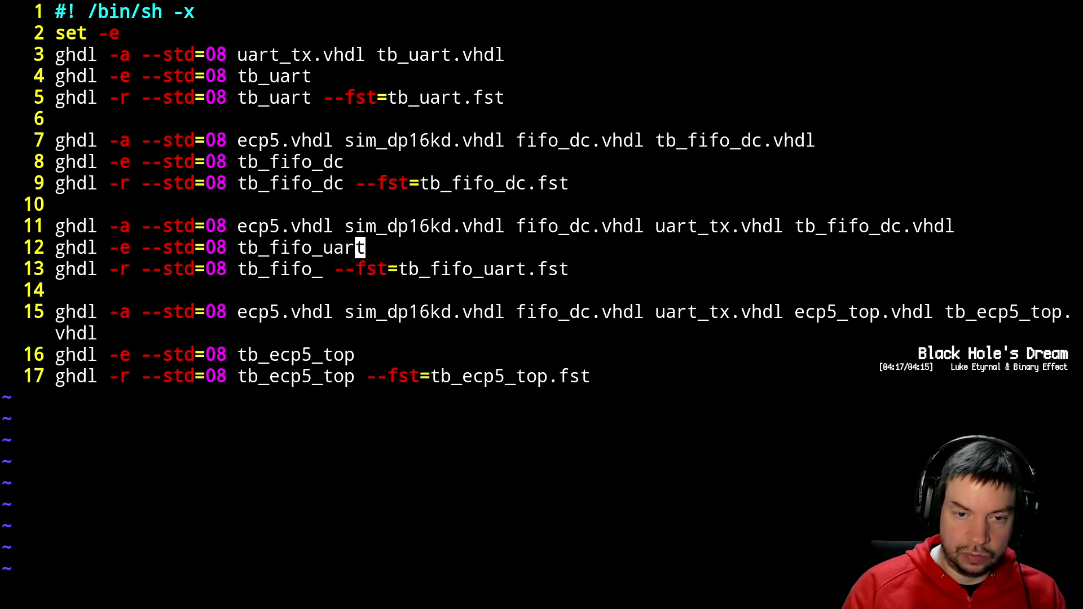
- Change the testbench file to tb_fifo_uart.vhdl and save sim.sh with :wq
key(k)
key(dollar)
key(h)
key(h)
key(h)
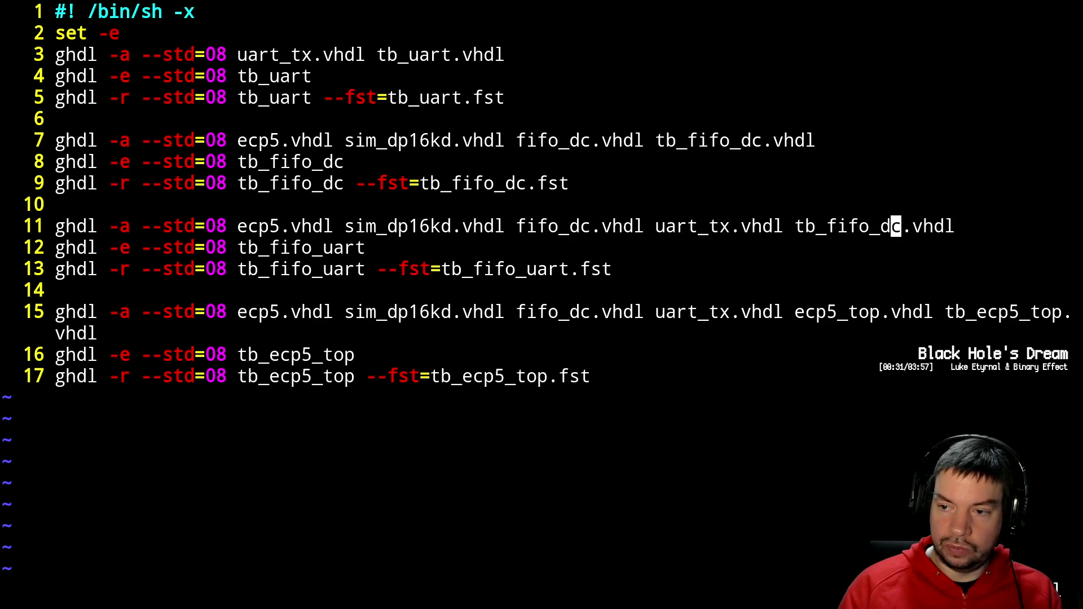
text(hce)
text(uart)
key(Escape)
text(:wq)
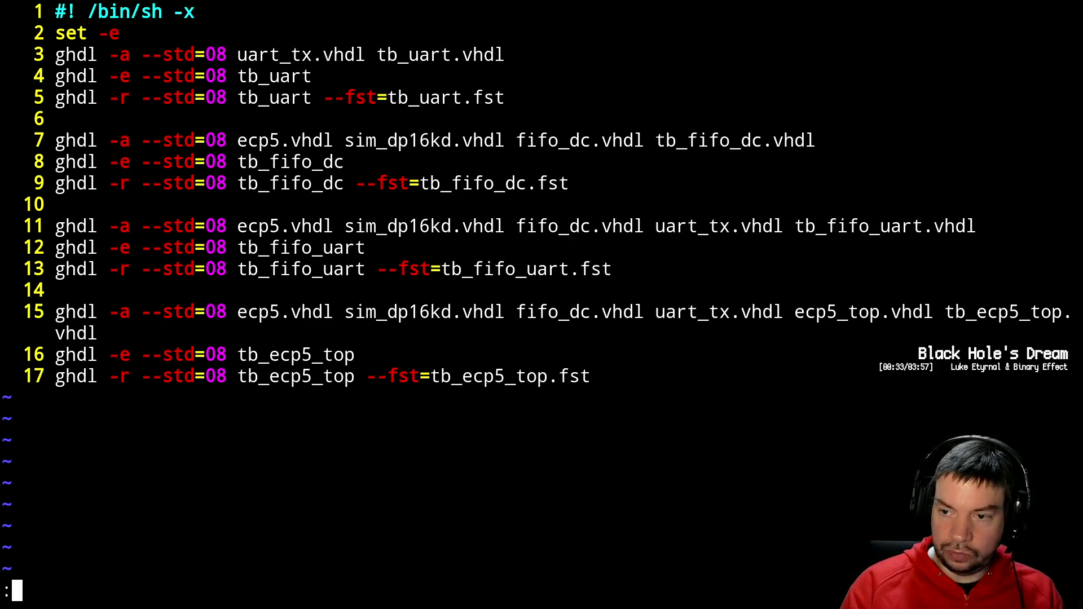
key(Return)
- Run ./sim.sh, read the syntax errors at lines 55–56, then reopen tb_fifo_uart.vhdl from history
text(./sim.sh)
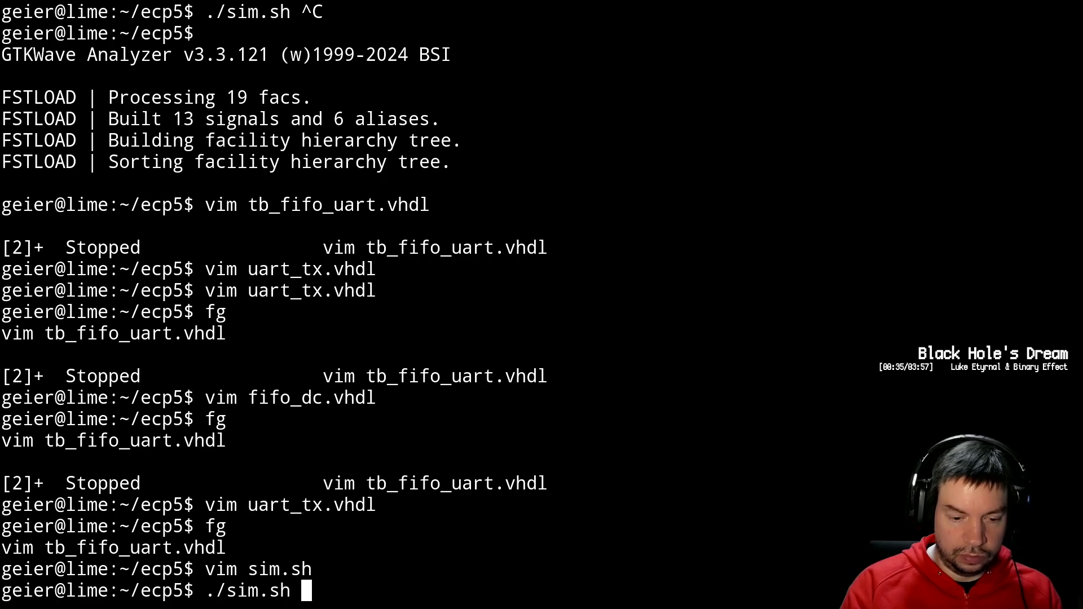
key(Return)
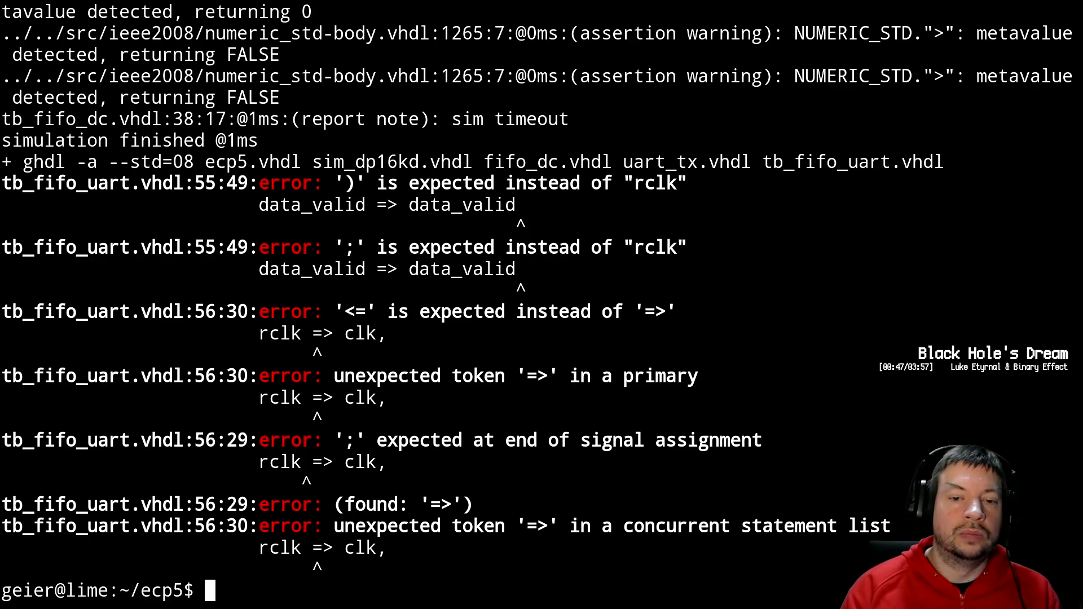
text(vim sim.sh)
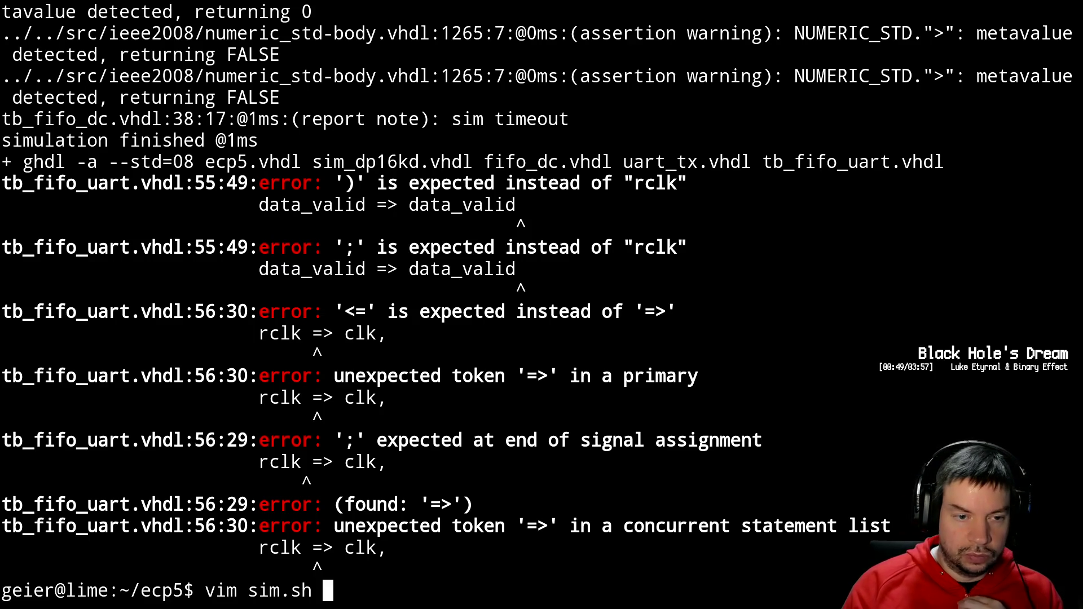
key(Up)
key(Up)
key(Down)
key(Up)
key(Up)
key(Up)
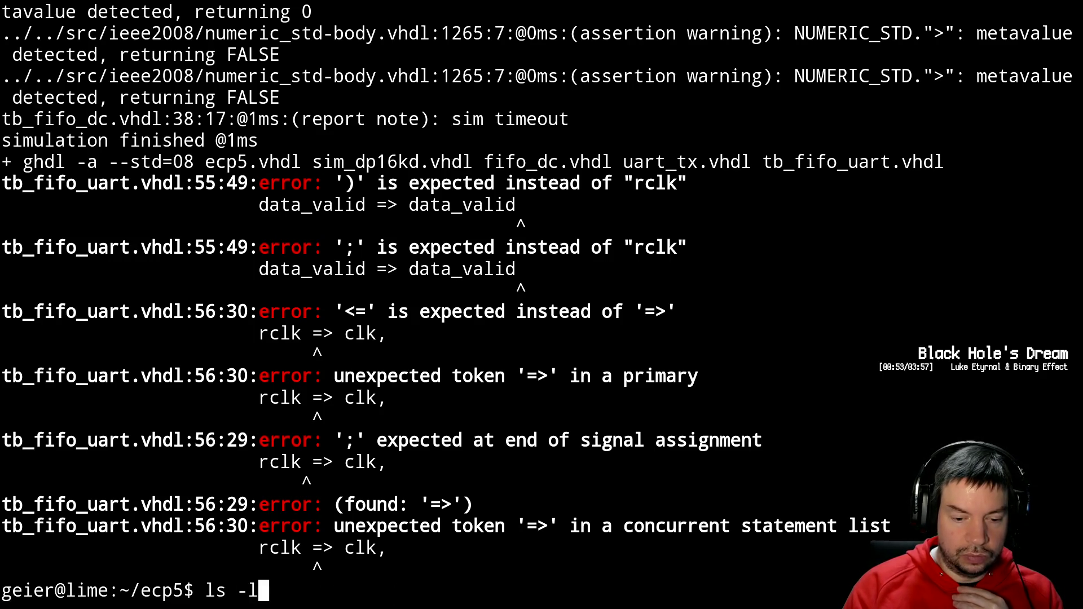
key(Return)
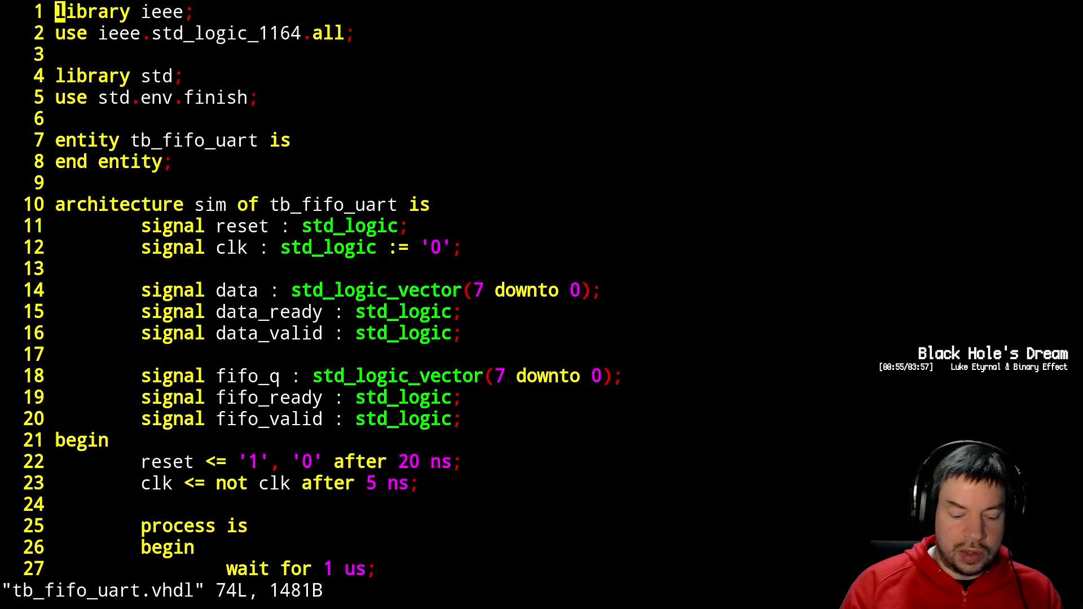
- Add the missing comma at the end of line 55 and save the file
key(5)
key(5)
key(G)
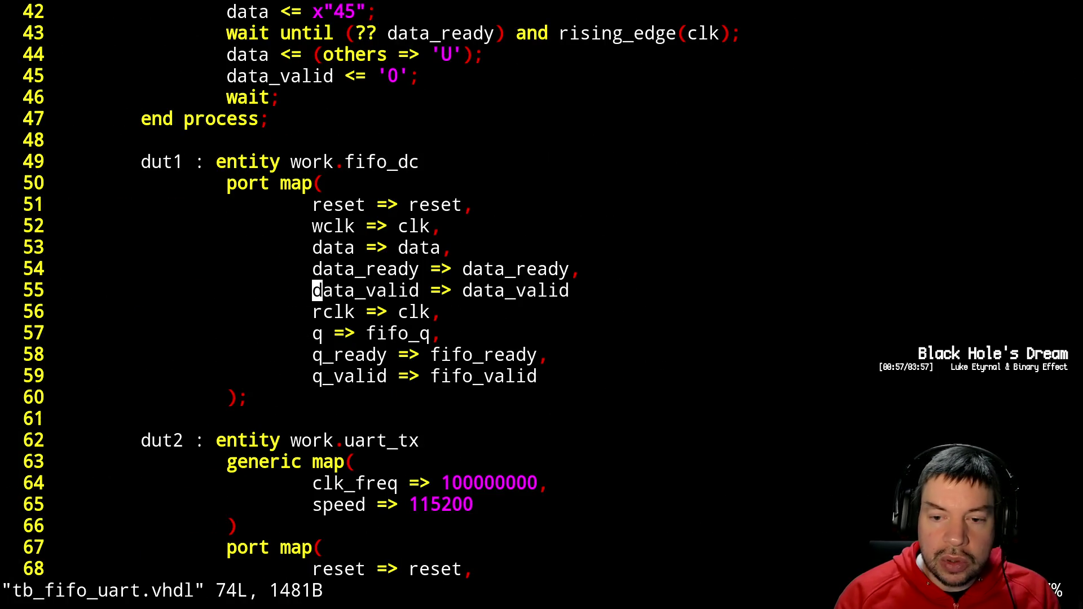
text(A,)
key(Escape)
text(:w)
key(Return)
- Rerun ./sim.sh, which reports constraint mismatches at lines 53 and 57, then resume Vim
key(ctrl+z)
key(Up)
key(Up)
key(Return)
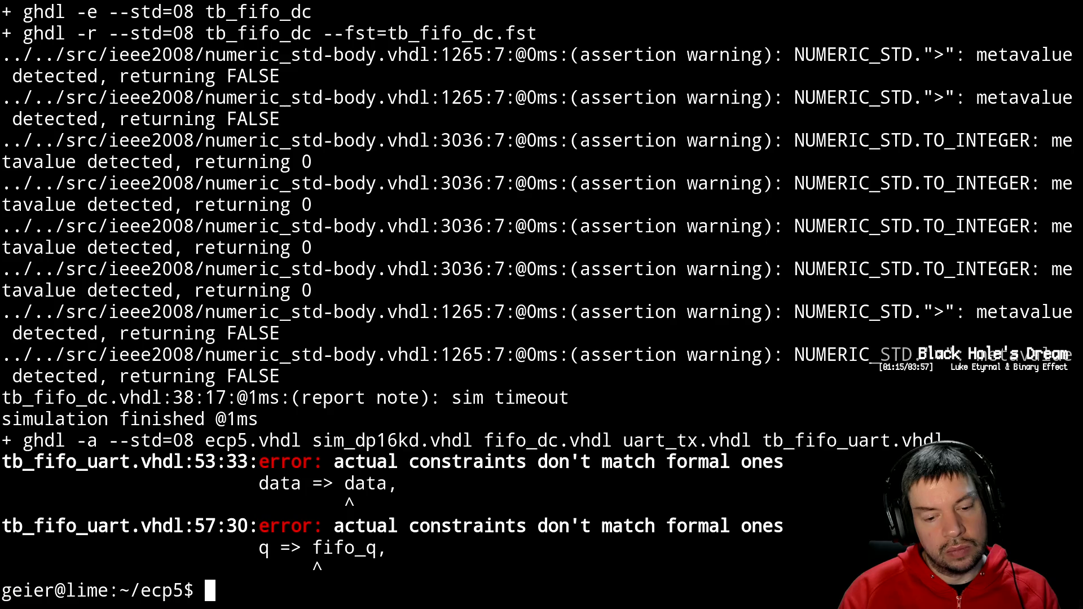
text(fg)
key(Return)
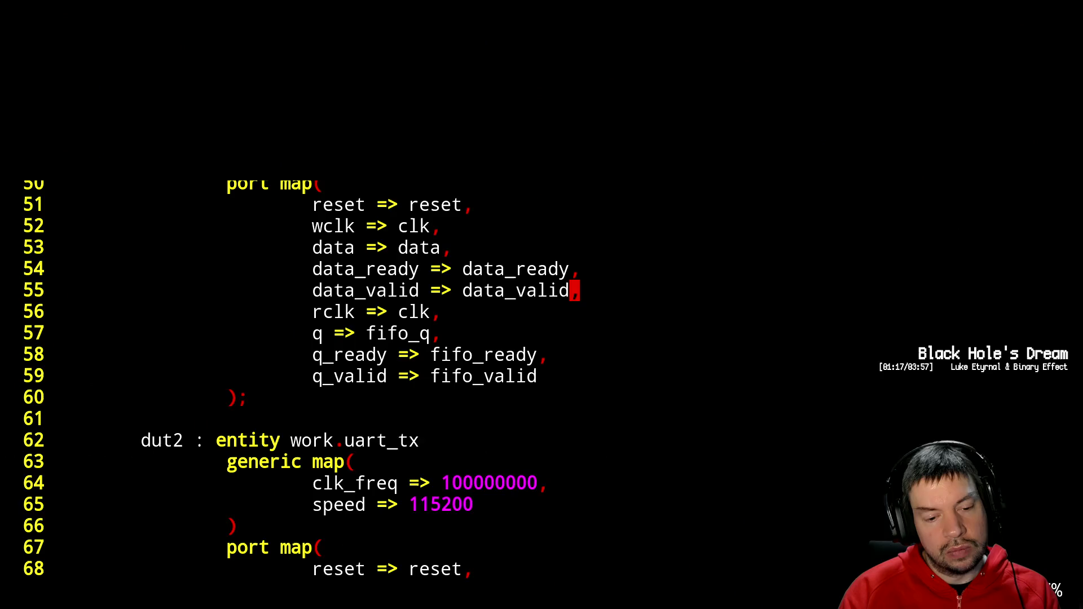
- Start an insert before the data signal on line 53 of the testbench
click(317, 247)
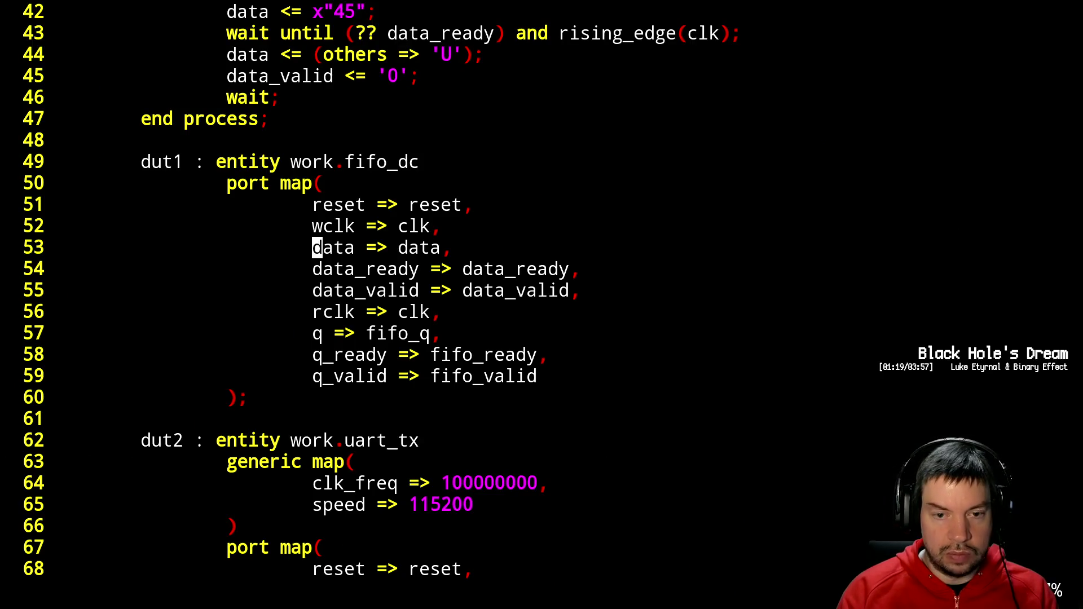
key(l)
key(w)
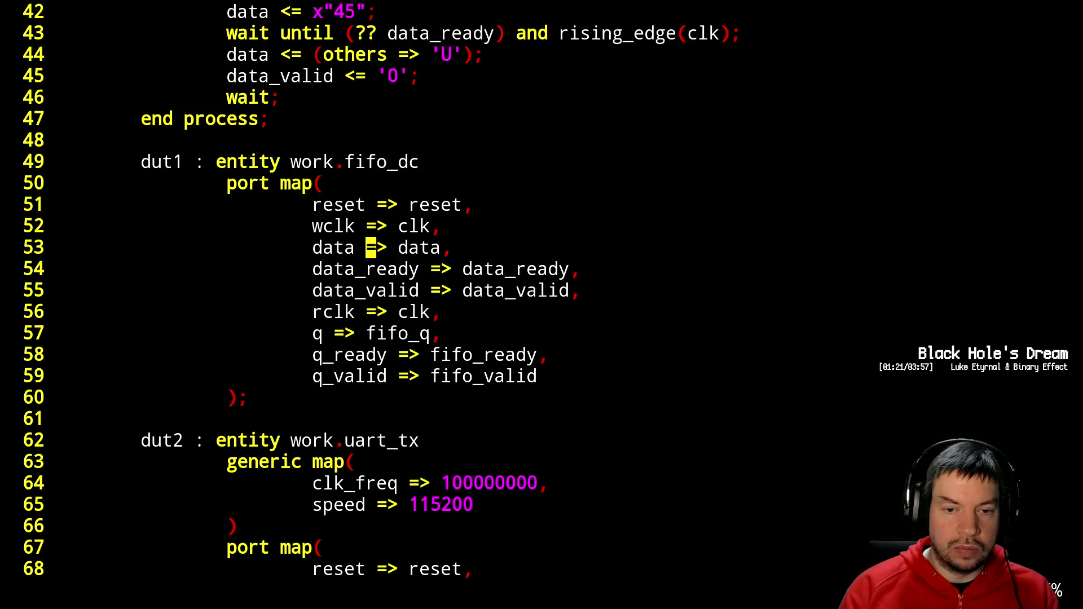
key(l)
key(w)
key(i)
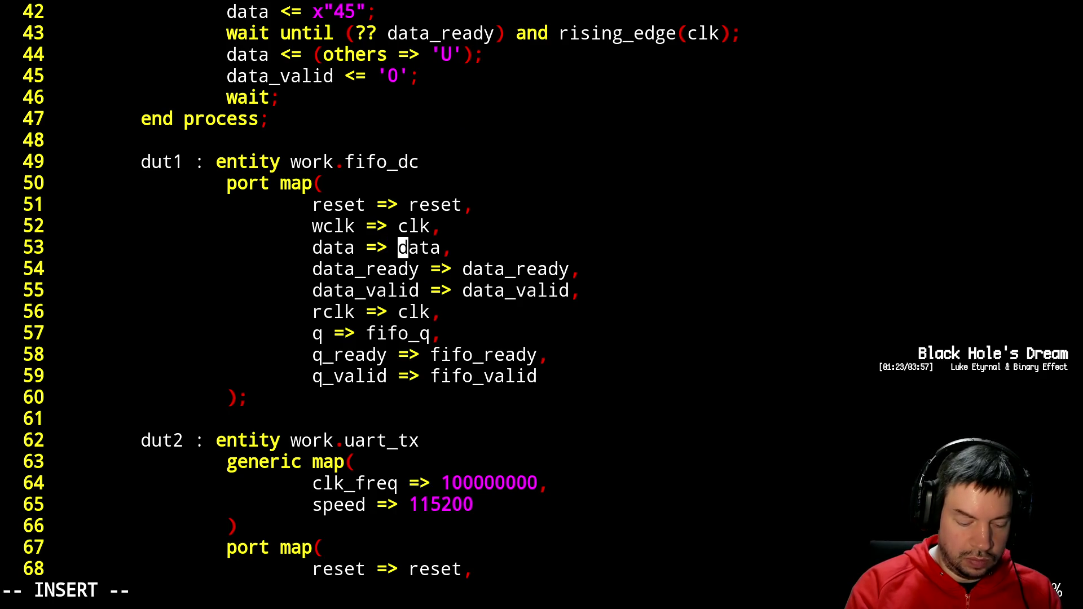
text(")
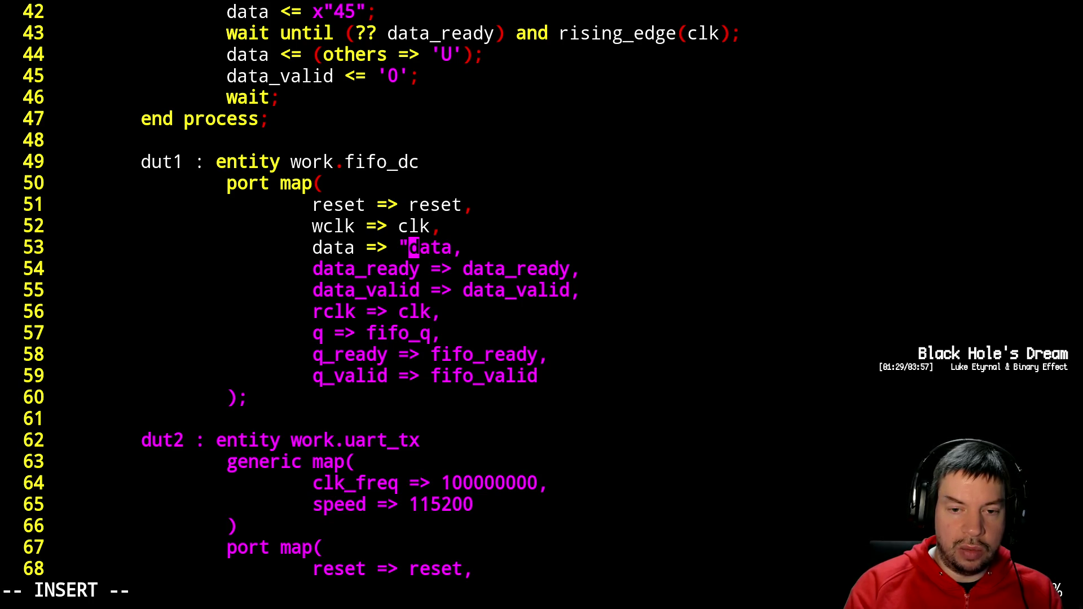
key(Escape)
- Check the port widths in fifo_dc.vhdl, then resume editing the testbench
key(ctrl+z)
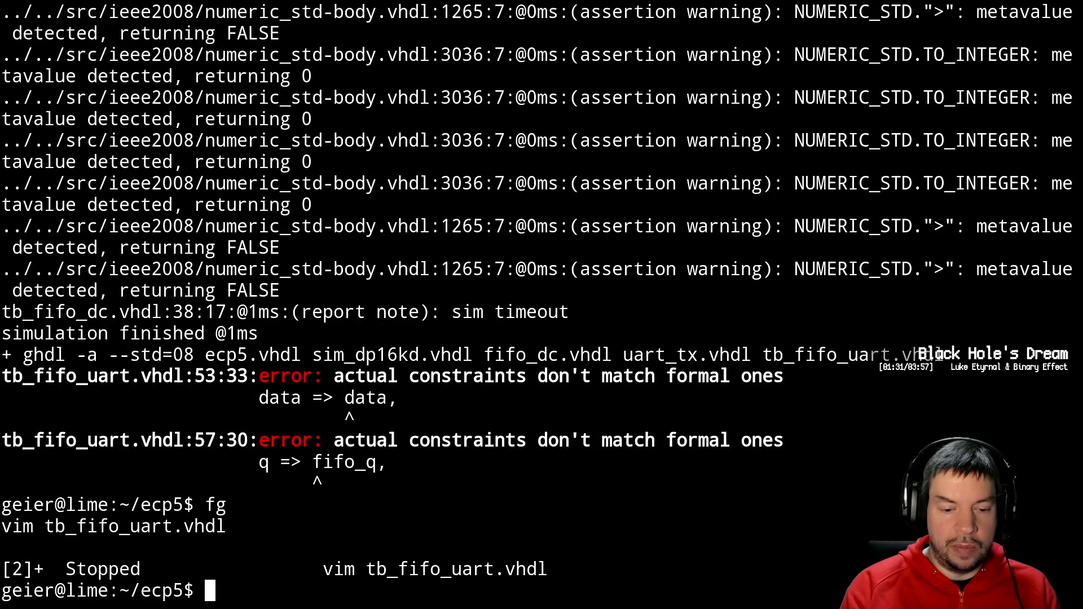
text(vim fif)
key(Tab)
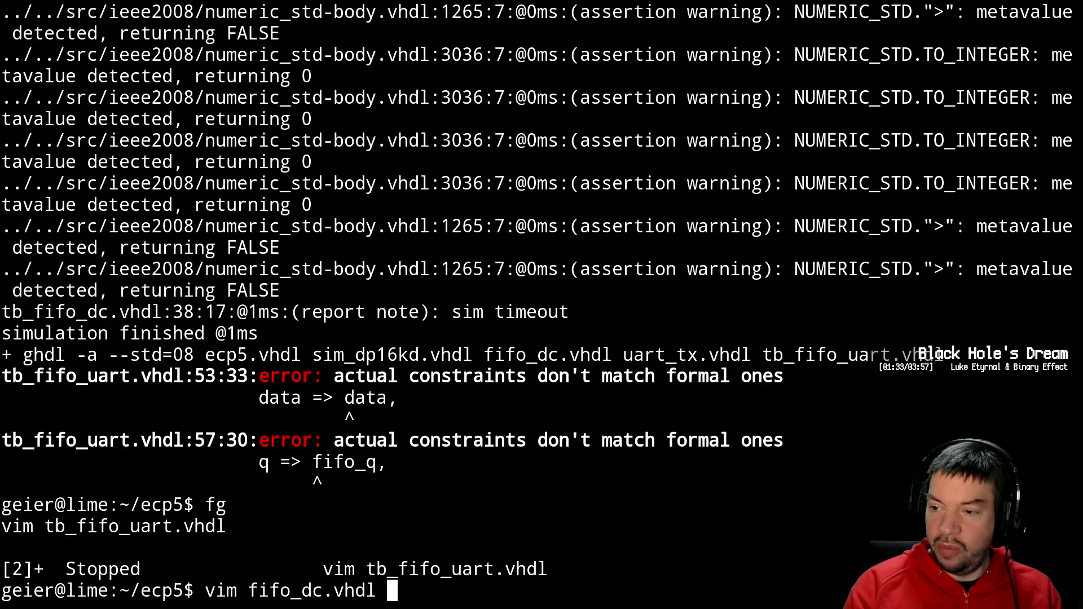
key(Return)
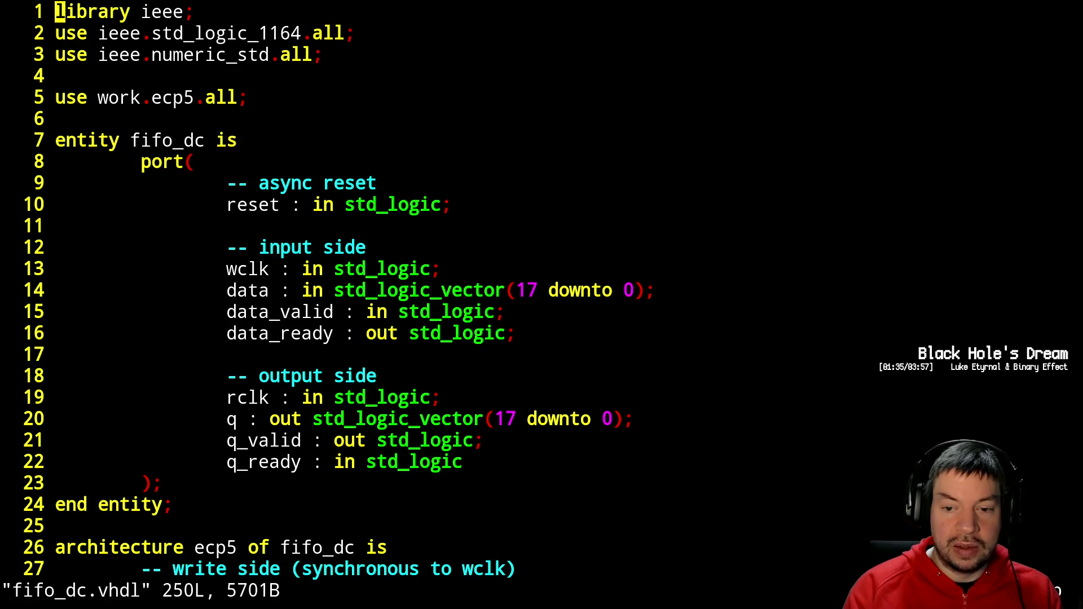
text(:q)
key(Return)
text(fg)
key(Return)
text(i"00000data,)
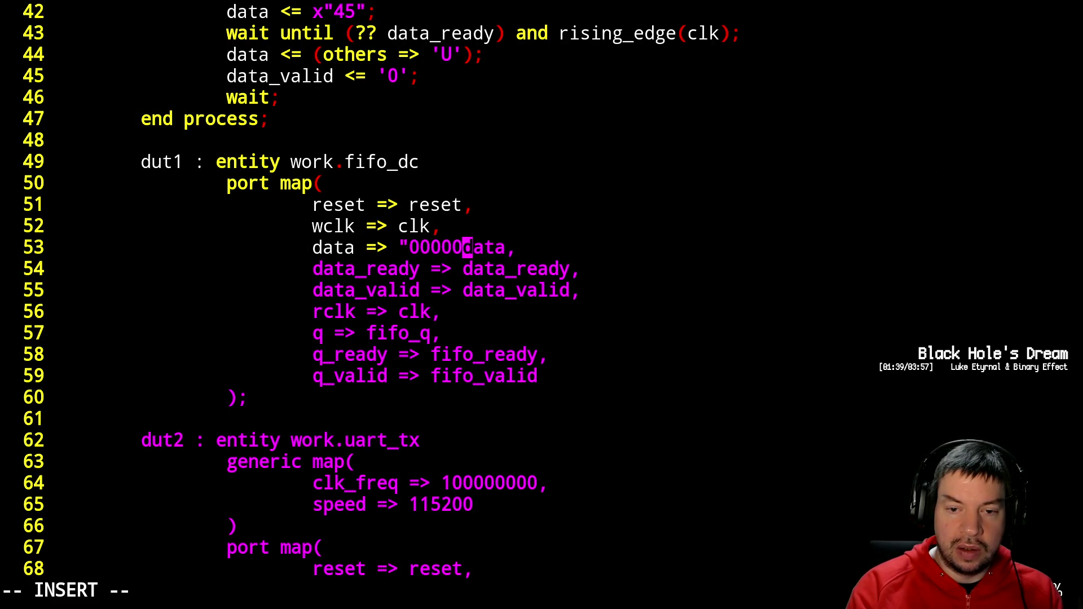
text(00000" ')
key(BackSpace)
text(&)
key(Escape)
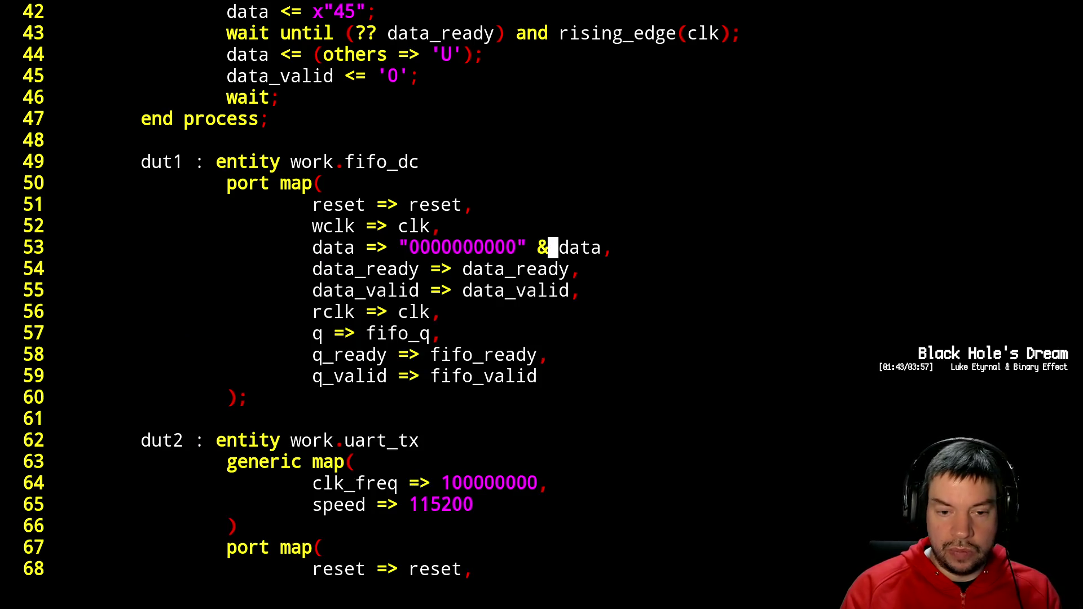
- Change line 57 to q(7 downto 0) => fifo_q and save the testbench
key(j)
key(j)
key(j)
key(h)
key(h)
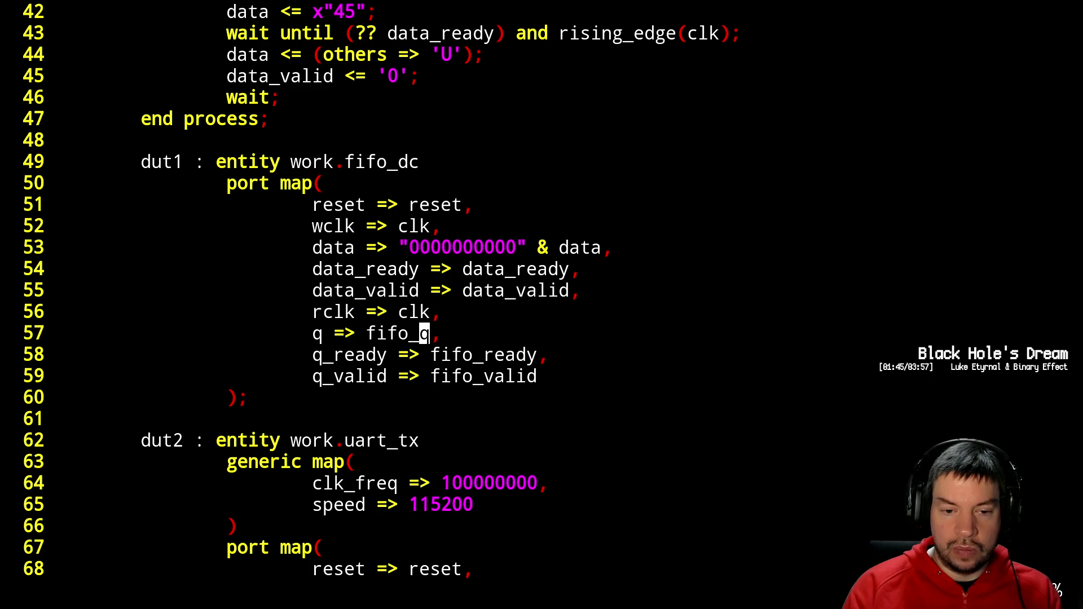
key(b)
key(b)
key(b)
key(i)
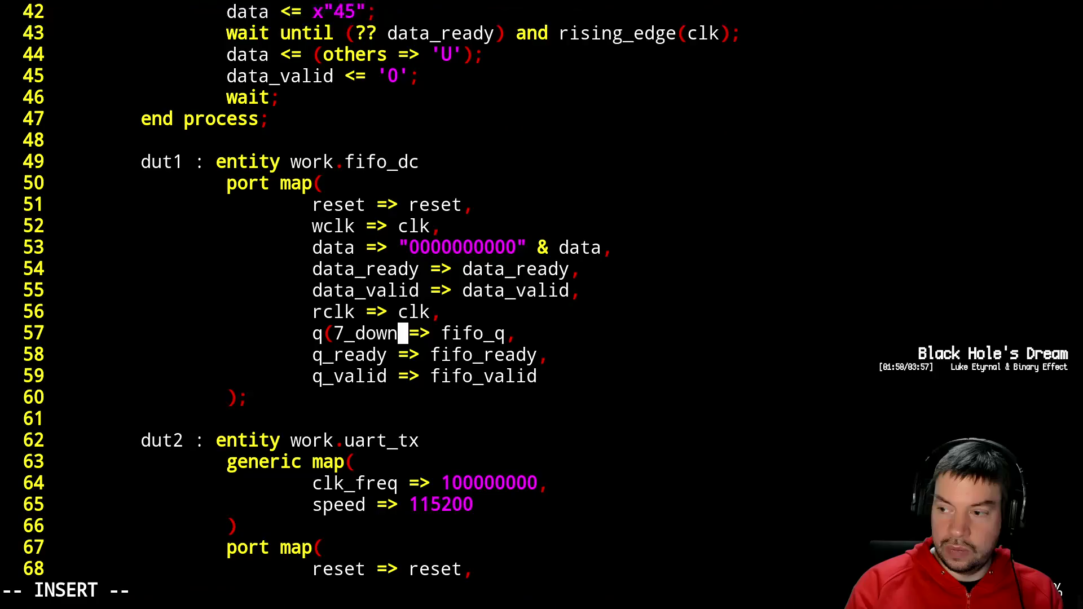
text(to => fifo_q,)
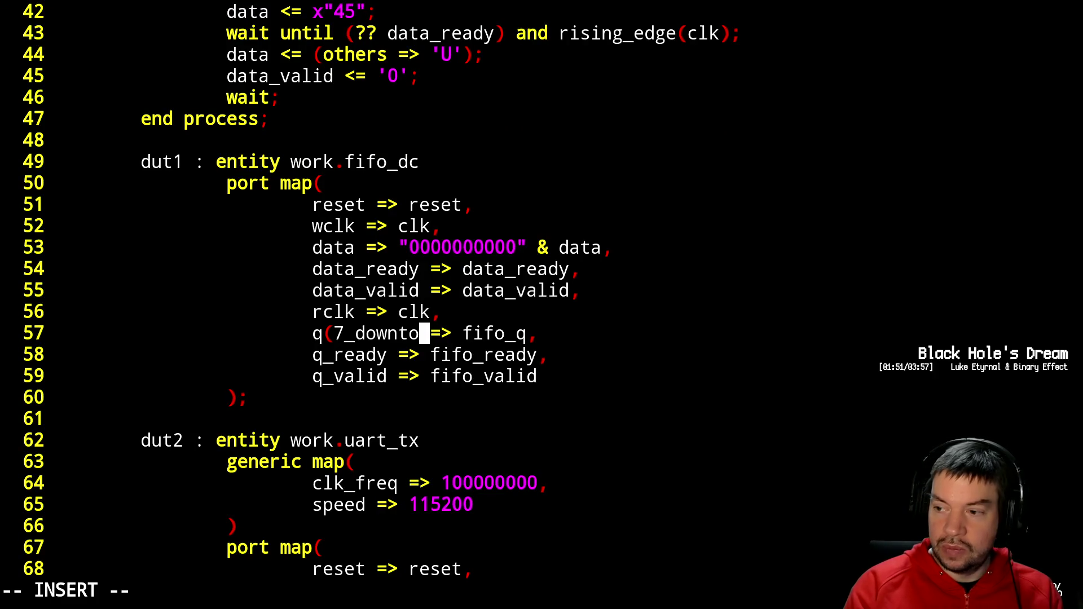
key(BackSpace)
key(BackSpace)
key(BackSpace)
text(dow)
text(nto 0))
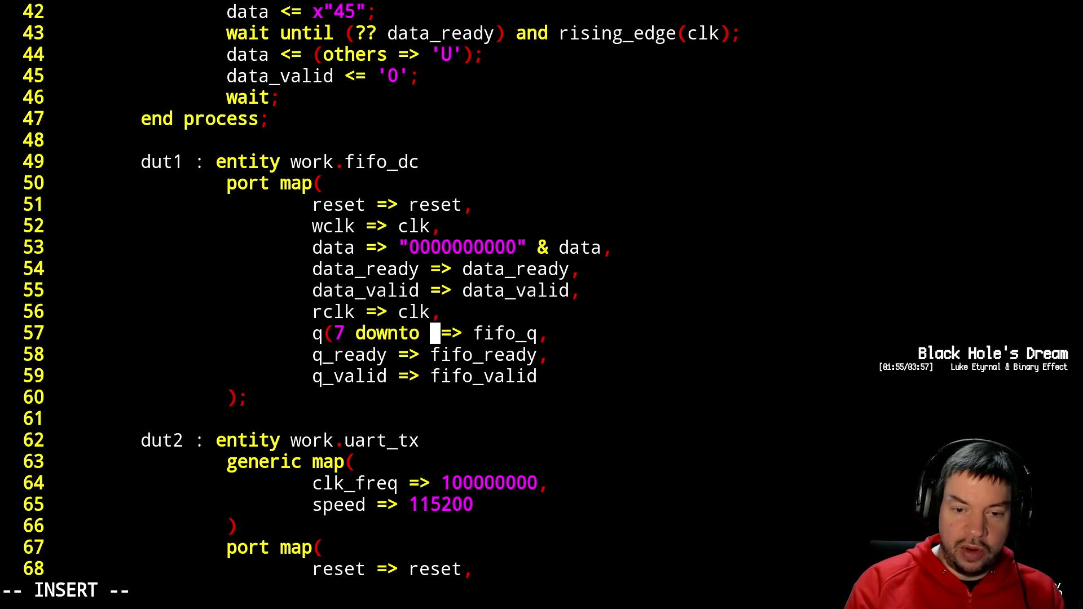
key(Escape)
key(Return)
text(:w)
key(Return)
key(ctrl+z)
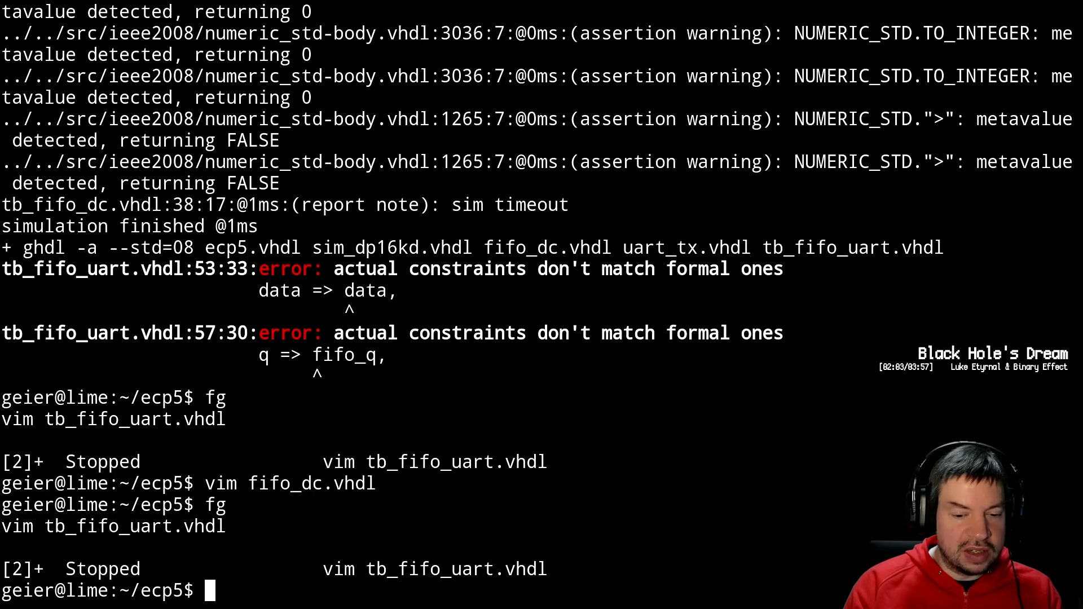
- Rerun ./sim.sh, hitting the 'no choices for 8 to 17' error at line 57, then resume Vim
text(fg)
key(BackSpace)
key(BackSpace)
text(make)
key(BackSpace)
key(BackSpace)
key(BackSpace)
key(Up)
key(Up)
key(Up)
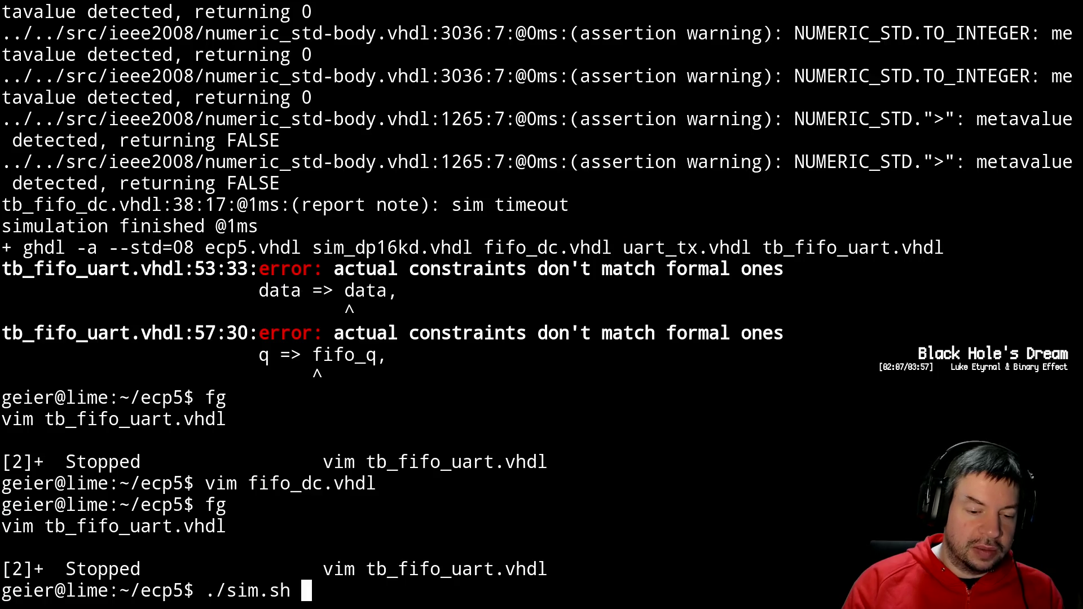
key(Return)
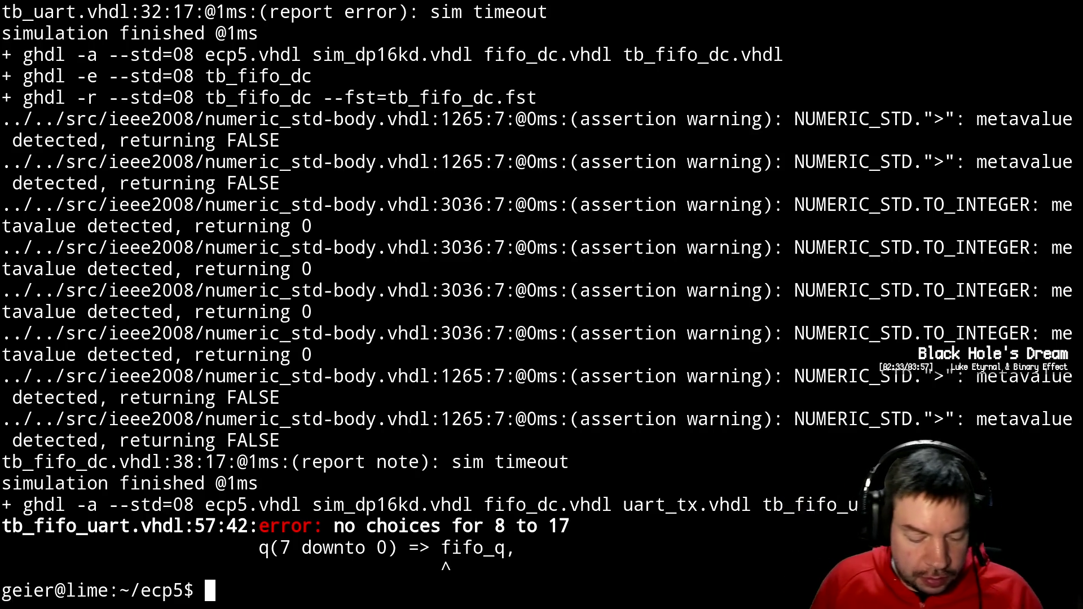
text(fg)
key(Return)
- Insert q(17 downto 8) => open above the q mapping and save tb_fifo_uart.vhdl
key(k)
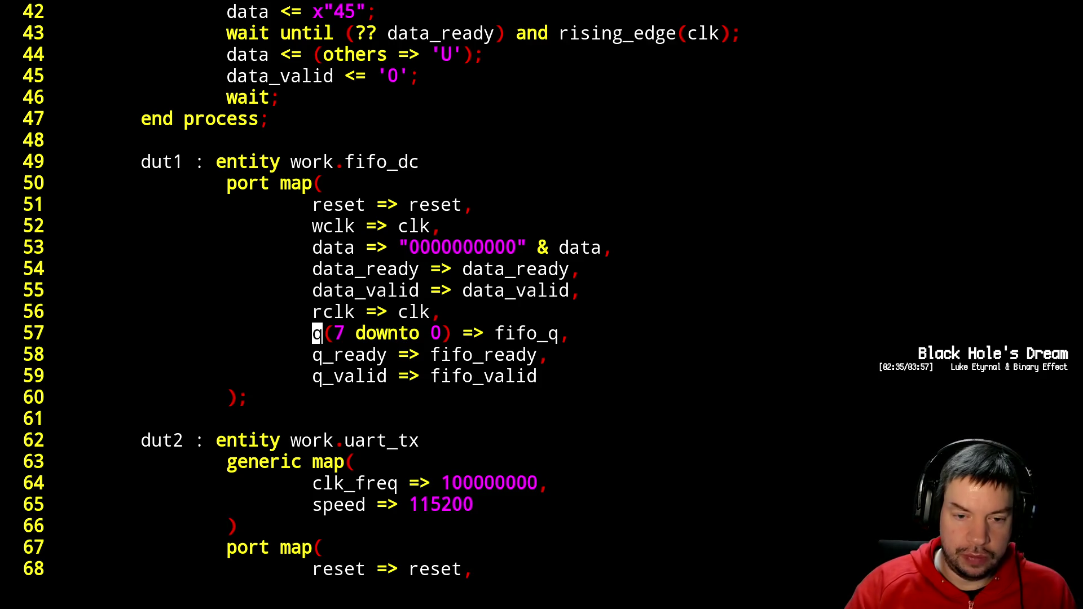
text(O)
text(q()
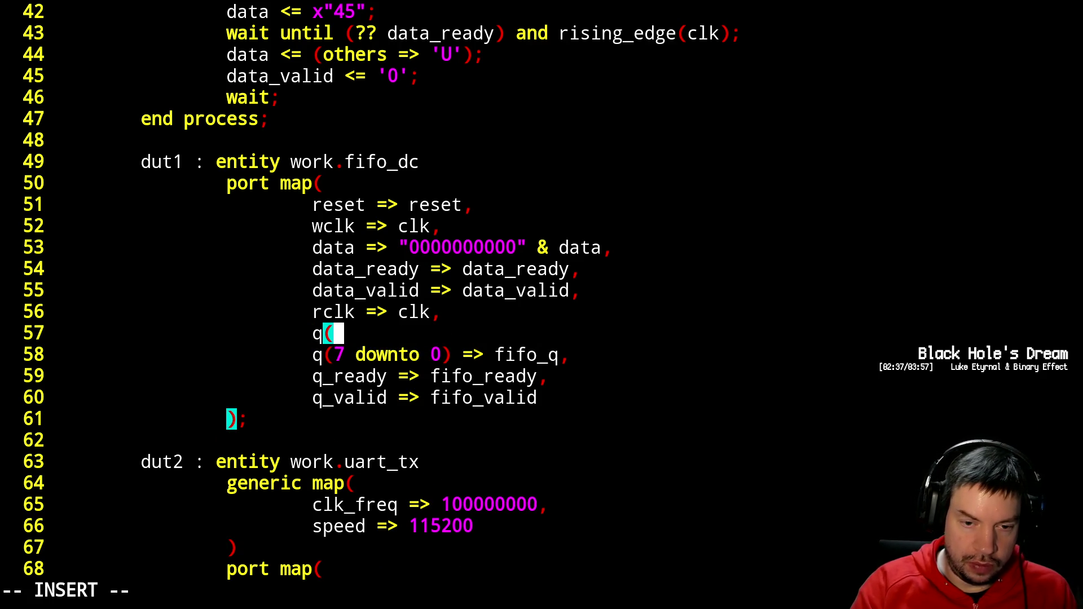
text(17 downto )
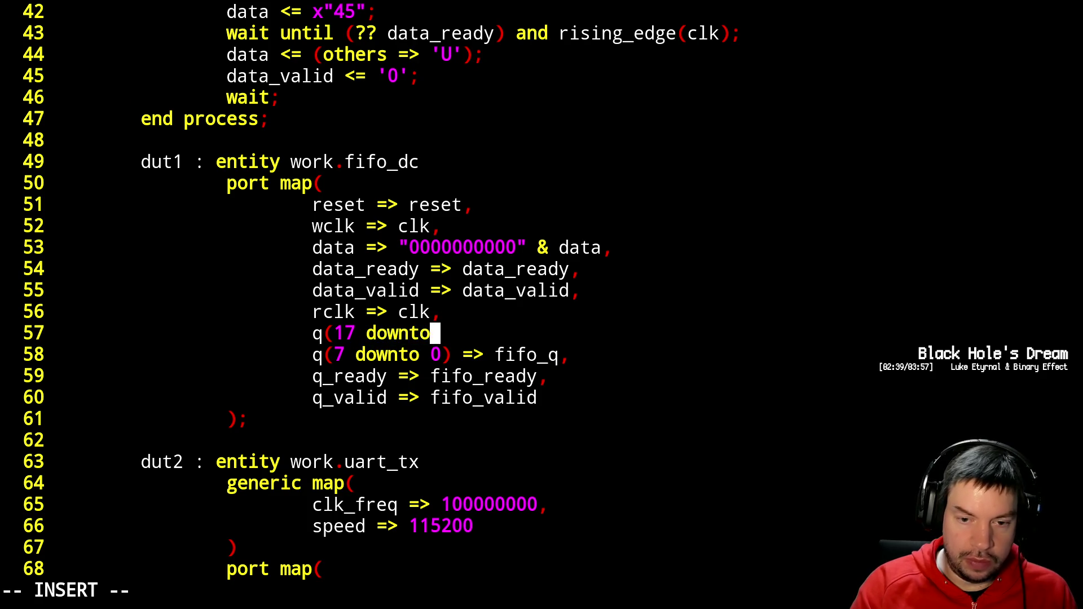
text(8) =>)
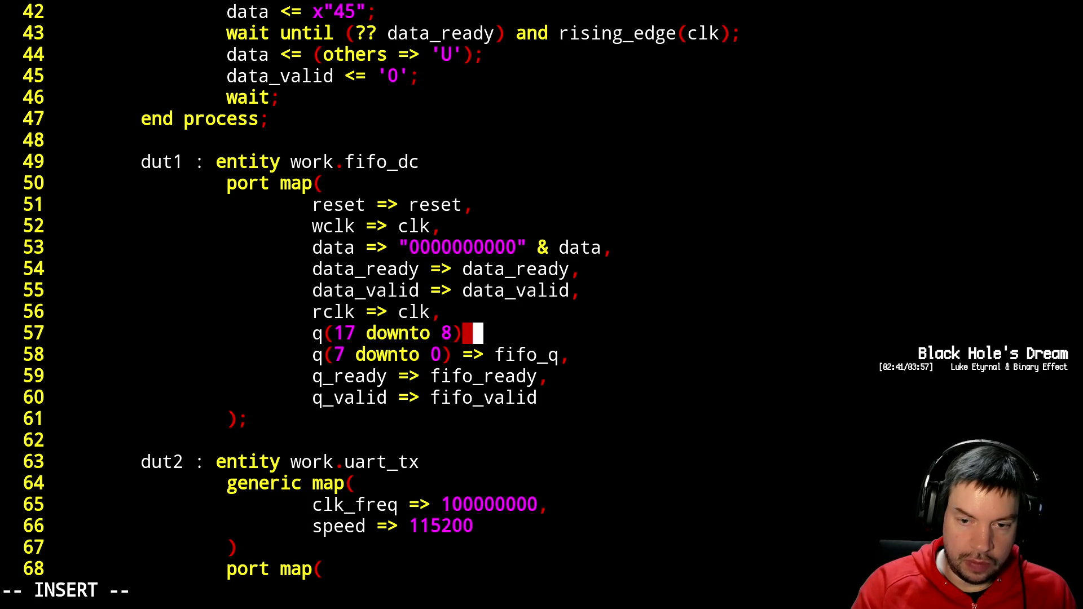
text( open,)
key(Escape)
text(:x)
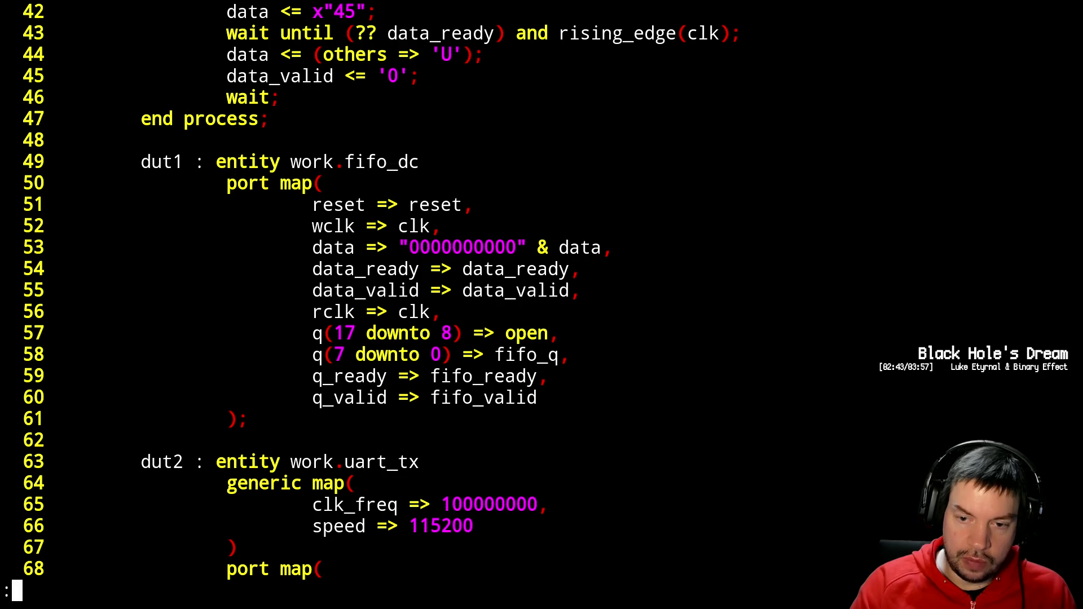
key(Return)
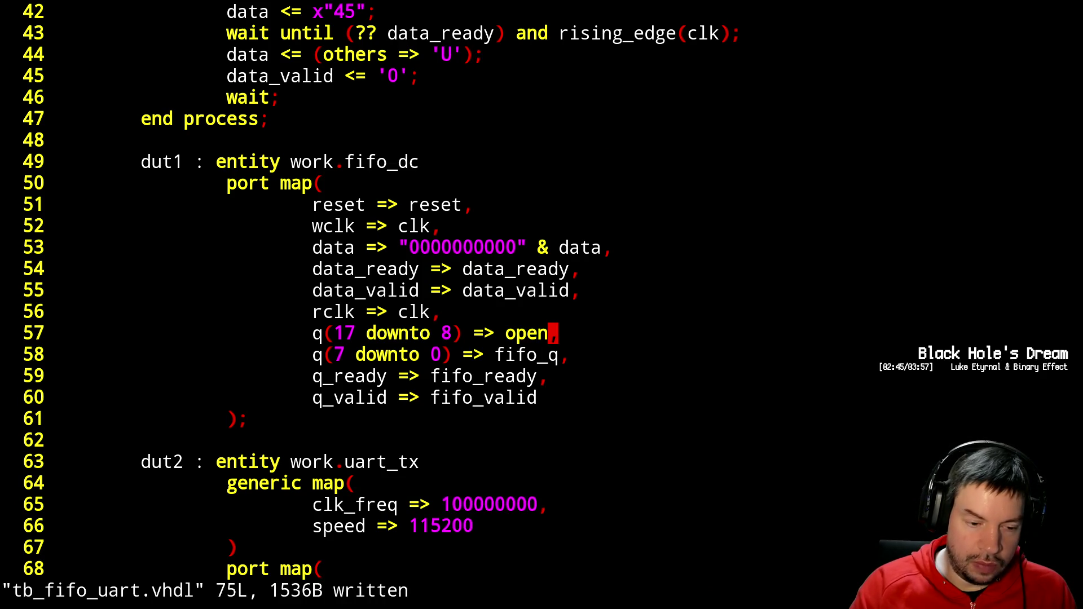
- Suspend Vim and rerun ./sim.sh
key(ctrl+z)
text(./sim.sh)
key(Return)
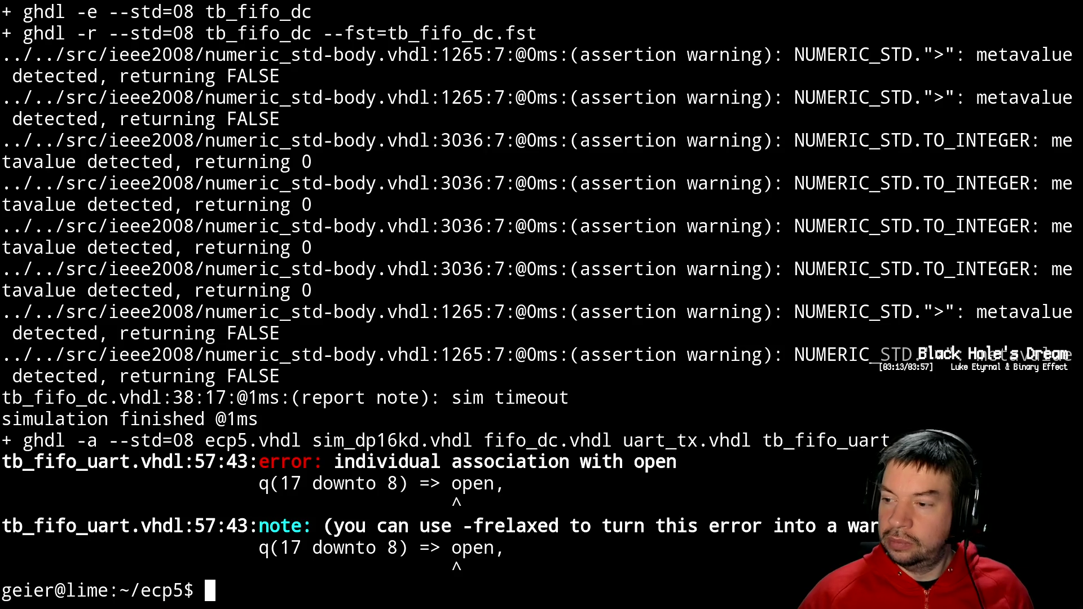
- Switch from the GHDL error output to the Kurzschluss Blog shop page
key(alt+Tab)
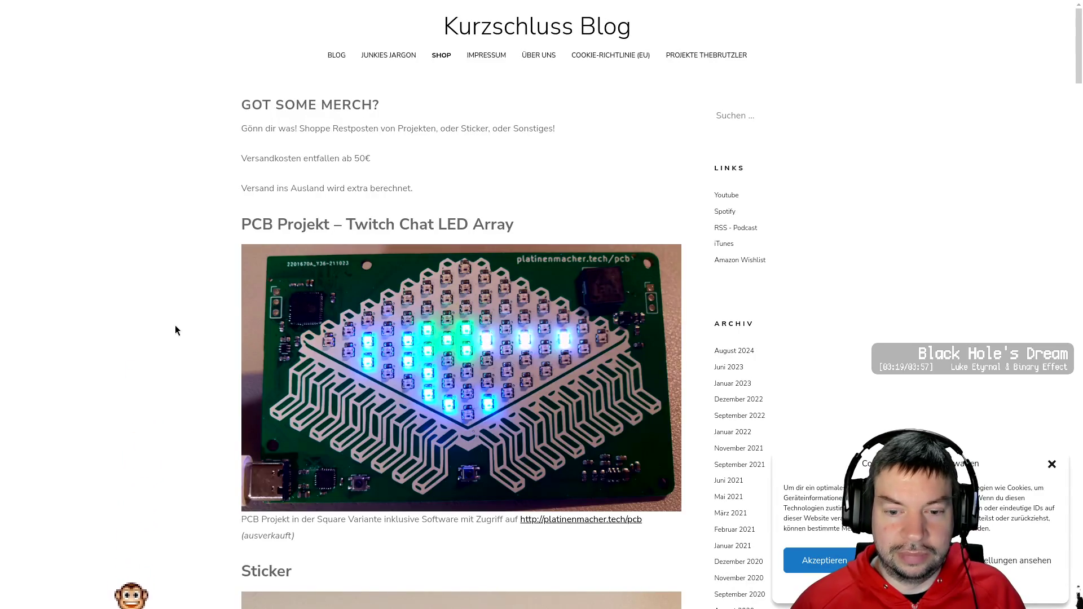
- Scroll the shop past the stickers and ESP boards to theBrutzler's Lineal listing
scroll(176, 328, down, 5)
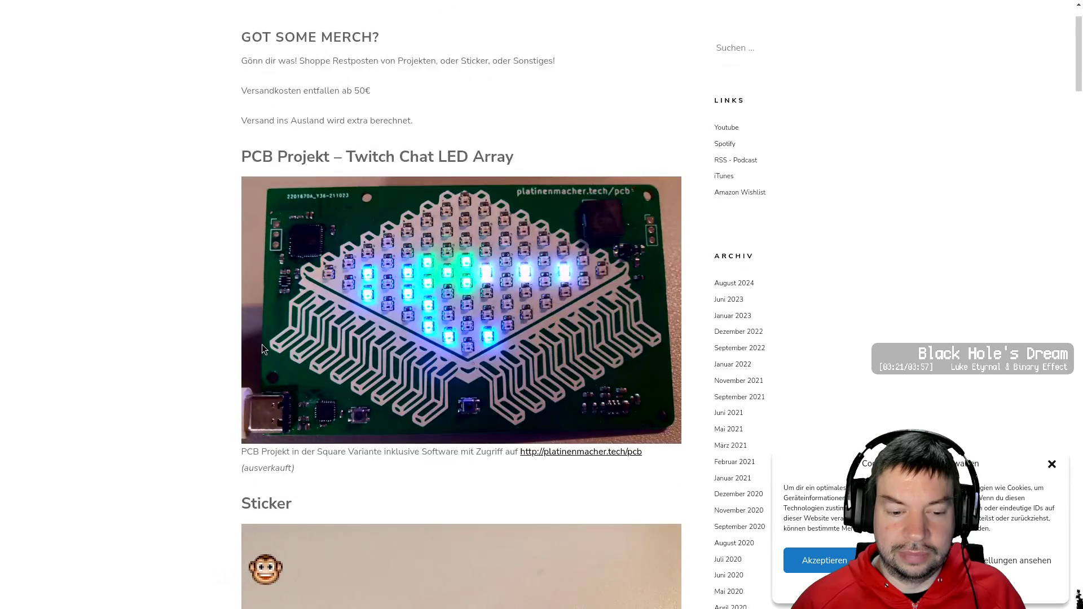
scroll(249, 343, down, 5)
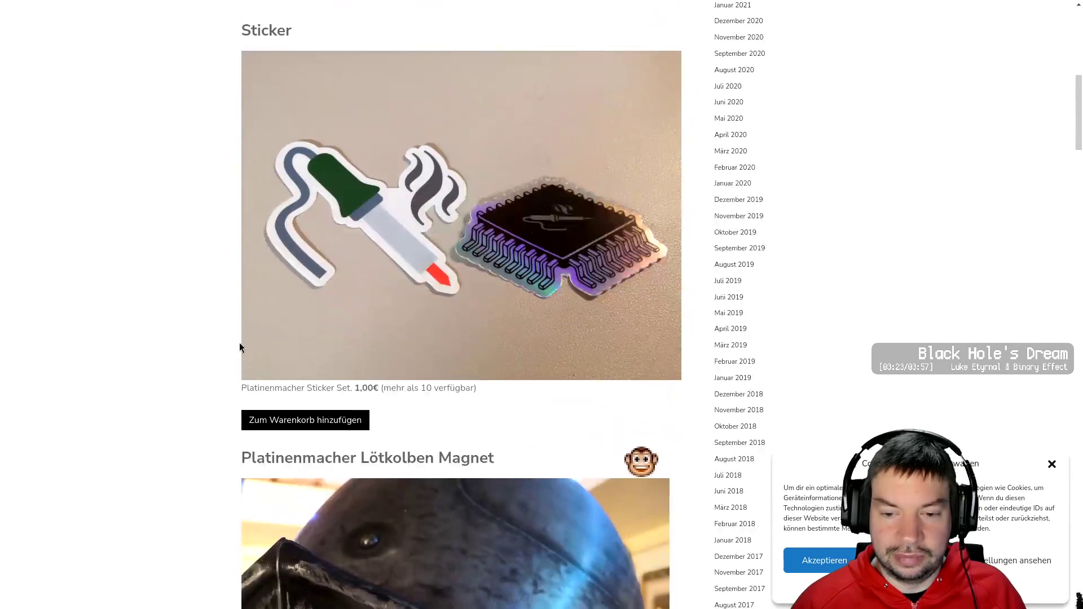
scroll(239, 344, down, 7)
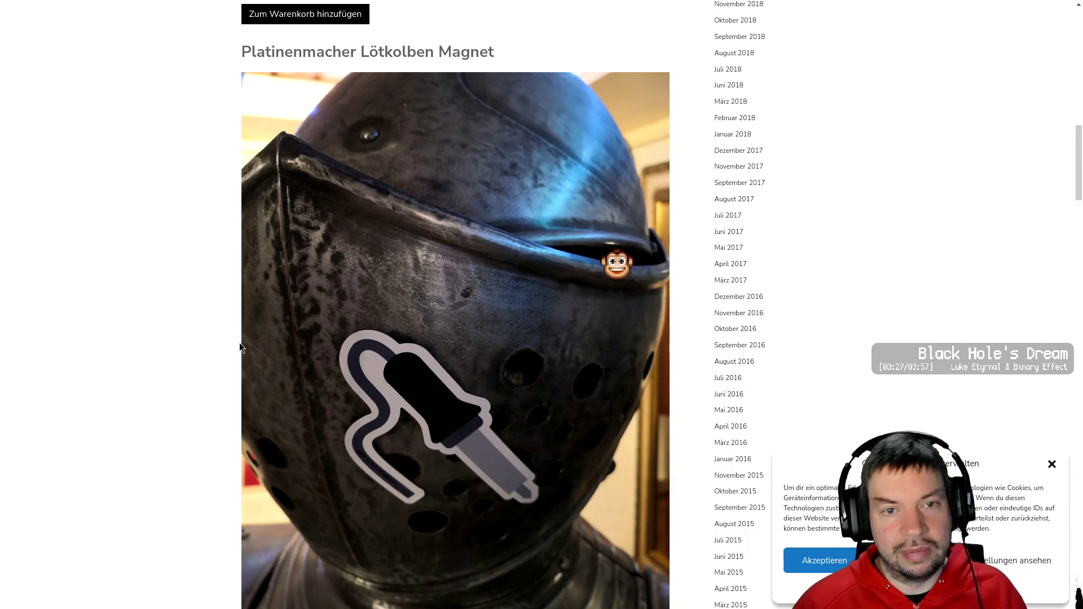
scroll(234, 349, down, 3)
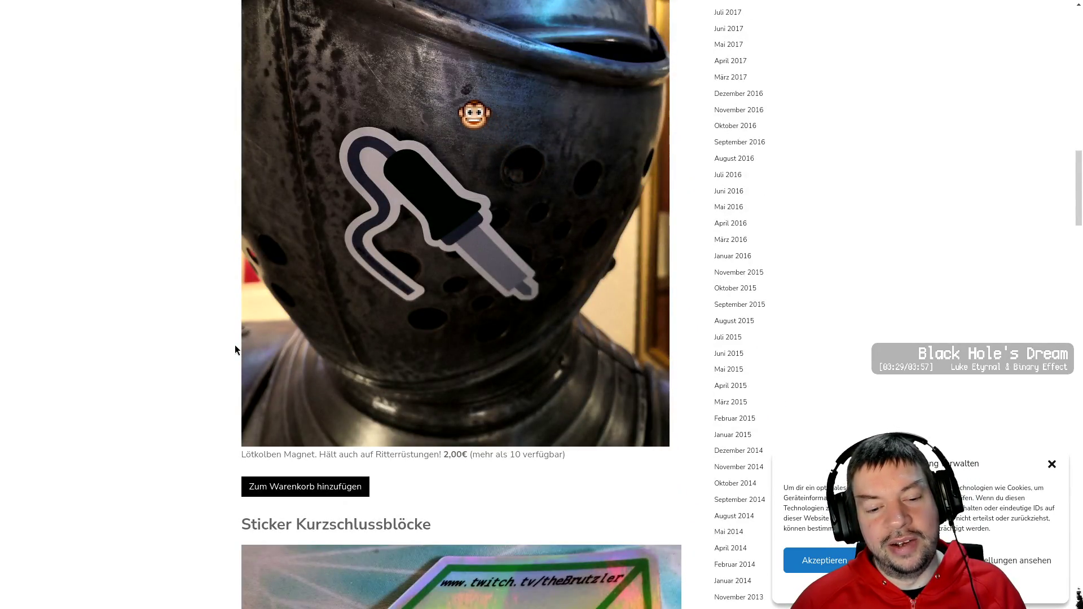
scroll(235, 349, down, 1)
scroll(235, 346, down, 6)
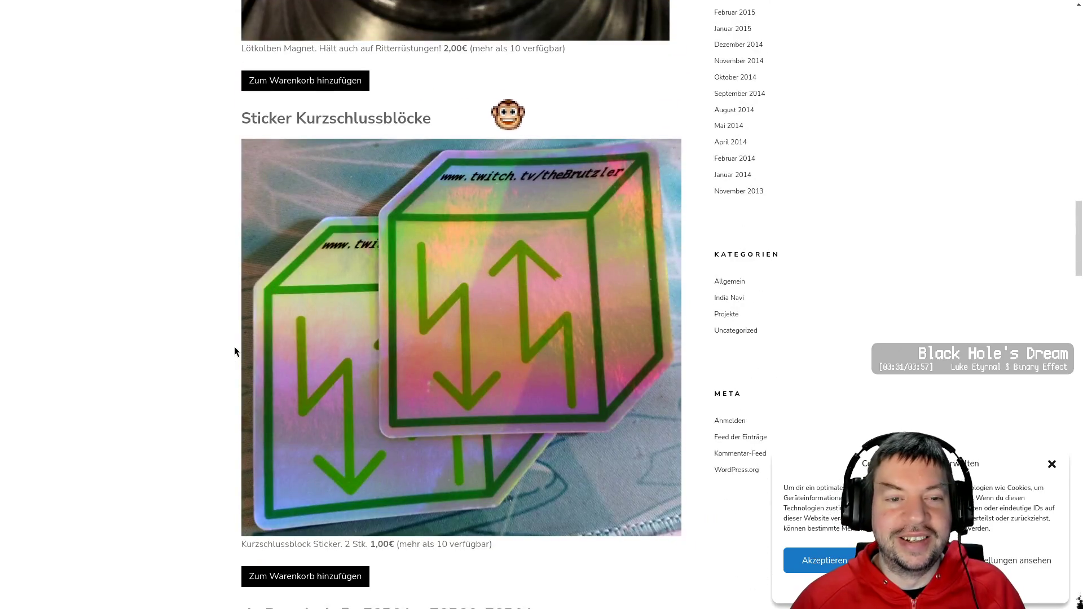
scroll(231, 355, down, 6)
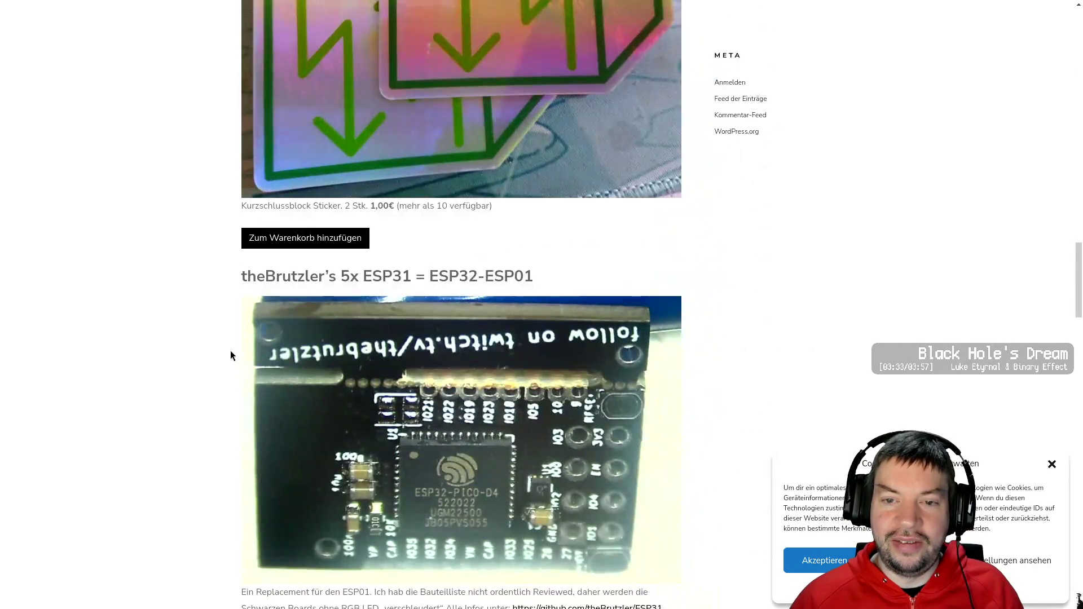
scroll(230, 352, down, 3)
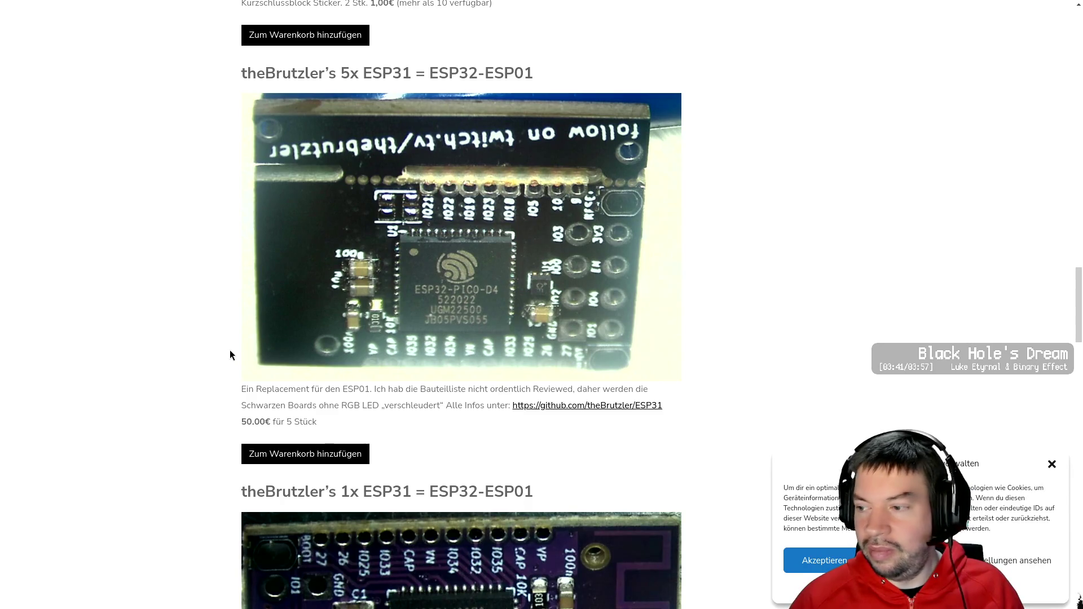
scroll(230, 356, down, 20)
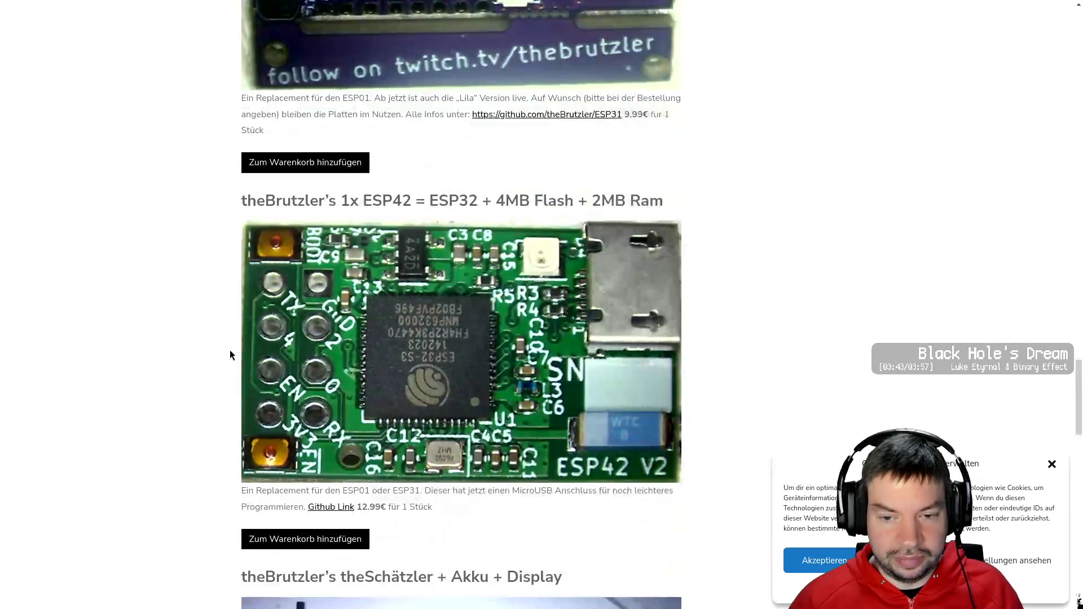
scroll(230, 356, down, 8)
scroll(230, 356, up, 5)
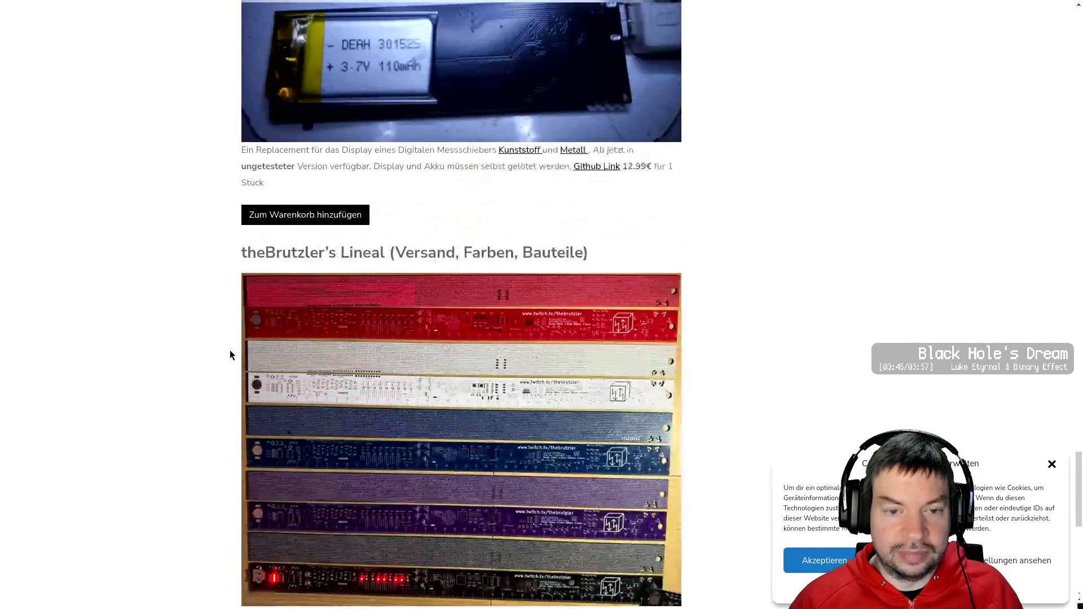
scroll(231, 355, up, 3)
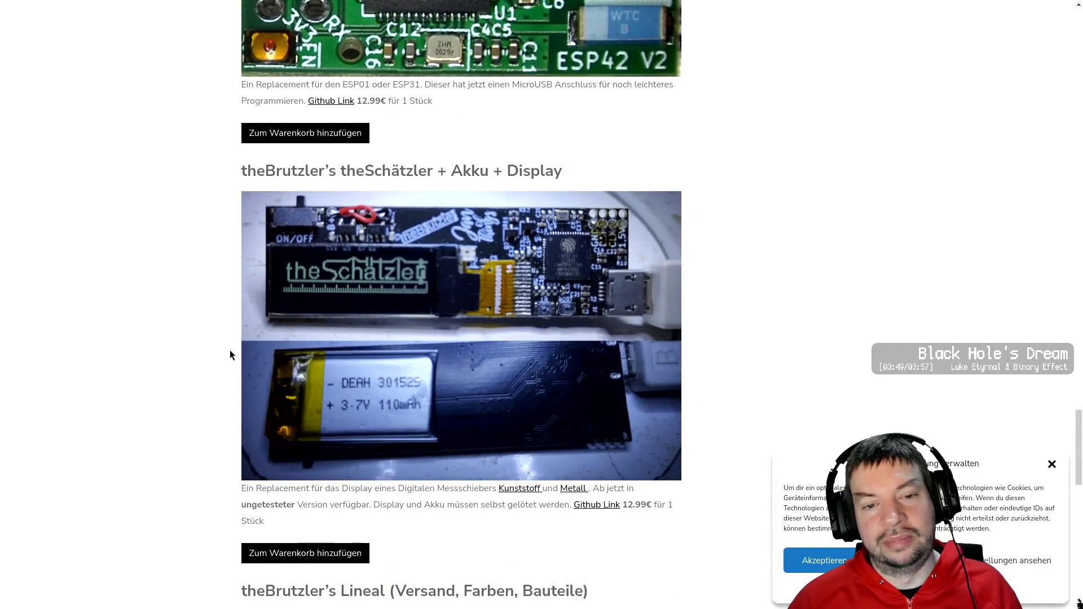
scroll(230, 356, down, 7)
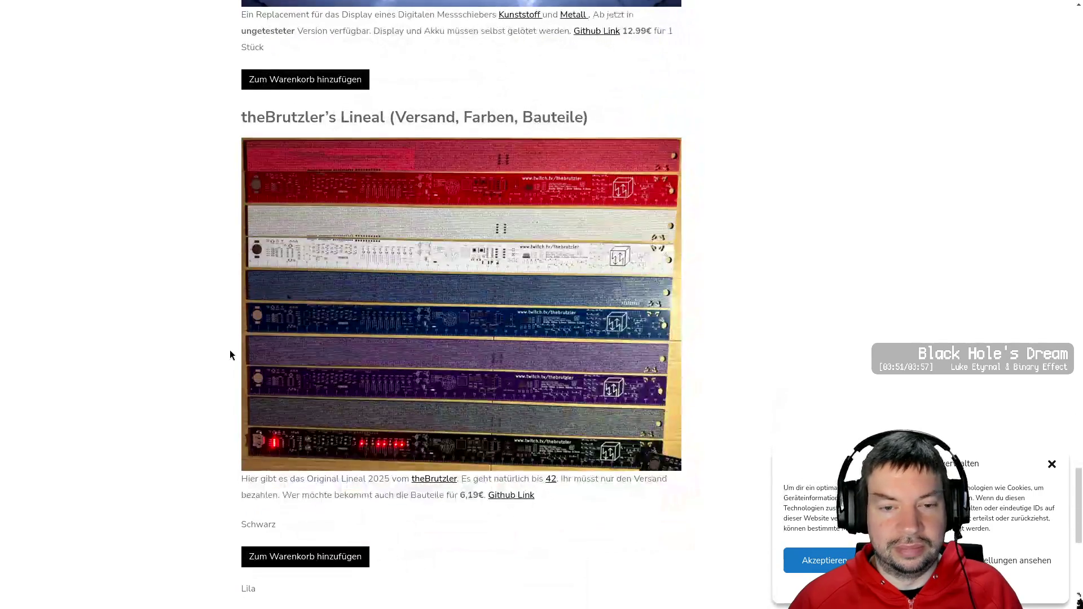
scroll(230, 355, down, 2)
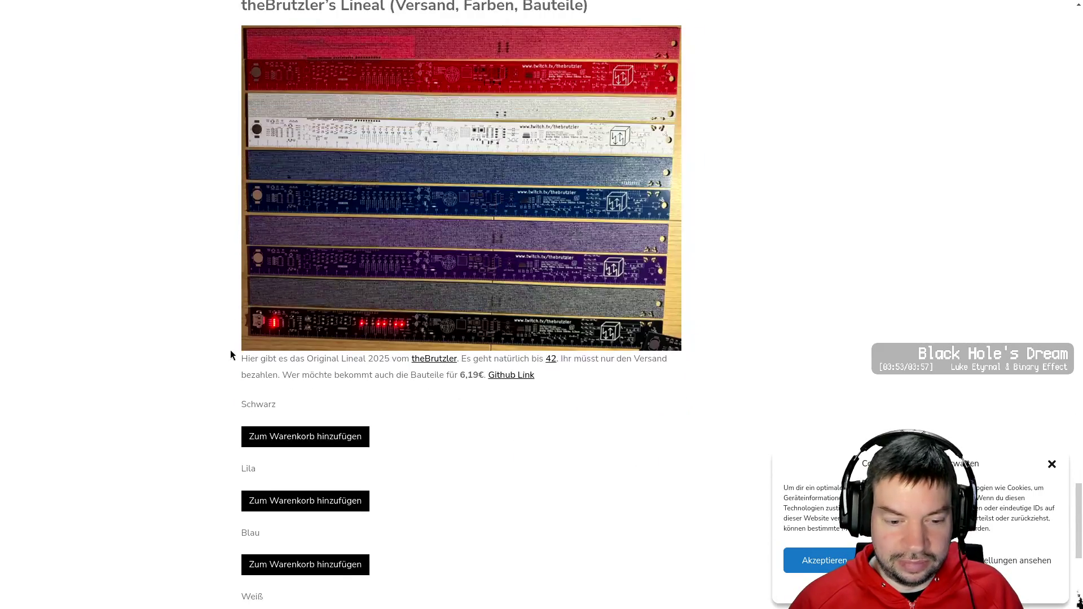
scroll(230, 356, up, 2)
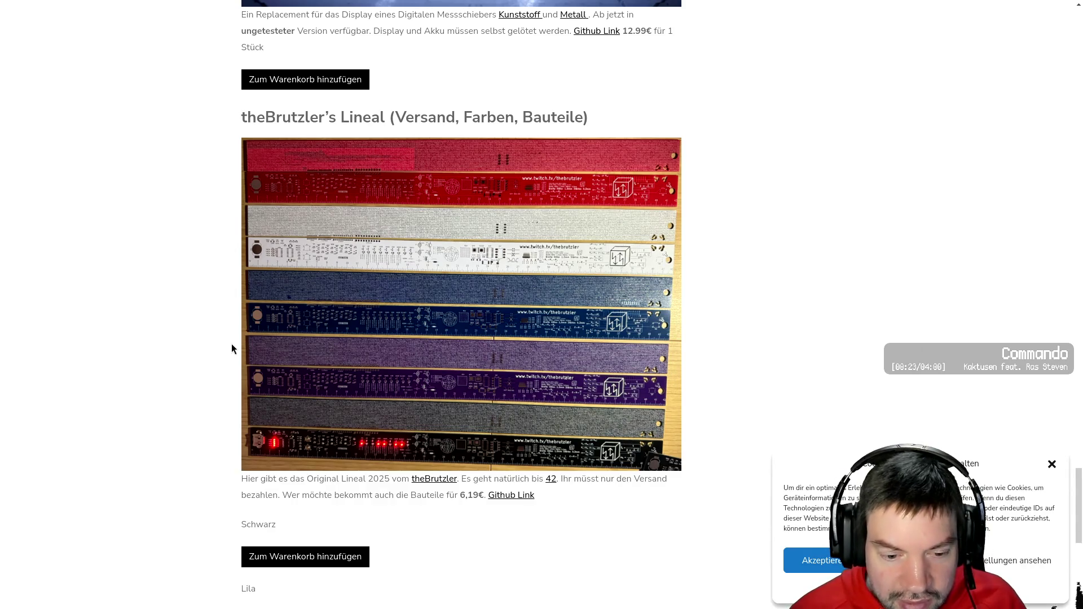
- Read through the Lineal colour options and shipping notes, then return to the terminal
scroll(231, 349, down, 1)
scroll(206, 358, down, 5)
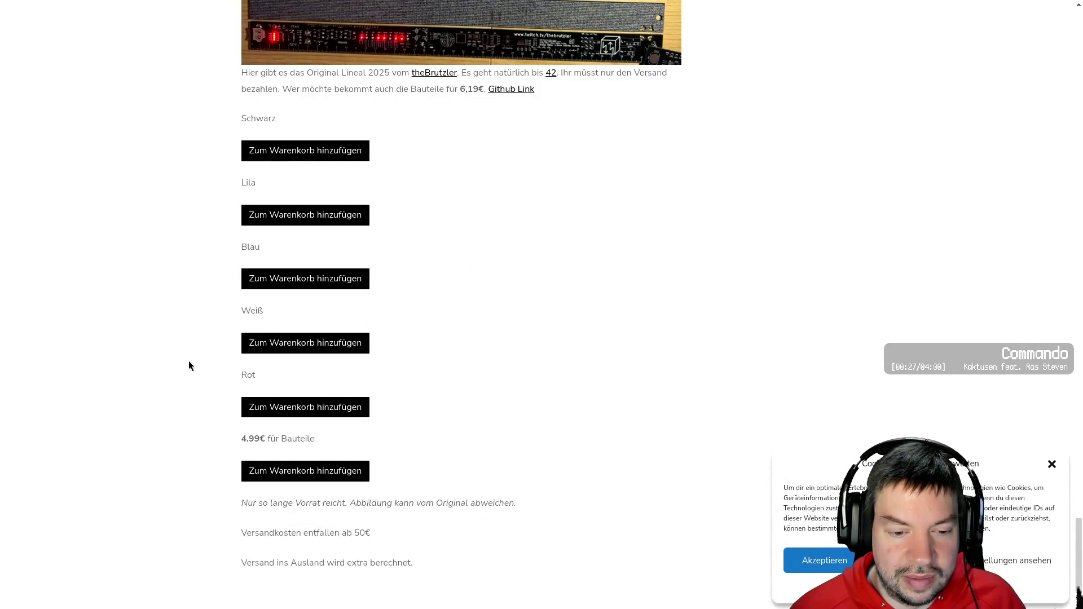
scroll(190, 362, up, 5)
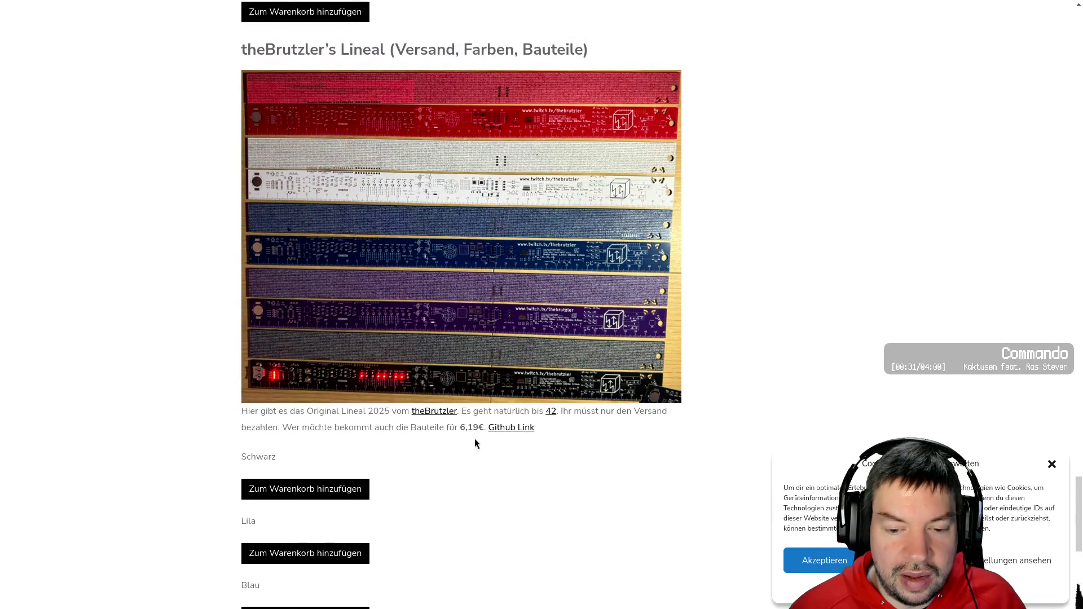
scroll(467, 447, down, 5)
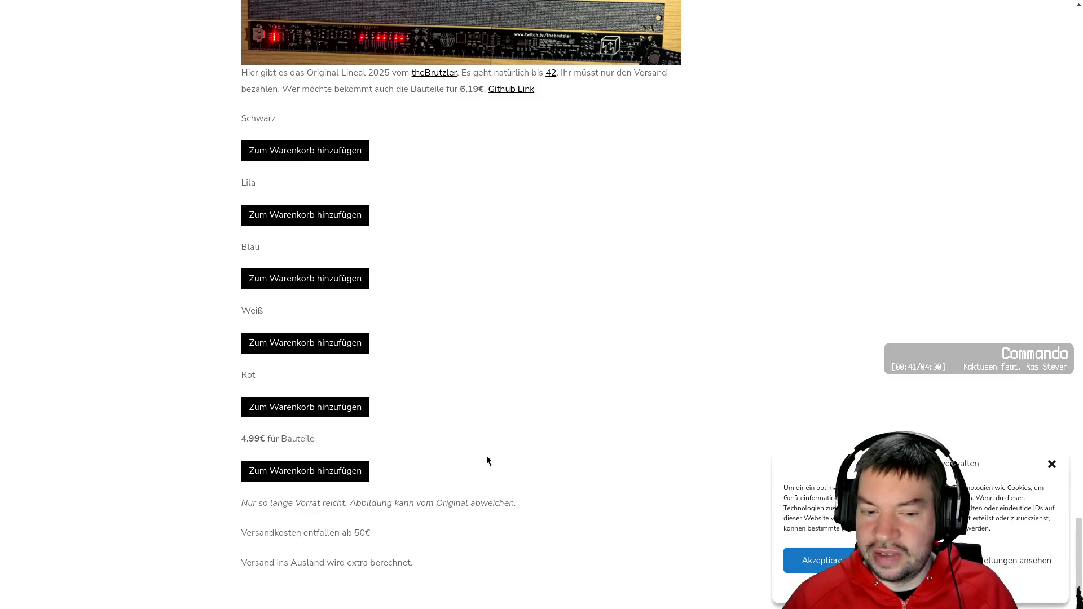
scroll(487, 457, down, 1)
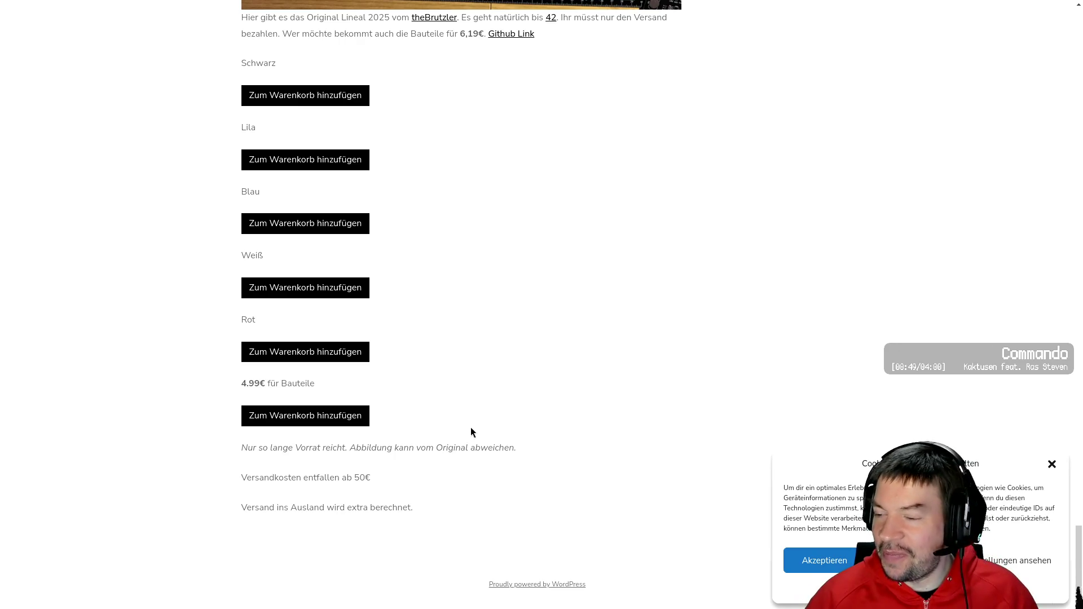
scroll(483, 411, up, 3)
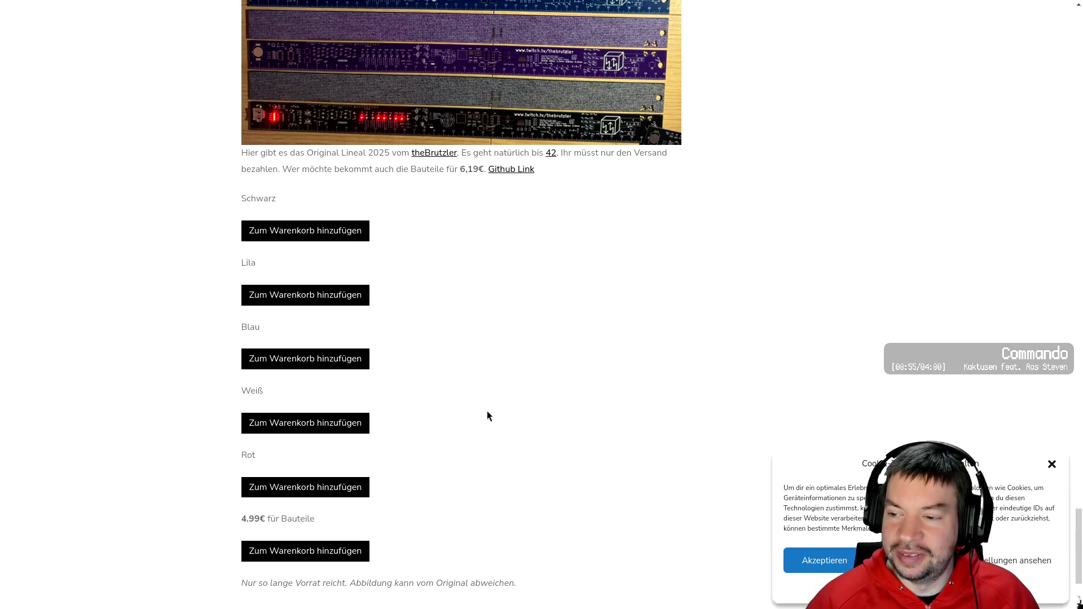
scroll(487, 416, up, 4)
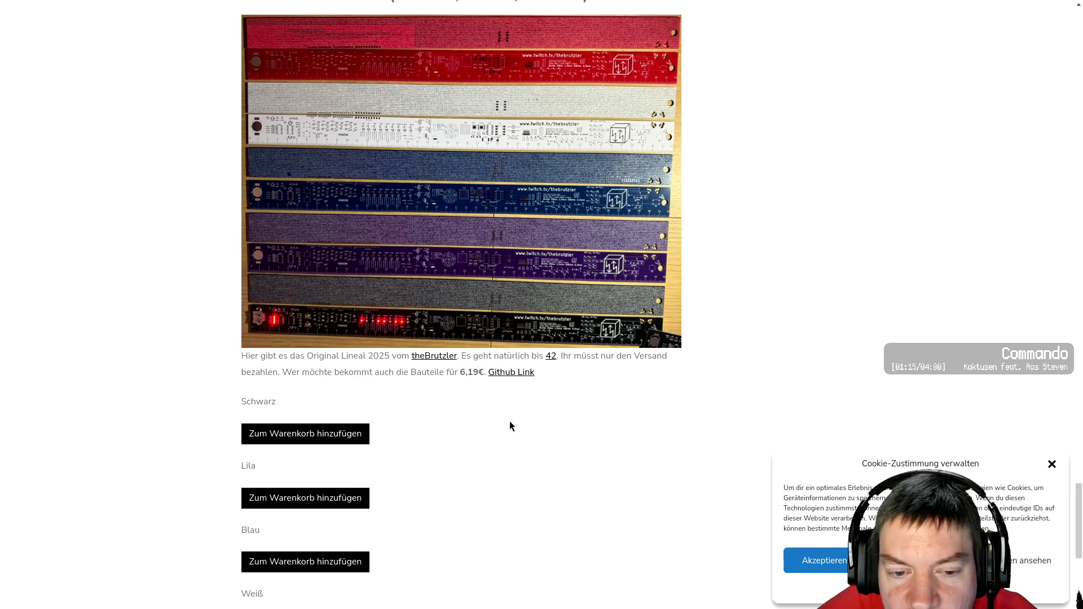
scroll(523, 421, down, 3)
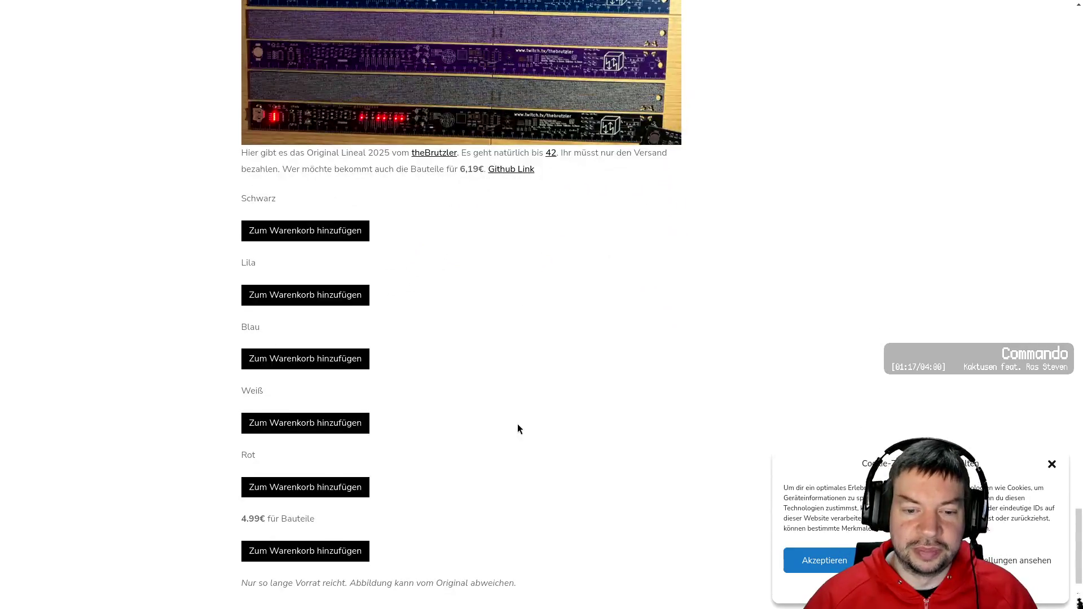
key(alt+Tab)
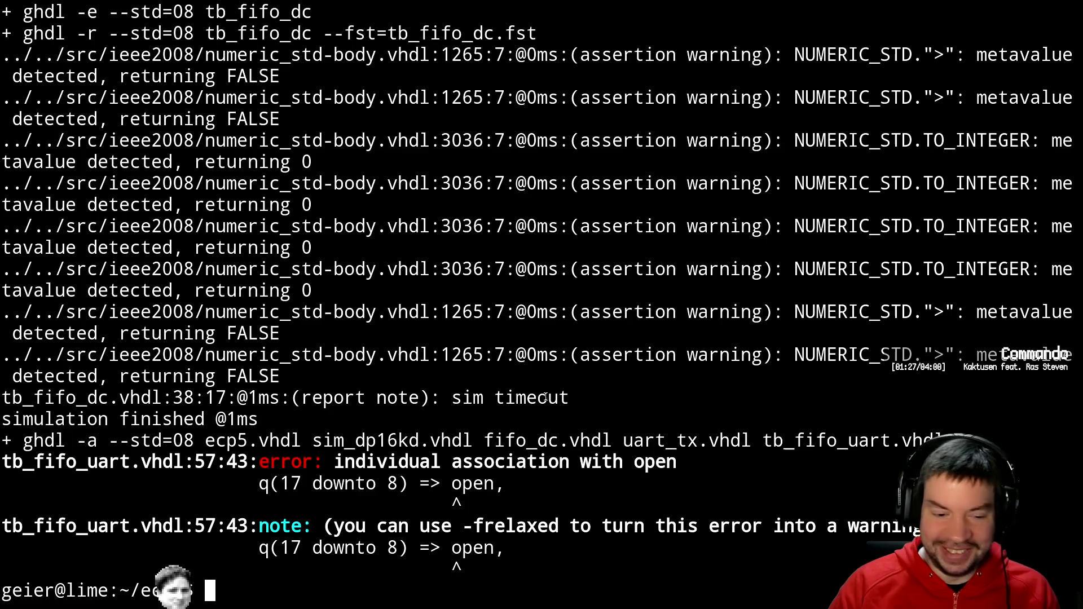
- Resume Vim, delete the q(17 downto 8) => open line and strip the slice from q
text(fg)
key(Return)
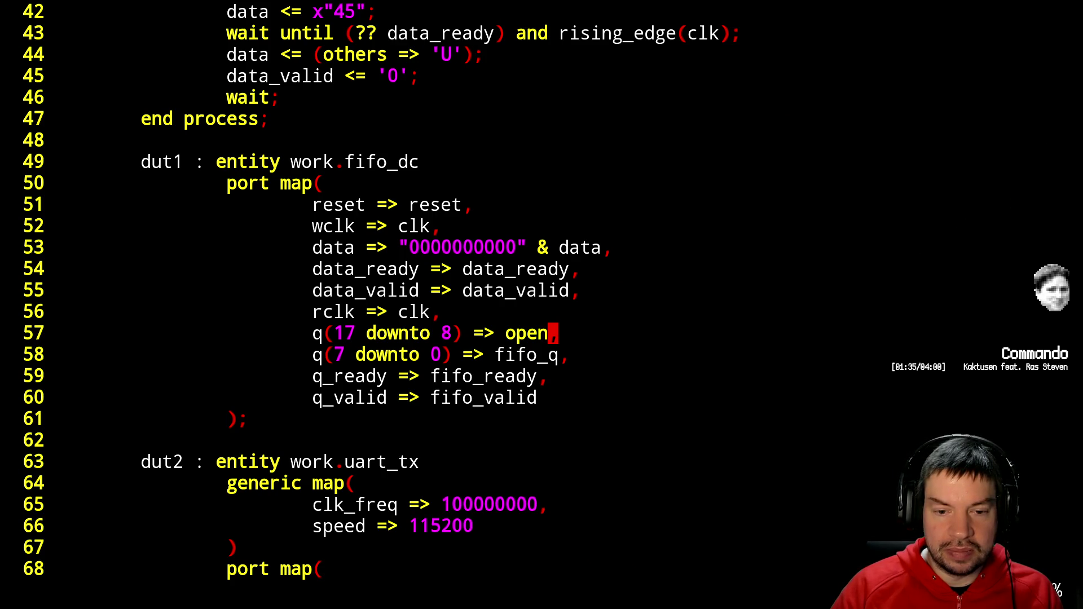
key(d)
key(d)
key(l)
key(x)
key(d)
key(w)
key(d)
key(w)
key(d)
key(W)
- Begin widening the fifo_q declaration on line 18 to 17 downto 0
key(ctrl+b)
key(ctrl+b)
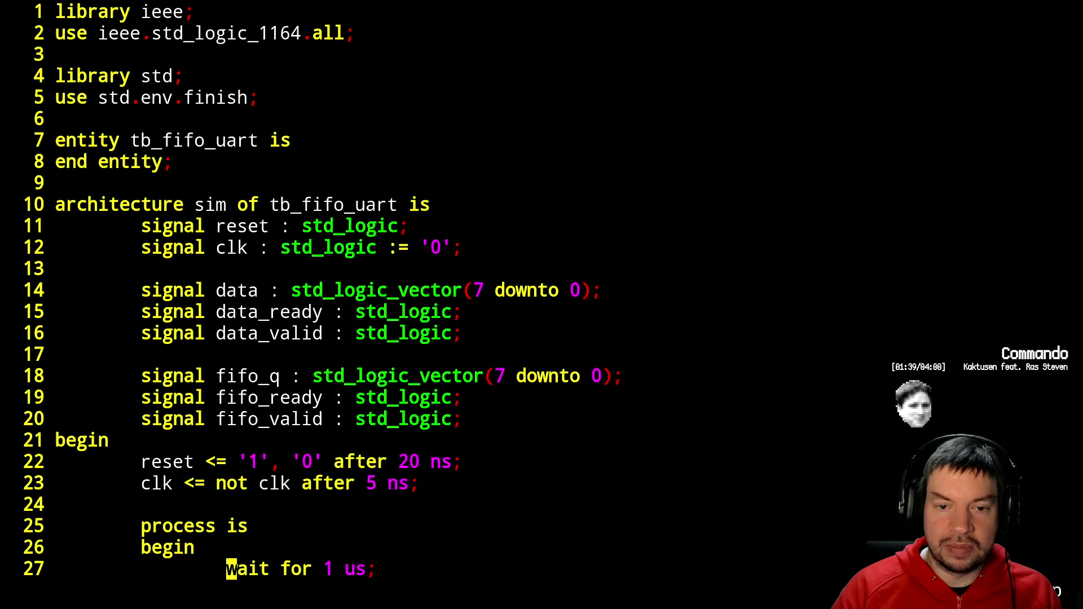
key(k)
key(k)
key(k)
key(k)
key(l)
key(l)
key(l)
key(l)
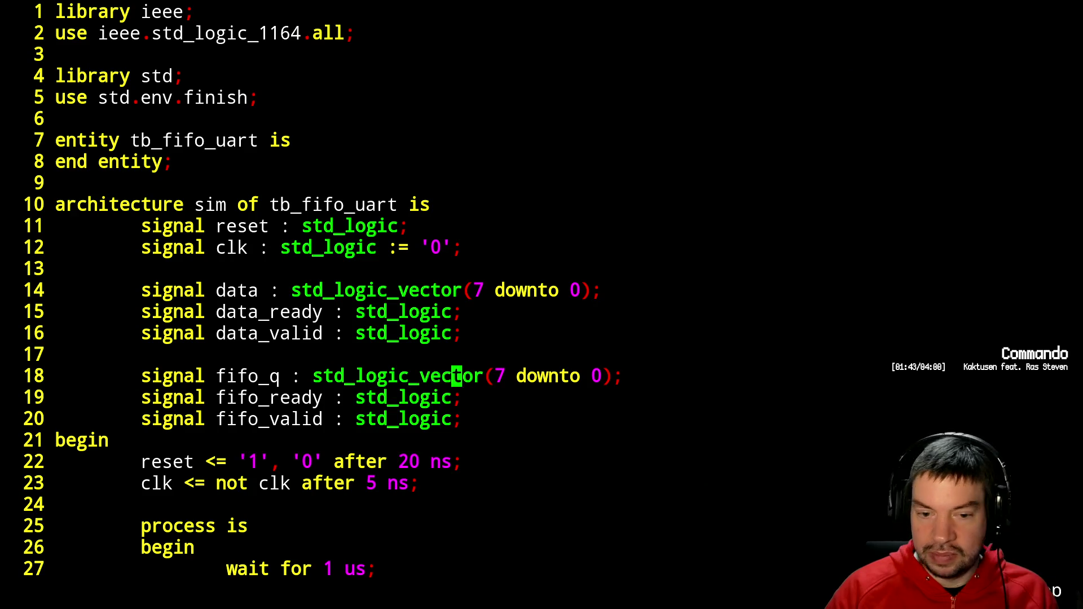
text(a1)
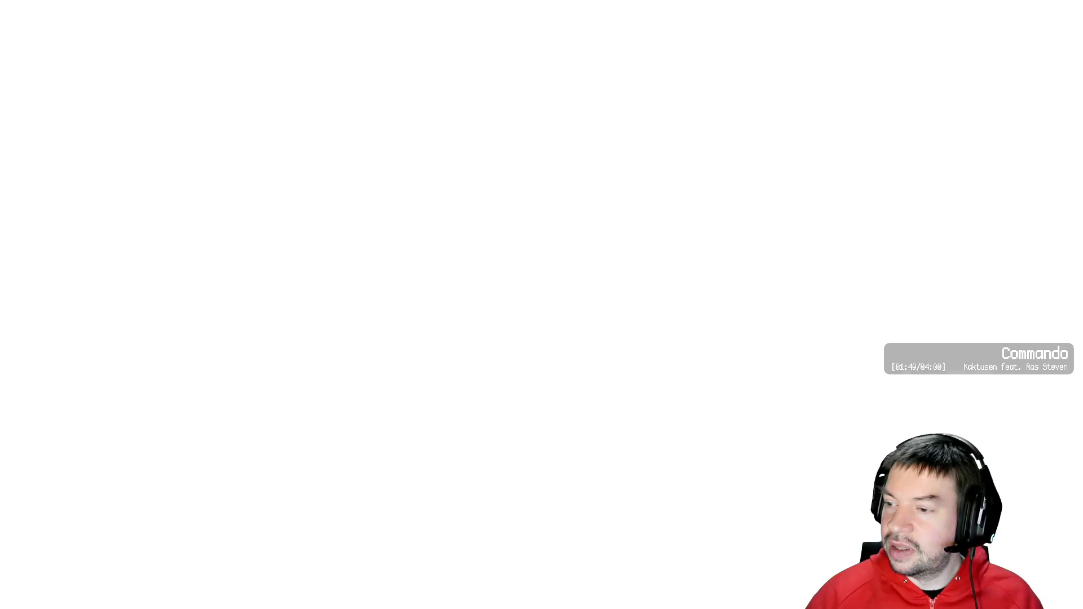
- Check the Lineal listing for the 4,99€ parts price, then go back to Vim
scroll(138, 406, down, 15)
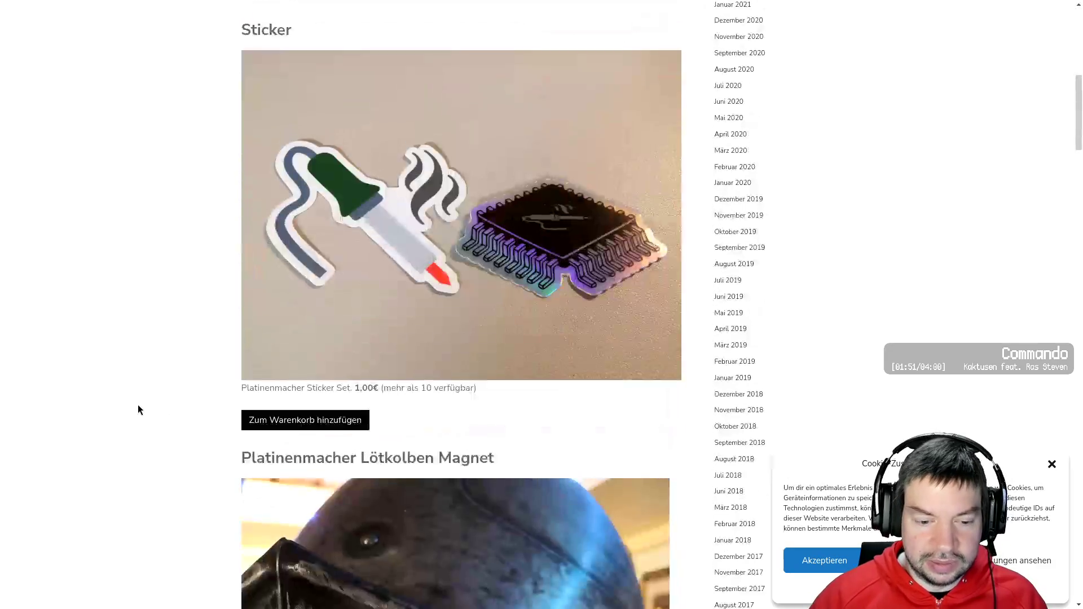
scroll(117, 413, down, 20)
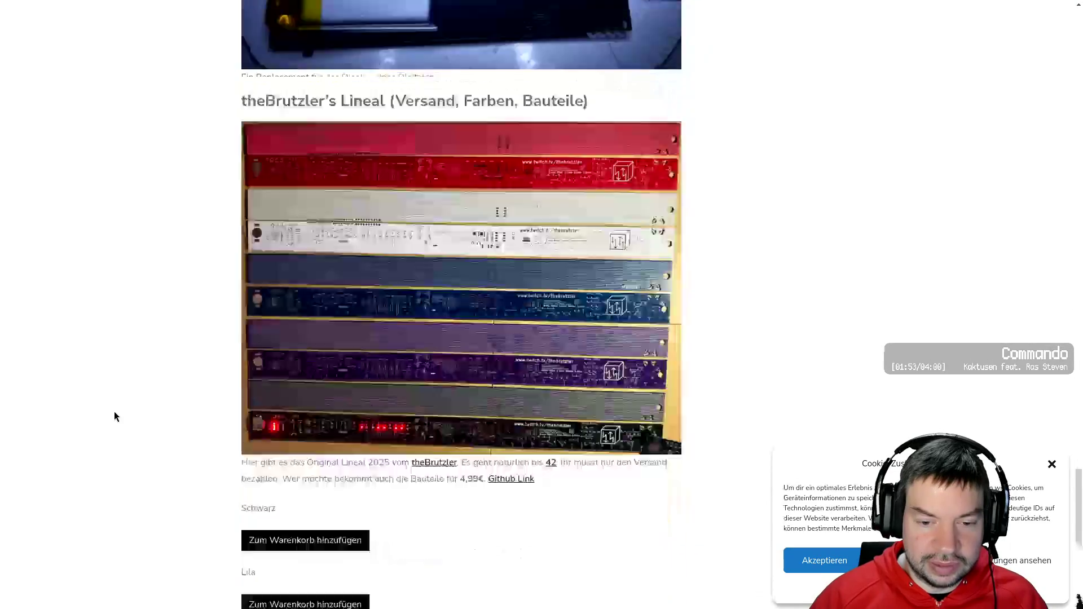
scroll(115, 413, down, 5)
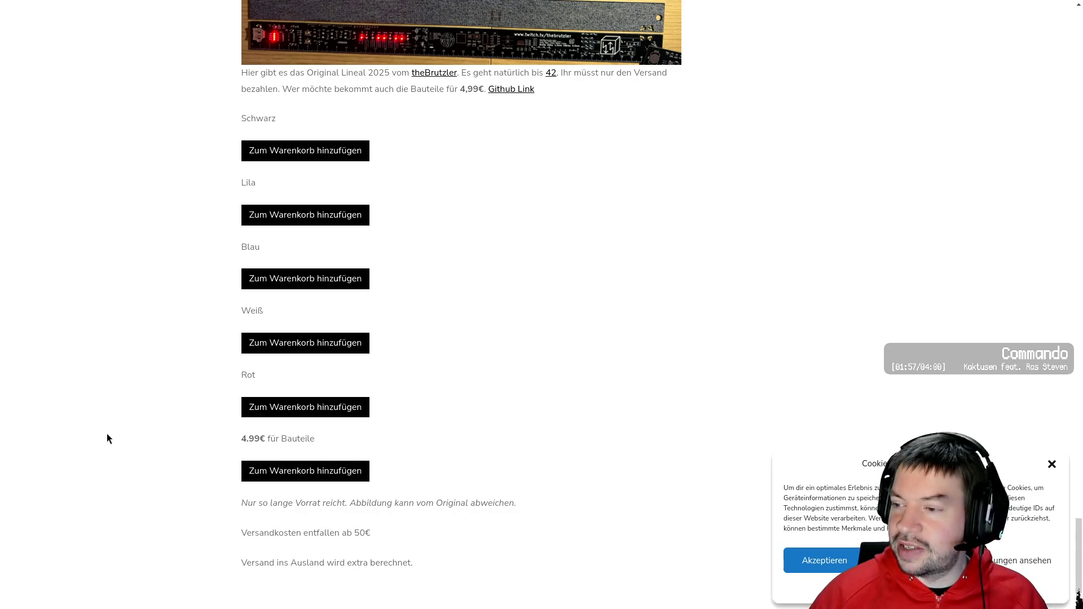
scroll(107, 438, up, 6)
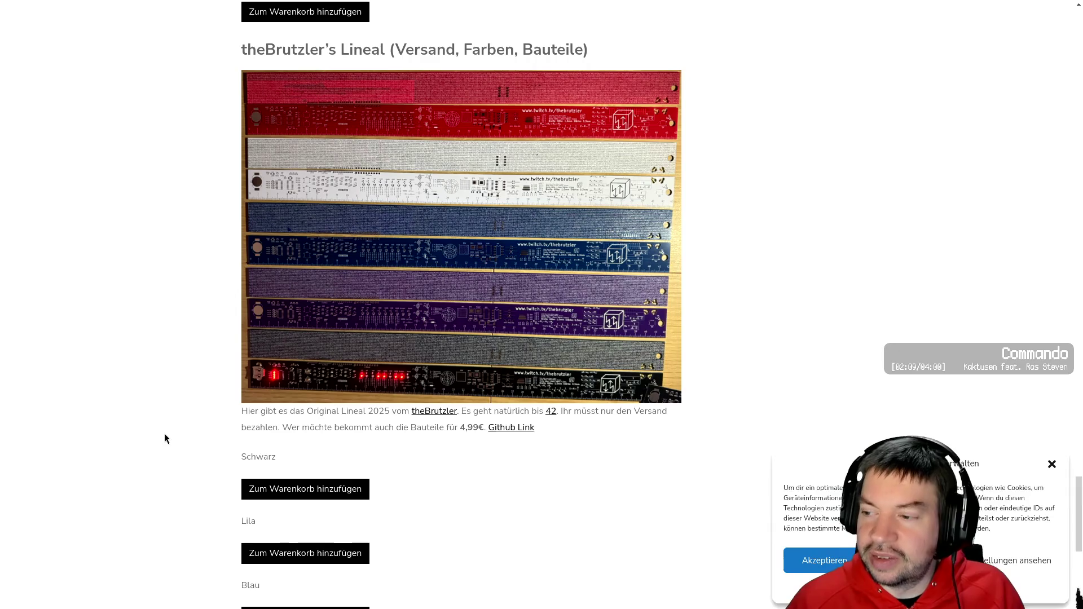
key(alt+Tab)
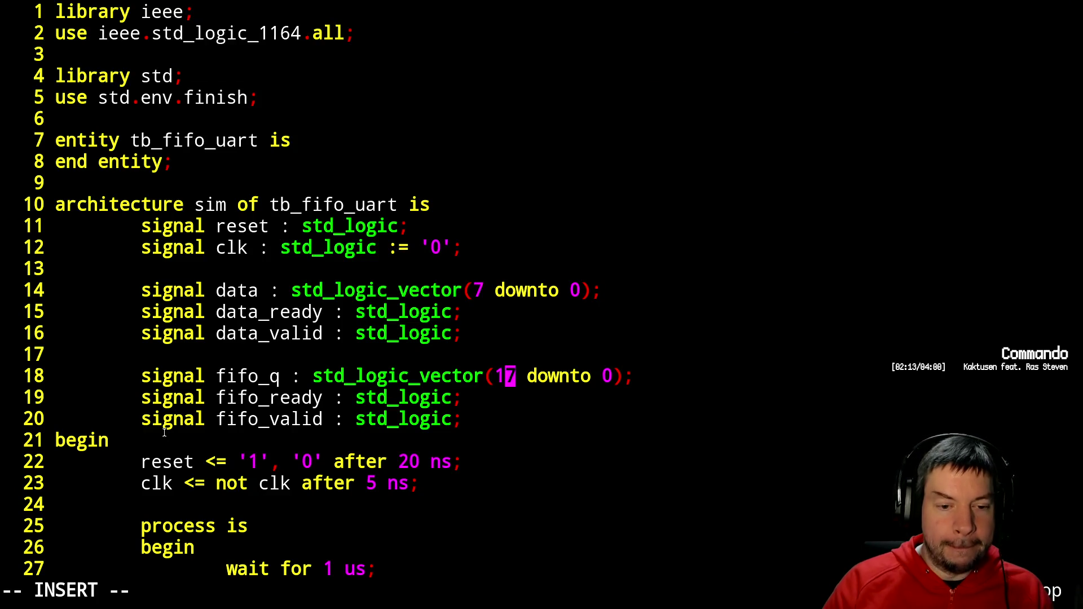
- Feed the parallel mapping on line 70 from fifo_q(7 downto 0)
scroll(164, 432, down, 15)
click(317, 33)
key(Down)
key(Down)
key(Down)
text($)
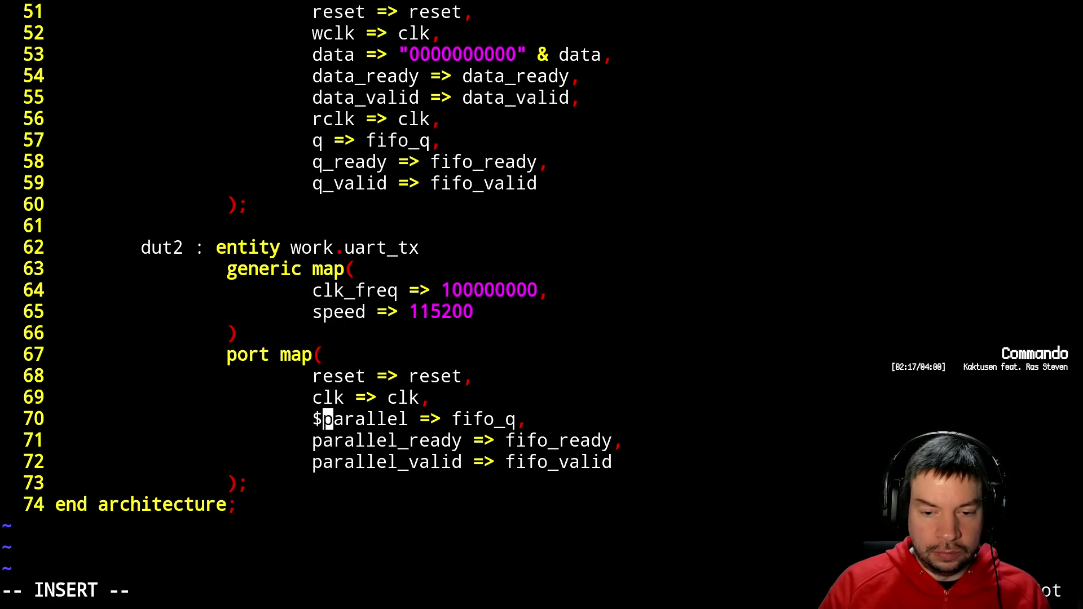
key(BackSpace)
key(Escape)
key(A)
key(BackSpace)
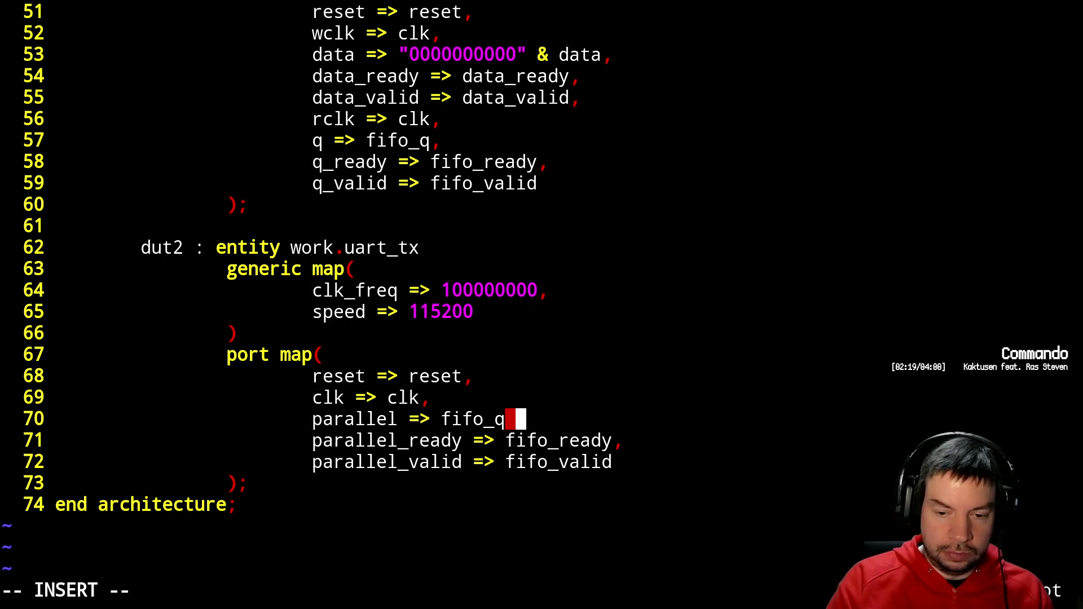
key(BackSpace)
text((7)
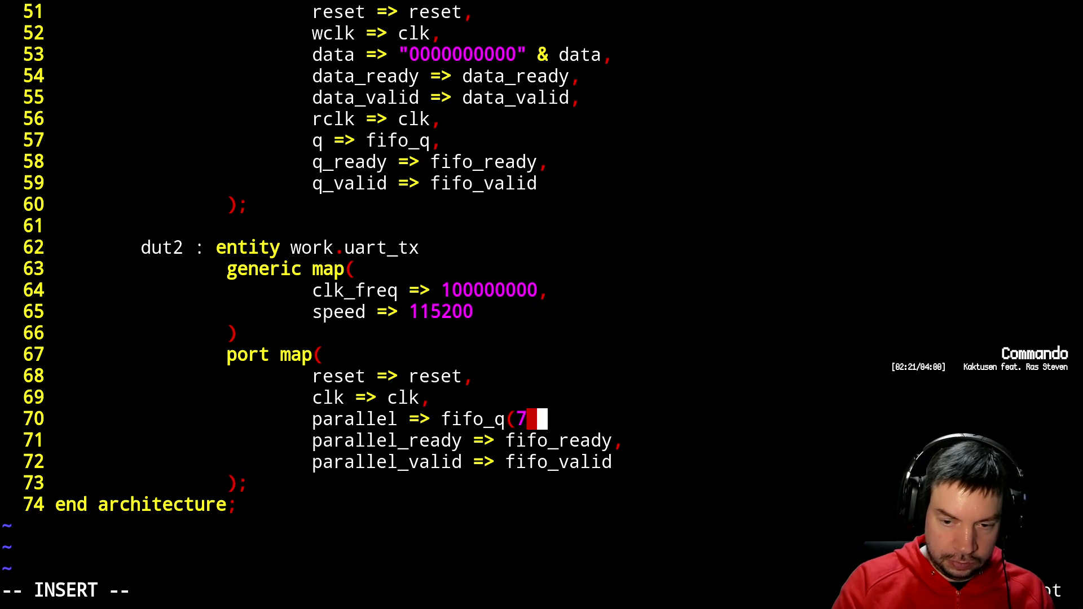
text( downto 0),)
key(Escape)
- Save tb_fifo_uart.vhdl and rerun ./sim.sh from the shell
text(:w)
key(Return)
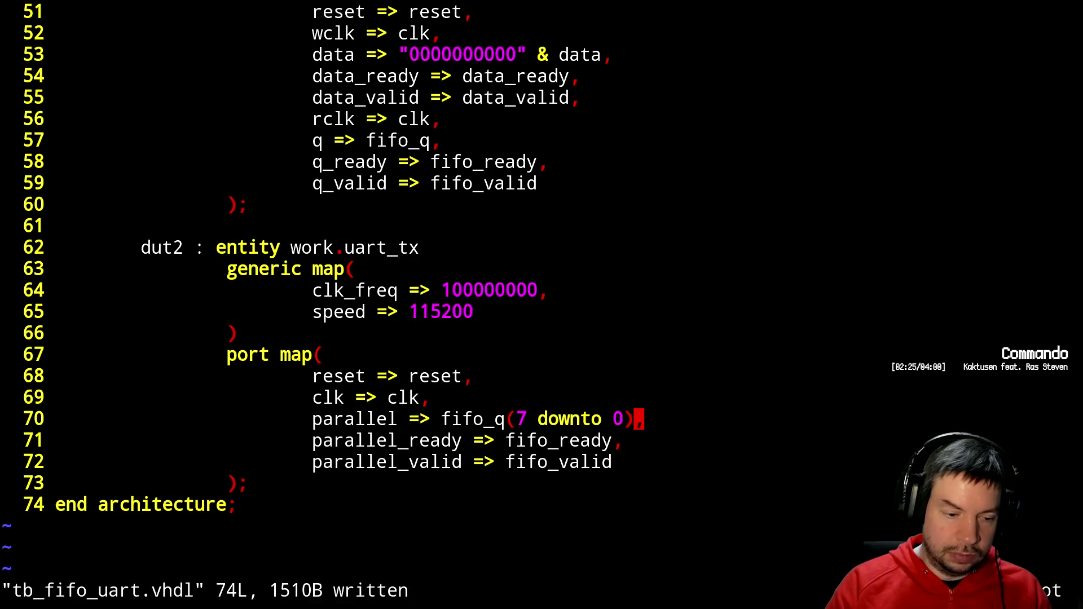
key(ctrl+z)
text(./sim.sh)
key(Return)
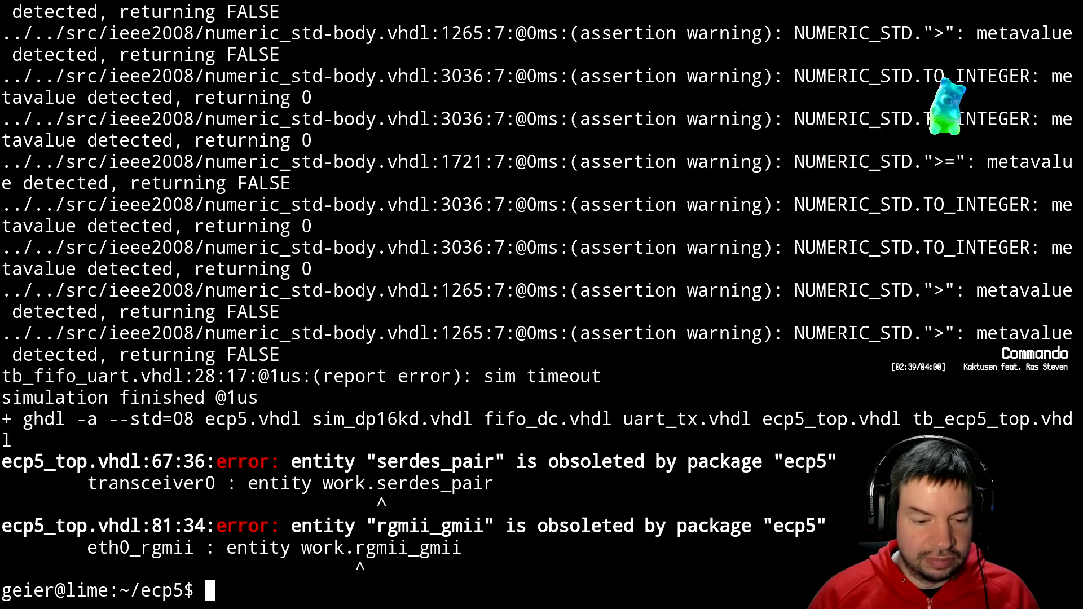
- Clear the half-typed command, switch to GTKWave and open its File menu
text(fg)
key(BackSpace)
key(BackSpace)
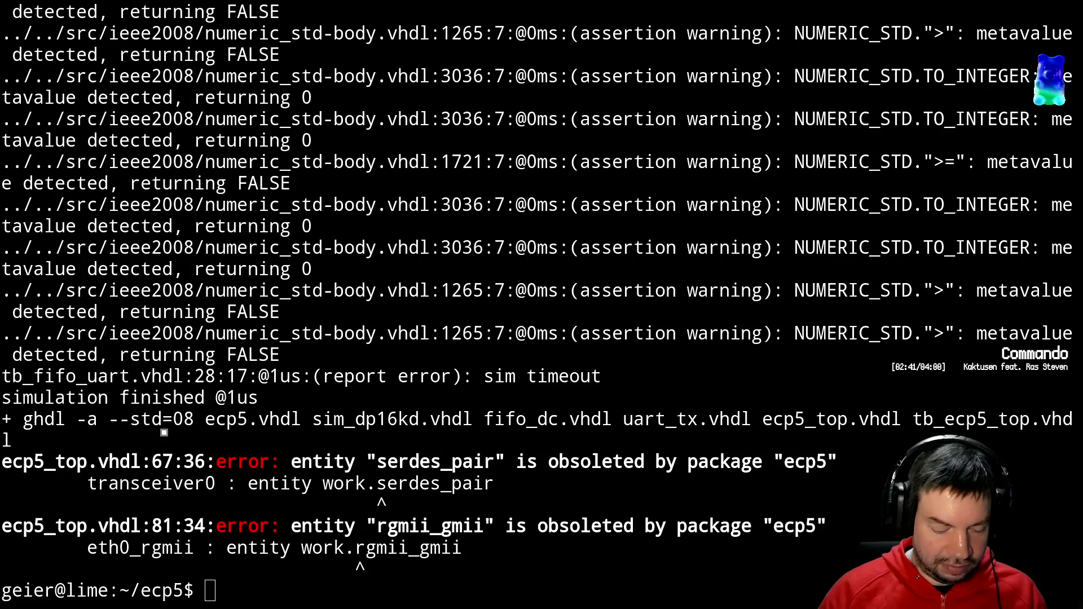
key(alt+Tab)
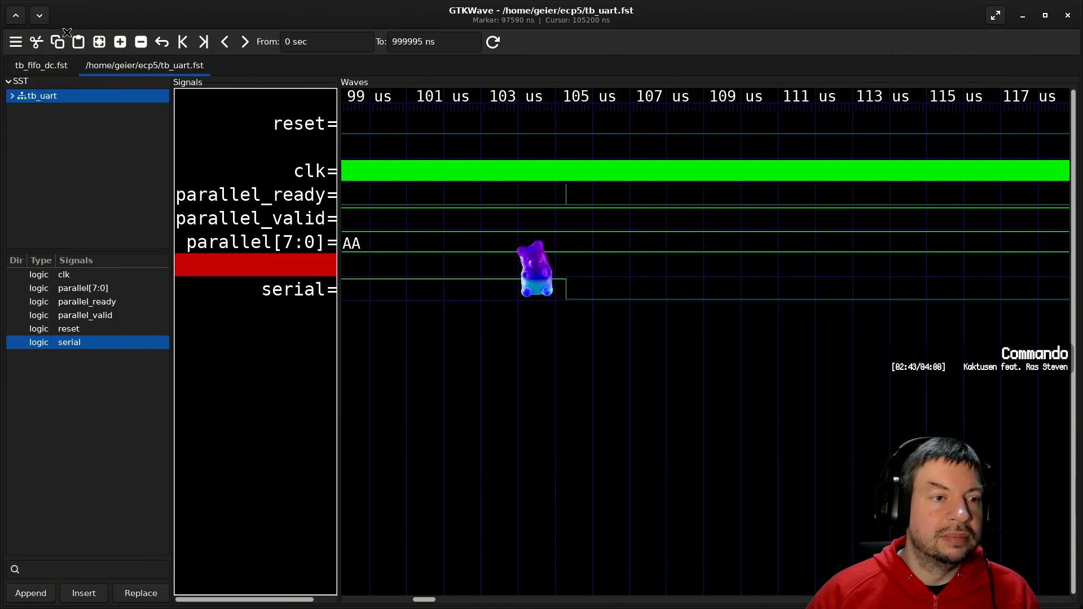
click(15, 42)
- Open tb_fifo_uart.fst in a new GTKWave tab
mouse_move(38, 64)
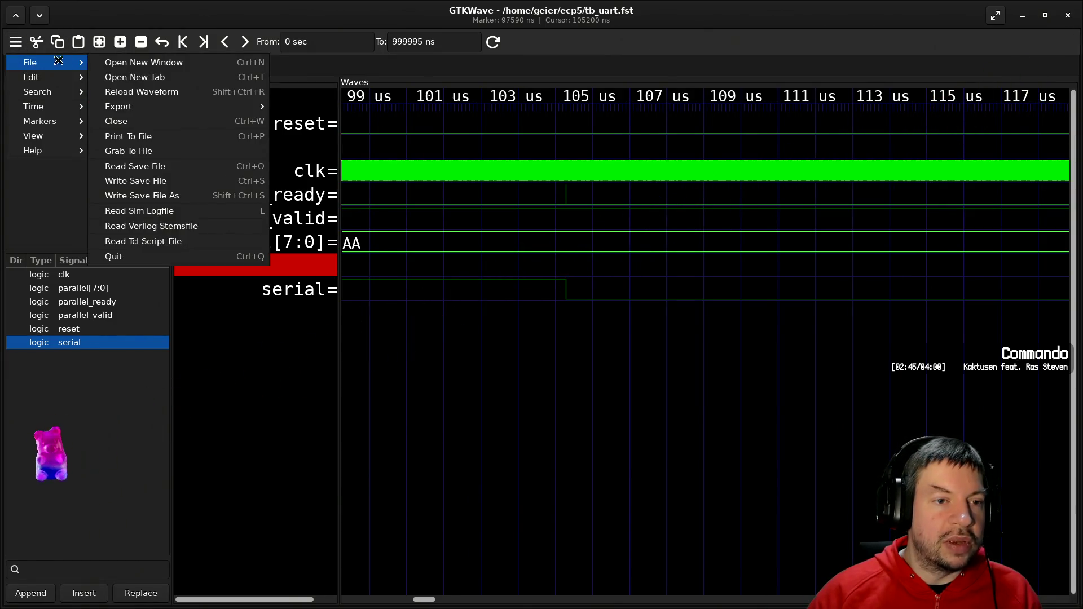
click(141, 78)
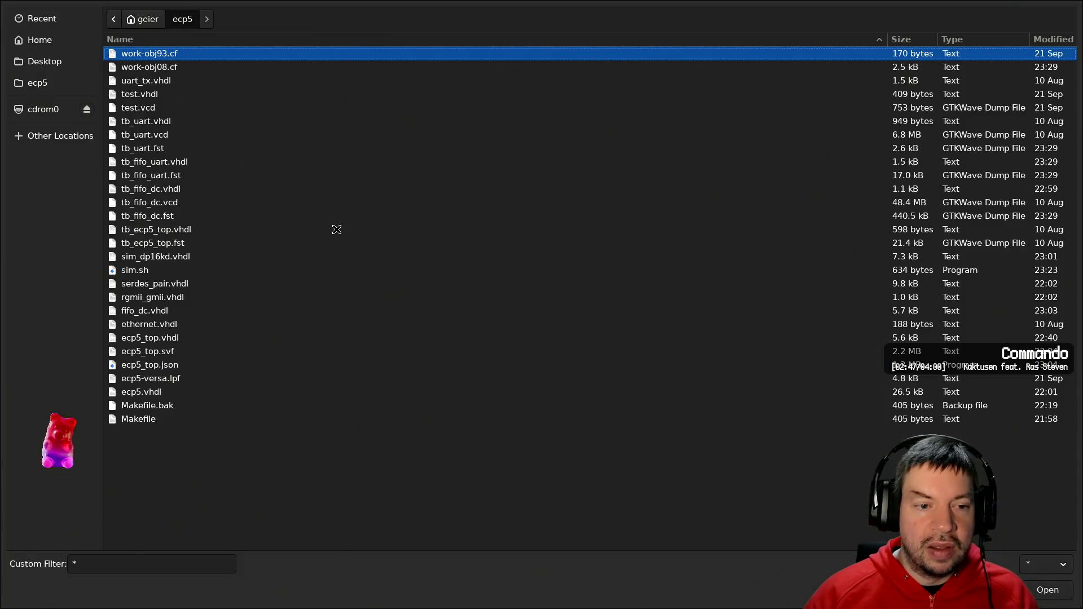
double_click(185, 179)
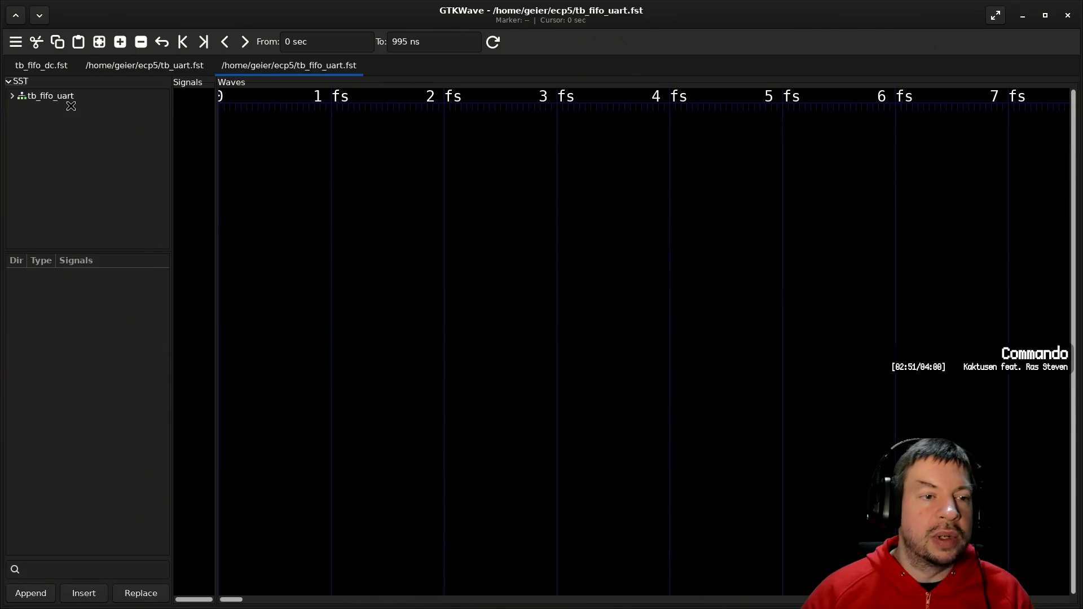
- Add the top-level reset and clk signals to the waveform view
click(76, 96)
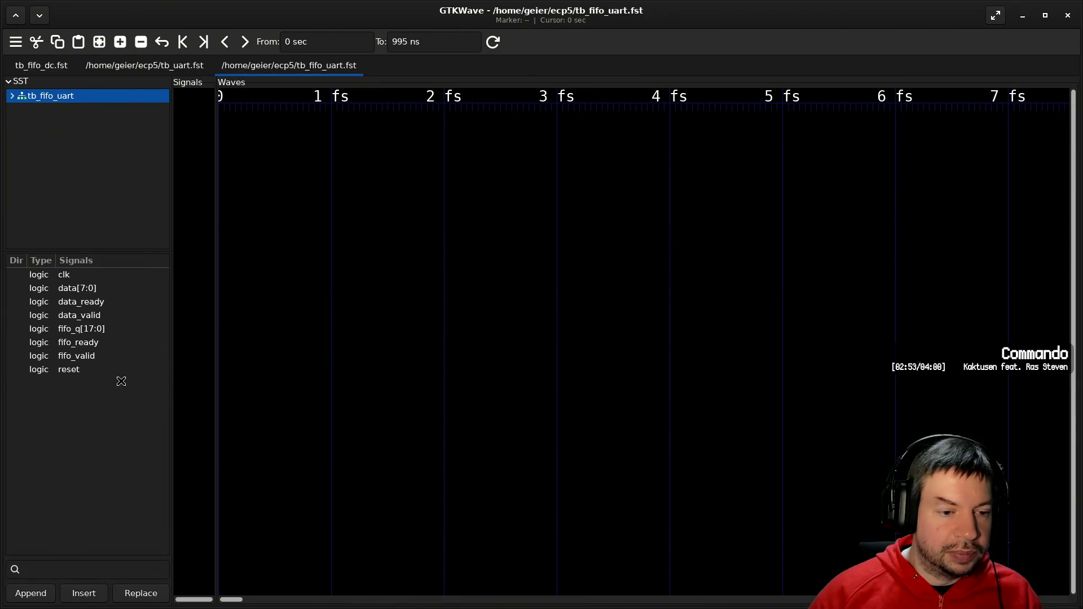
mouse_move(86, 372)
mouse_down()
mouse_move(213, 350)
mouse_move(195, 347)
mouse_up()
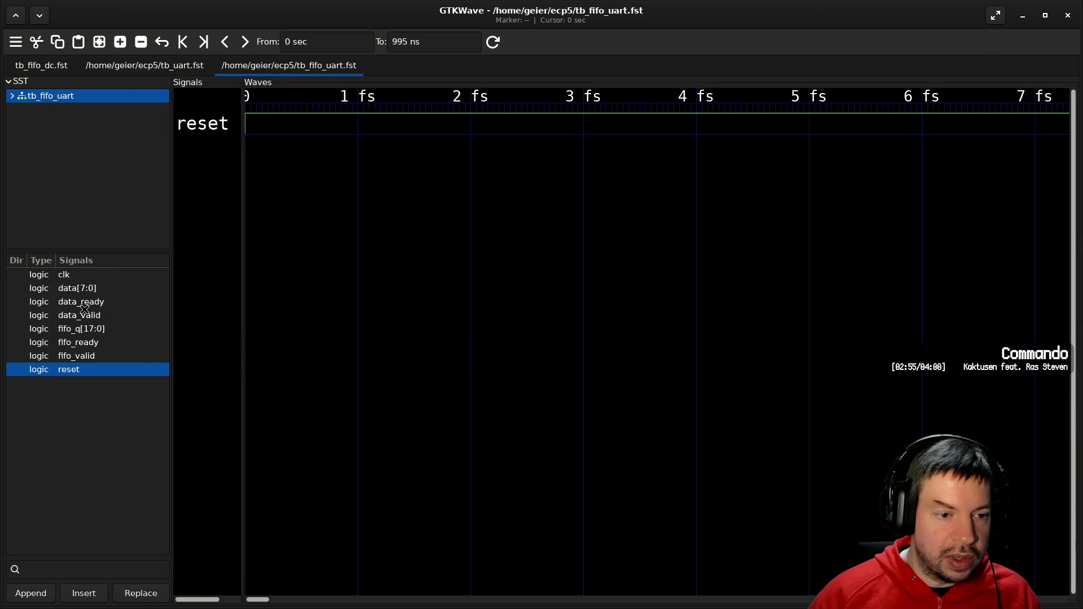
mouse_move(84, 275)
mouse_down()
mouse_move(188, 283)
mouse_move(190, 304)
mouse_up()
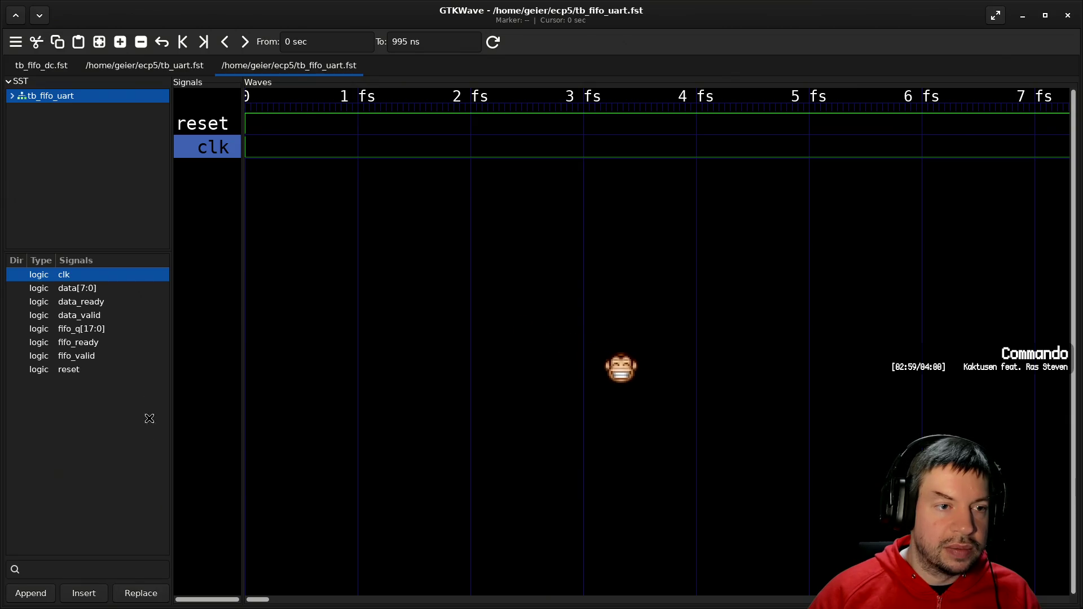
- Add uart_tx's serial output below clk and zoom out to the full 0–995 ns run
click(12, 96)
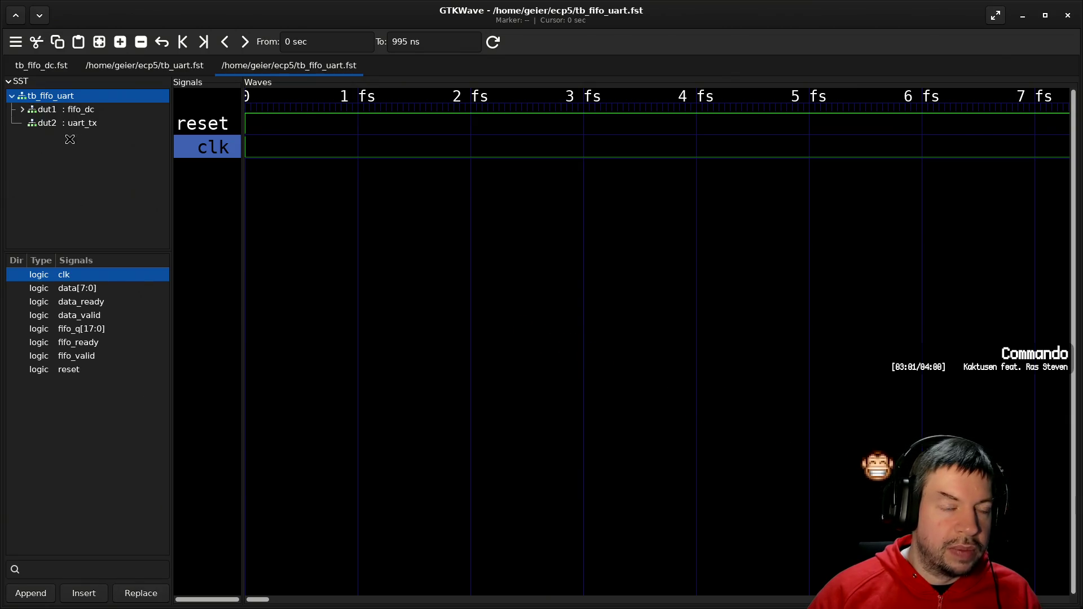
click(72, 123)
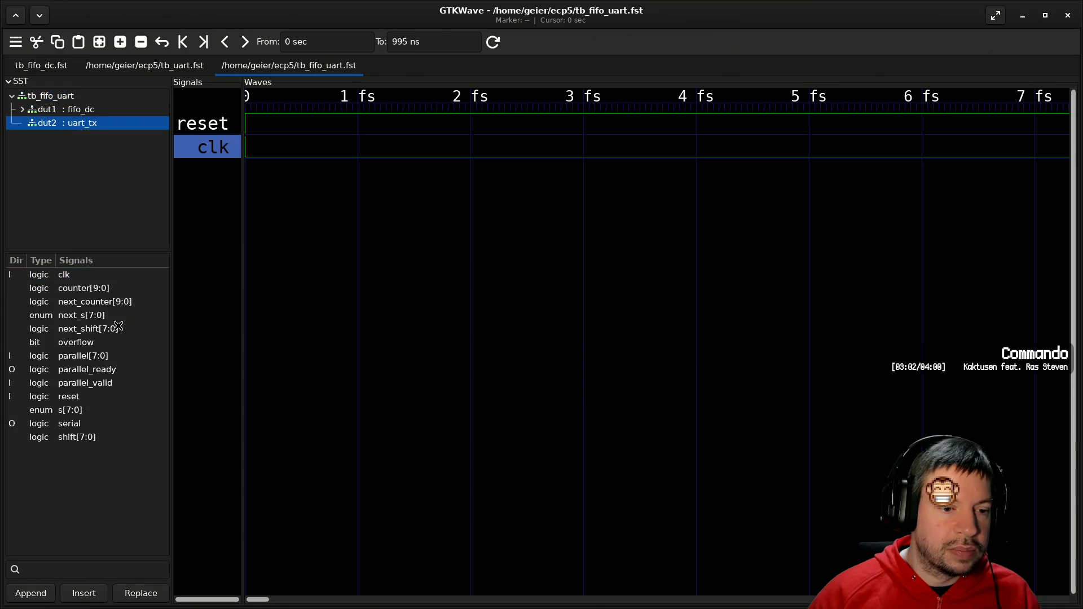
click(85, 424)
drag(85, 424, 205, 395)
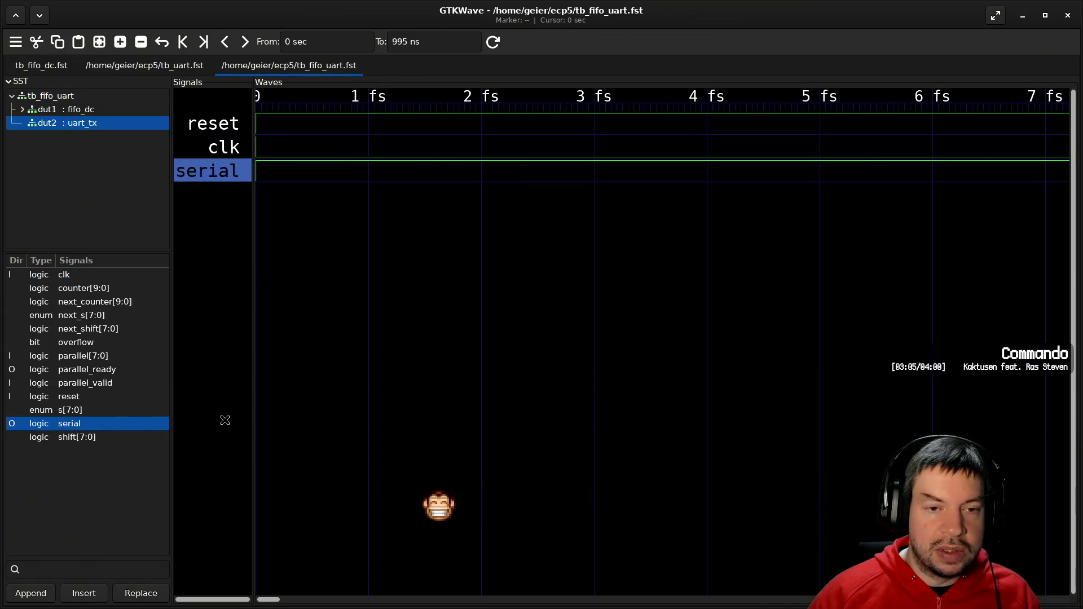
ctrl+scroll(318, 378, down, 9)
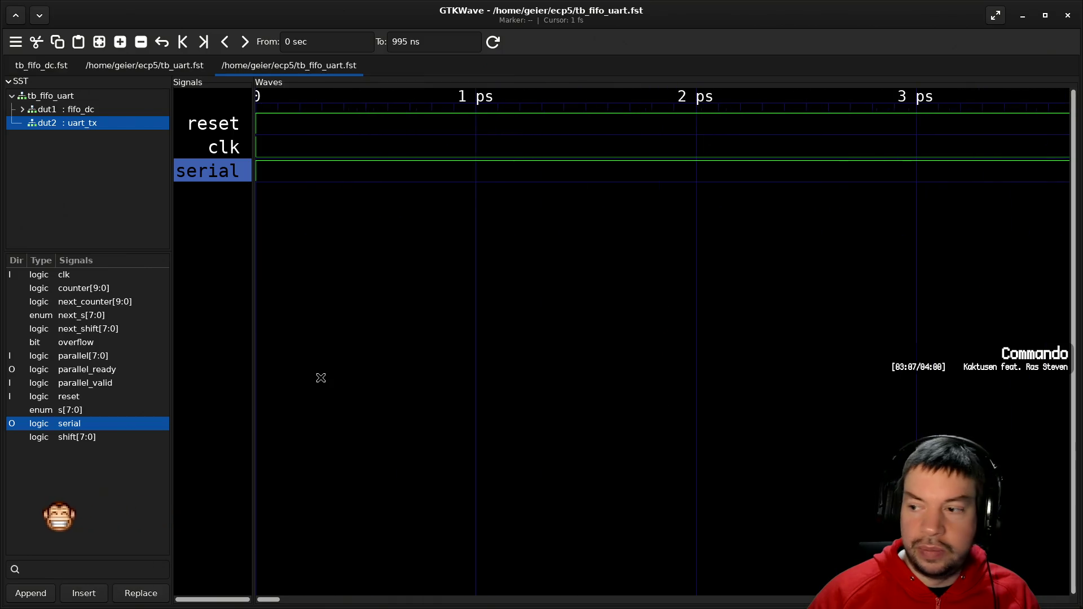
ctrl+scroll(337, 344, down, 3)
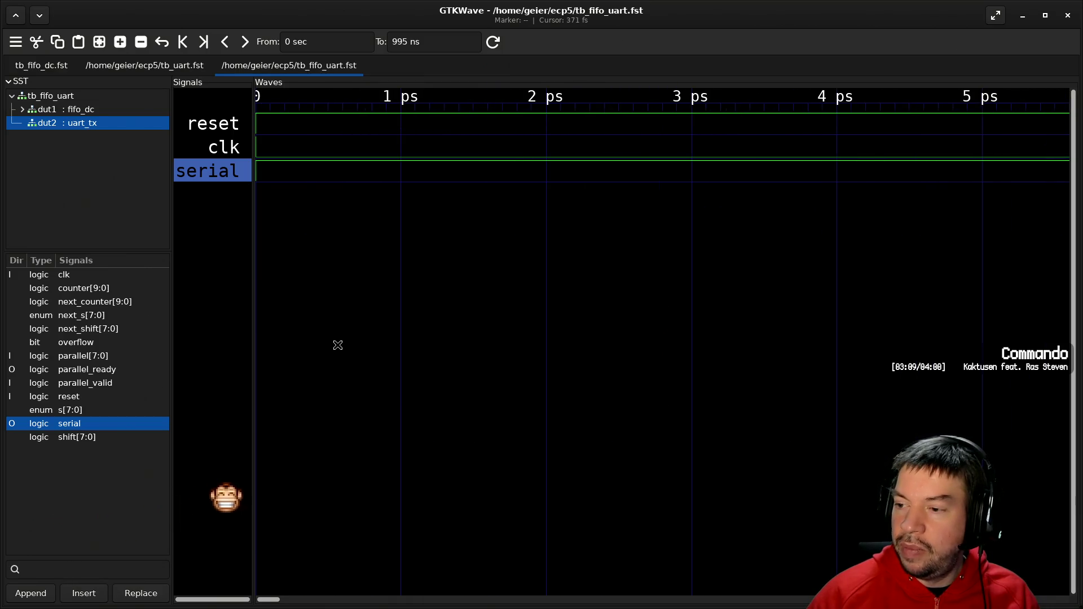
ctrl+scroll(338, 345, down, 10)
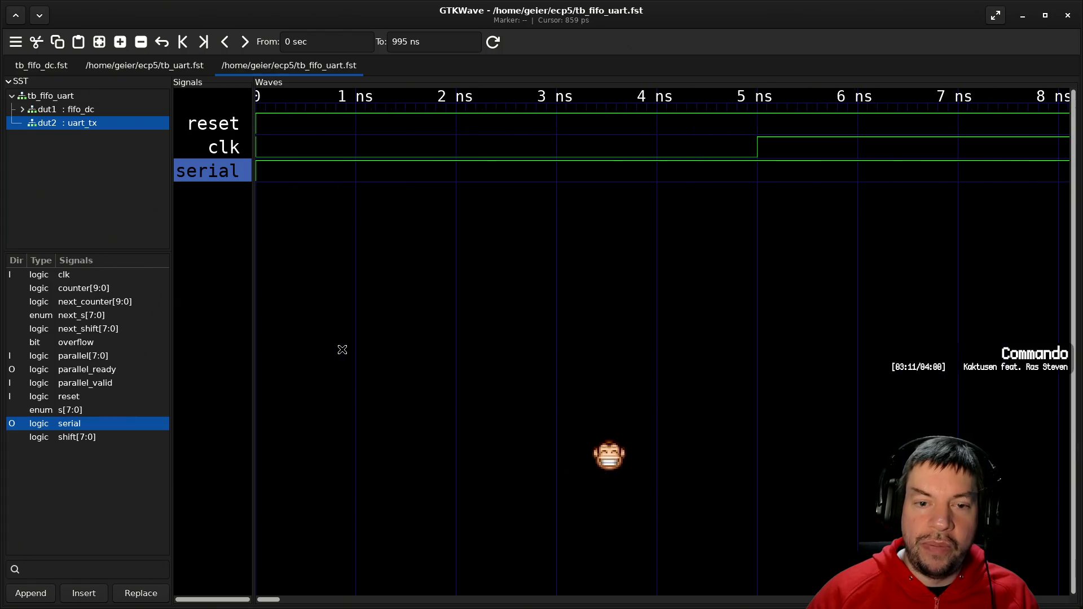
ctrl+scroll(342, 350, down, 1)
ctrl+scroll(342, 350, down, 3)
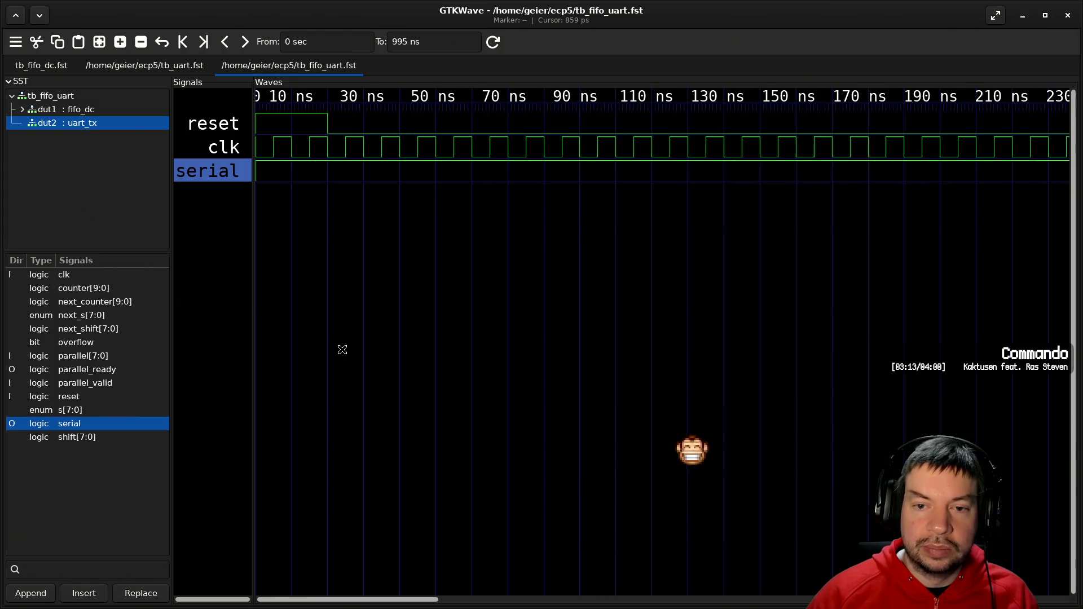
ctrl+scroll(342, 349, down, 3)
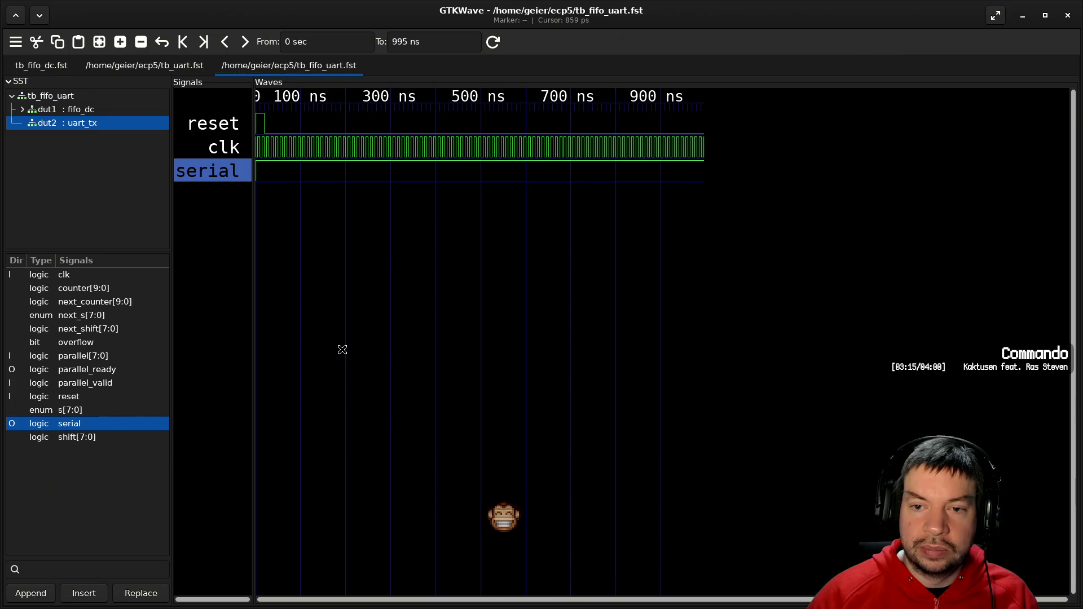
ctrl+scroll(343, 350, up, 1)
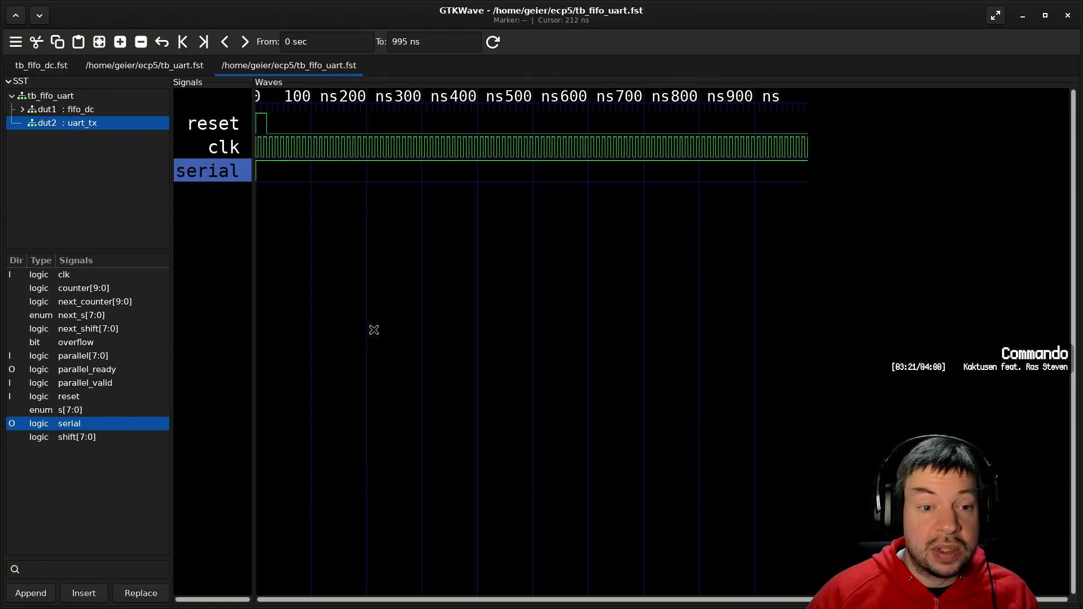
- Return to the terminal and resume the testbench in Vim
key(alt+Tab)
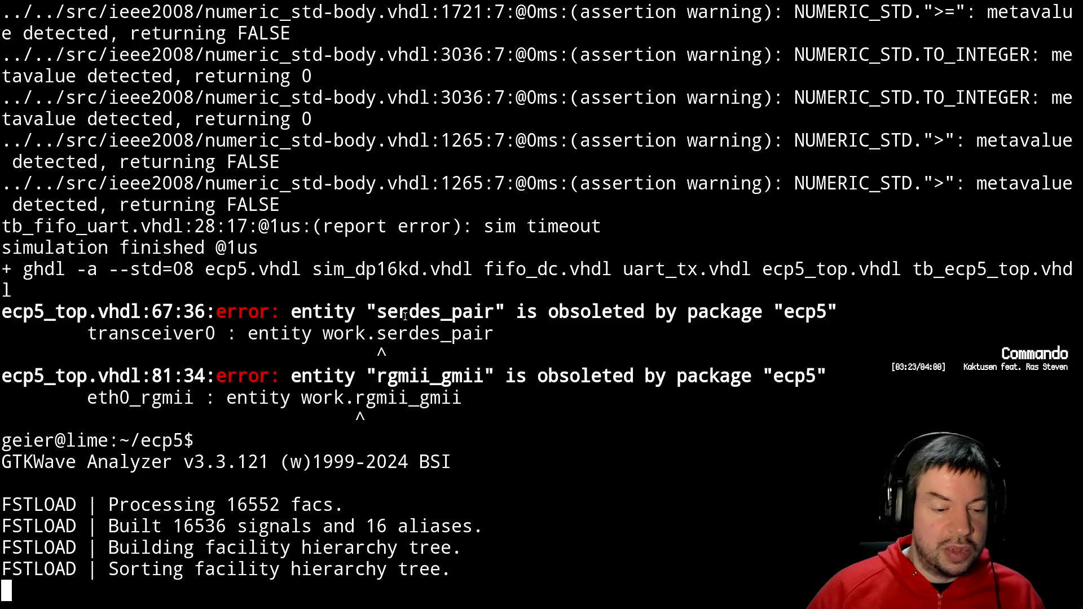
key(Up)
key(Up)
key(Down)
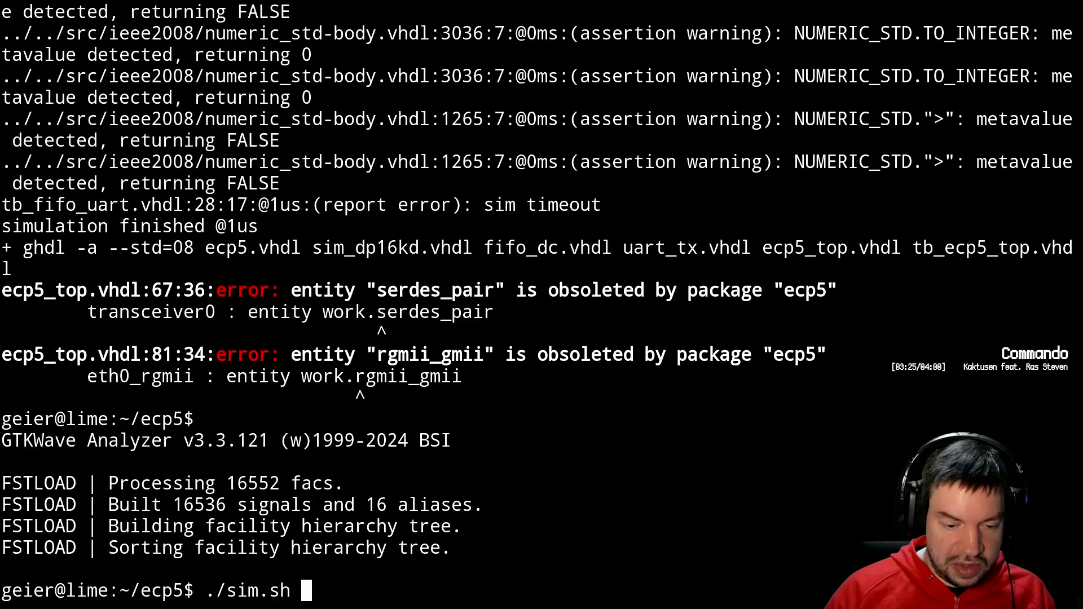
key(Up)
key(Return)
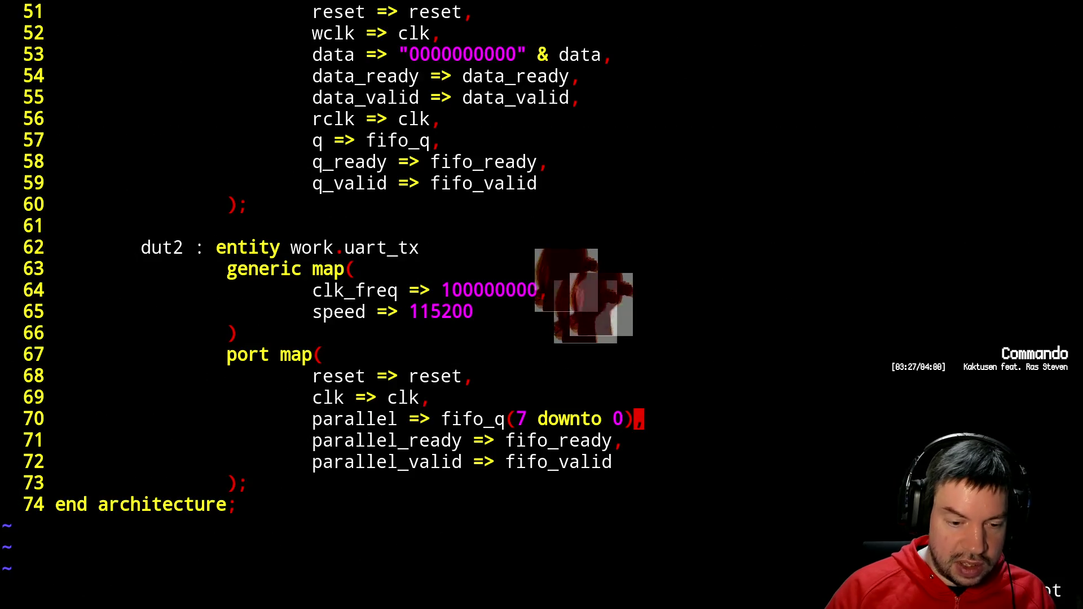
key(ctrl+b)
key(ctrl+b)
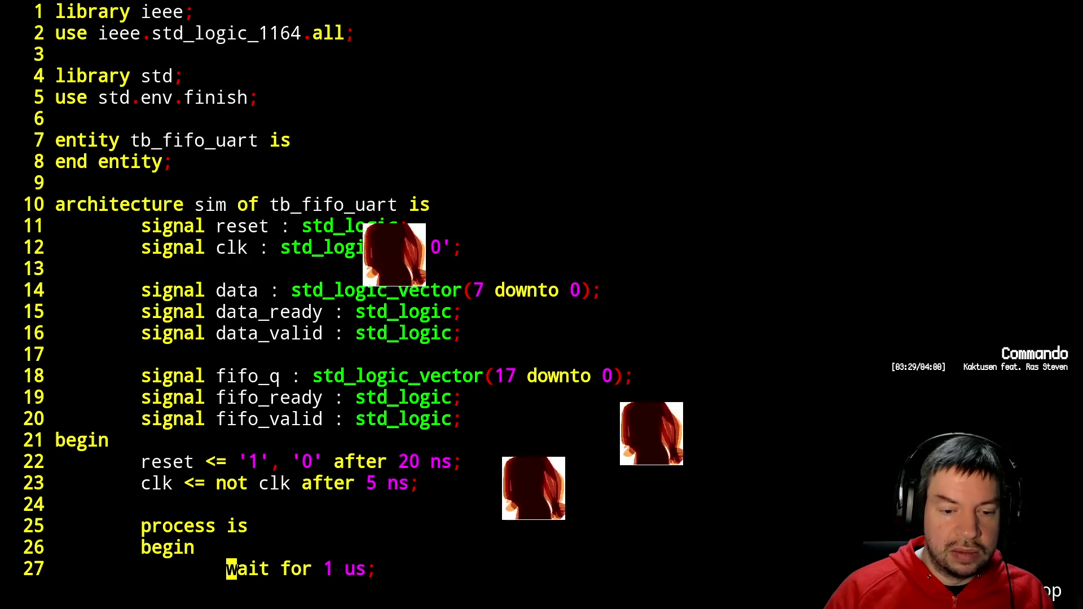
- Change the line 27 timeout wait from 1 us to 1 ms and save the testbench
key(k)
key(k)
key(j)
key(j)
key(j)
key(j)
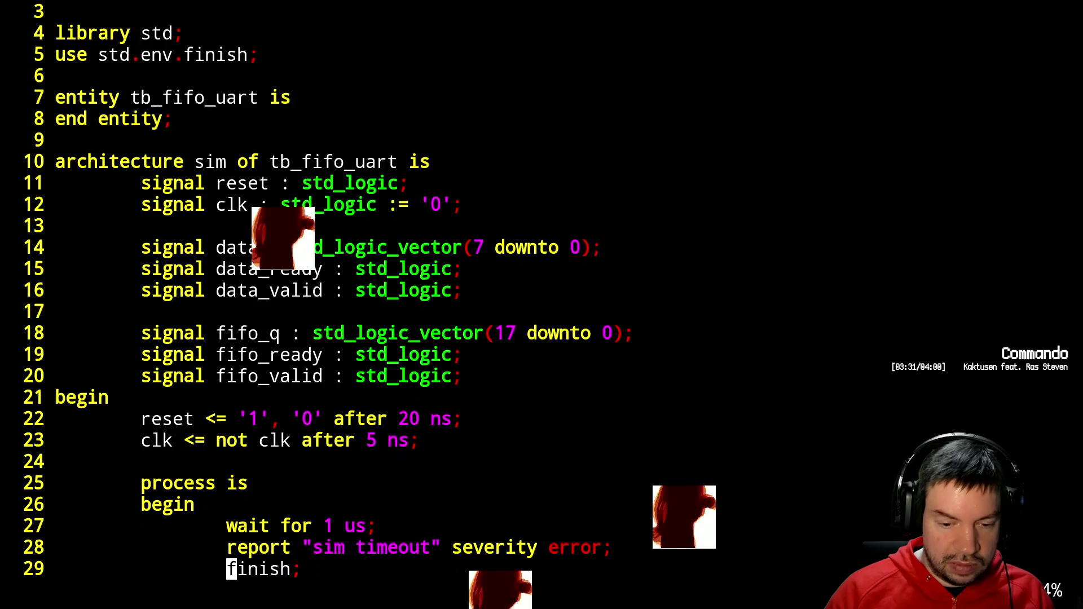
key(j)
key(k)
key(k)
key(k)
key(w)
key(w)
key(l)
key(h)
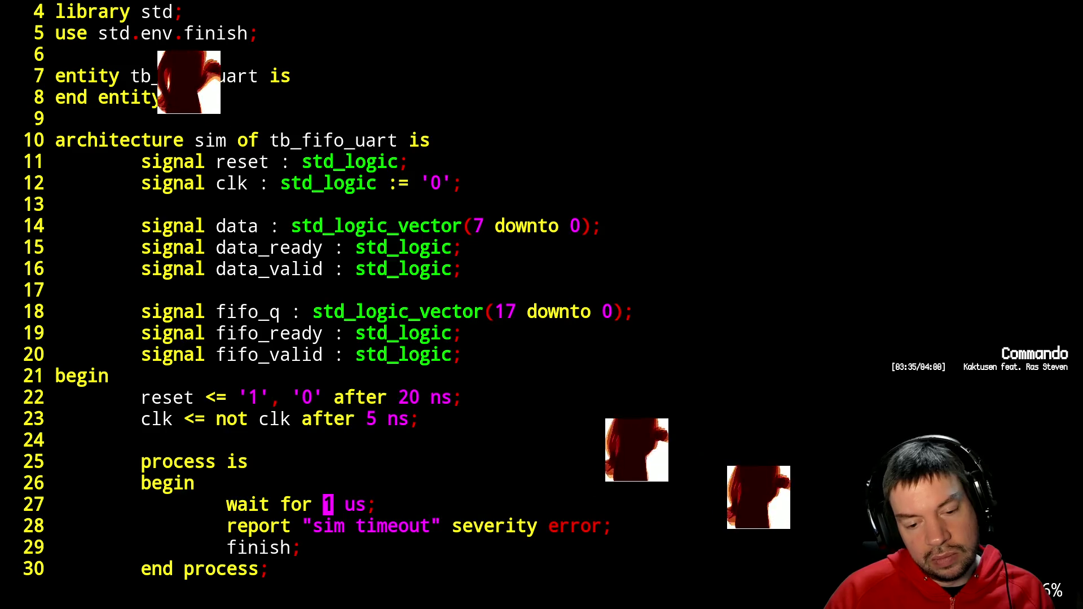
key(w)
text(rm:w)
key(Return)
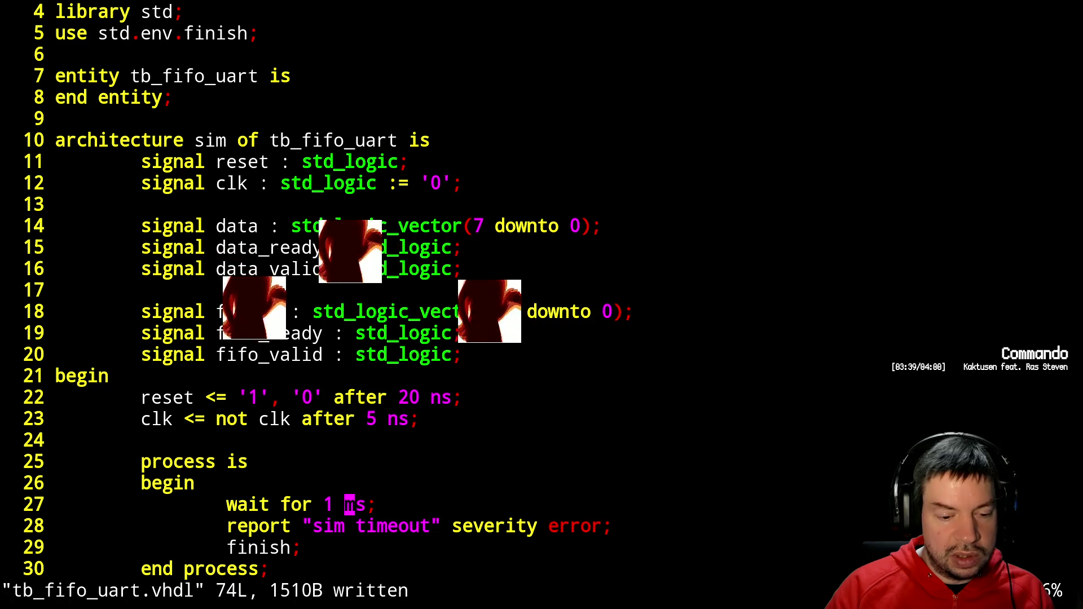
- Suspend Vim and rerun ./sim.sh
key(ctrl+z)
text(fg)
key(Up)
key(Up)
key(Up)
key(Return)
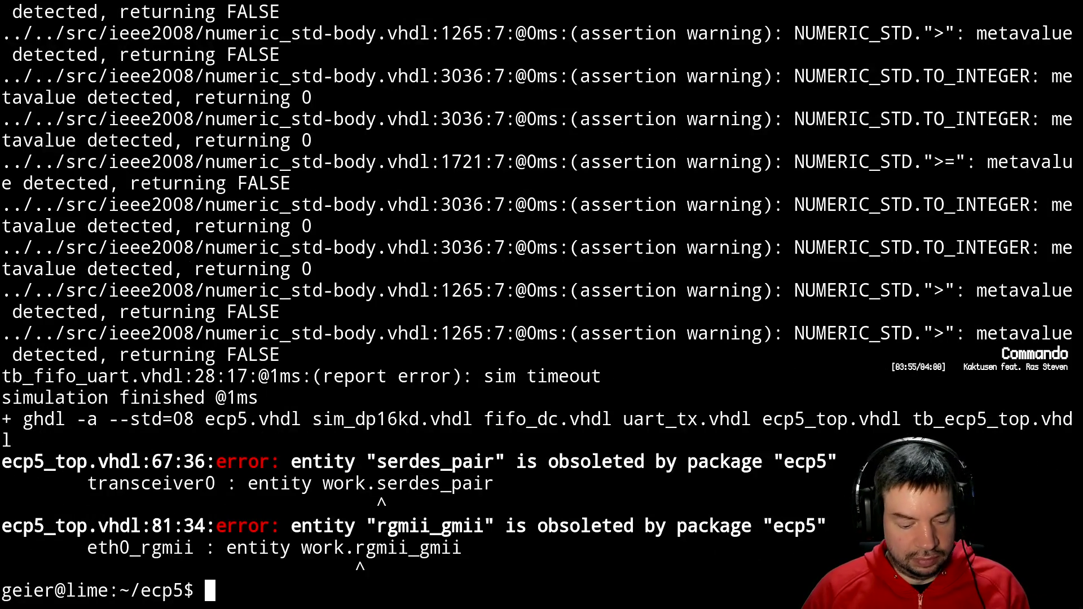
- Switch to GTKWave and reload tb_fifo_uart.fst from the new 1 ms run
key(alt+Tab)
key(ctrl+shift+r)
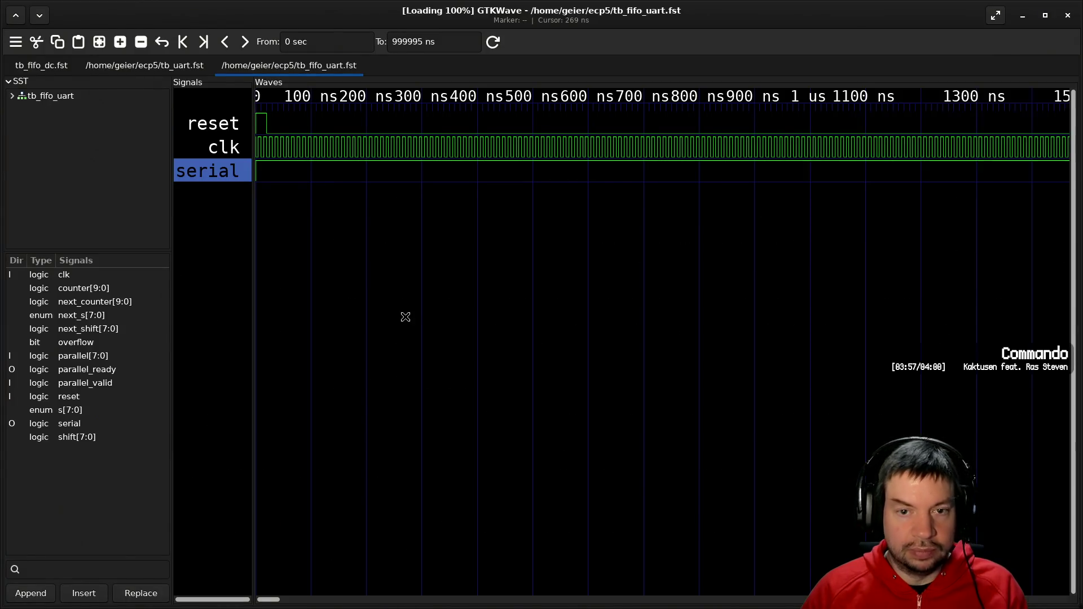
- Zoom out and add uart_tx's overflow signal above serial in the waves
ctrl+scroll(412, 314, down, 4)
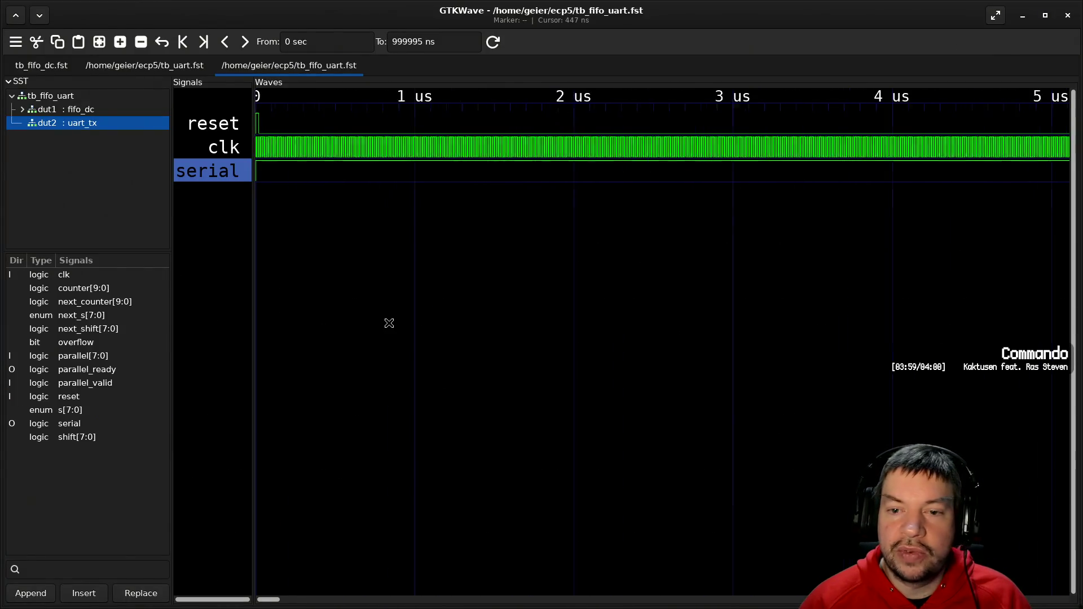
ctrl+scroll(389, 323, down, 1)
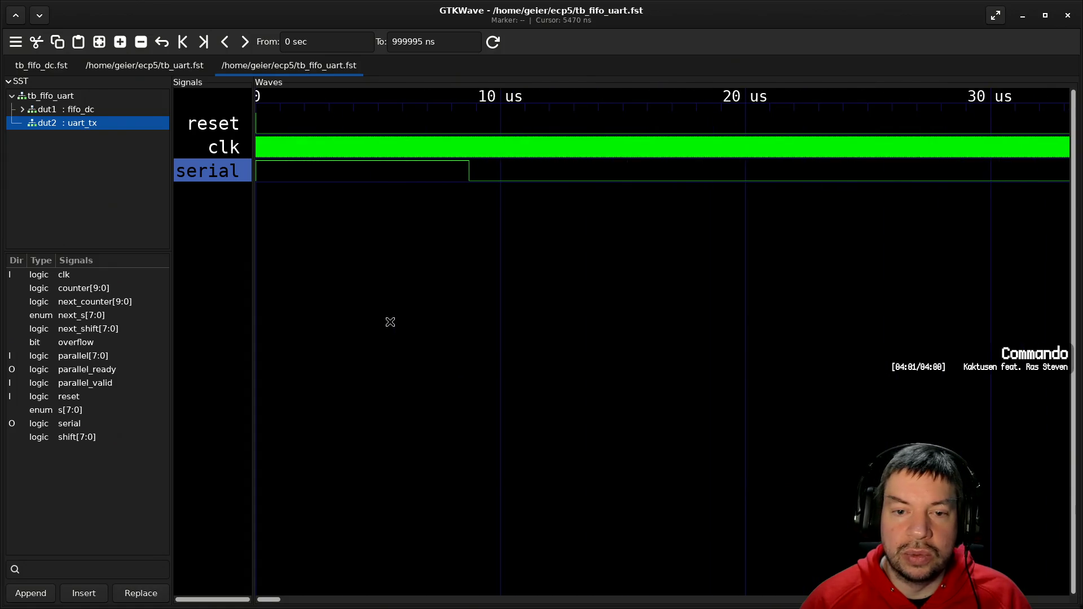
ctrl+scroll(390, 322, down, 2)
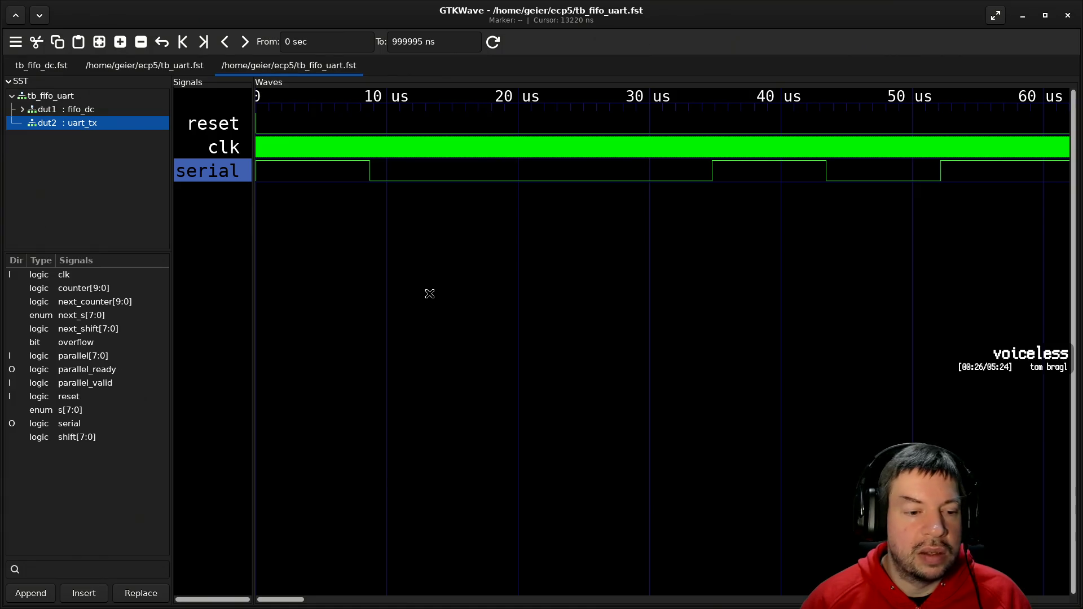
click(76, 342)
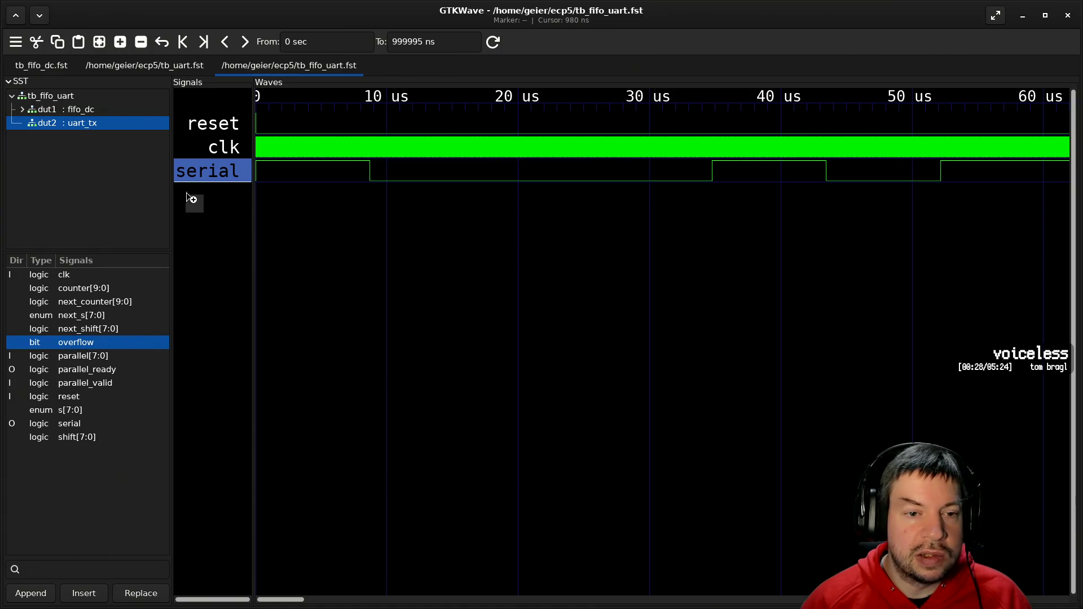
drag(194, 164, 194, 165)
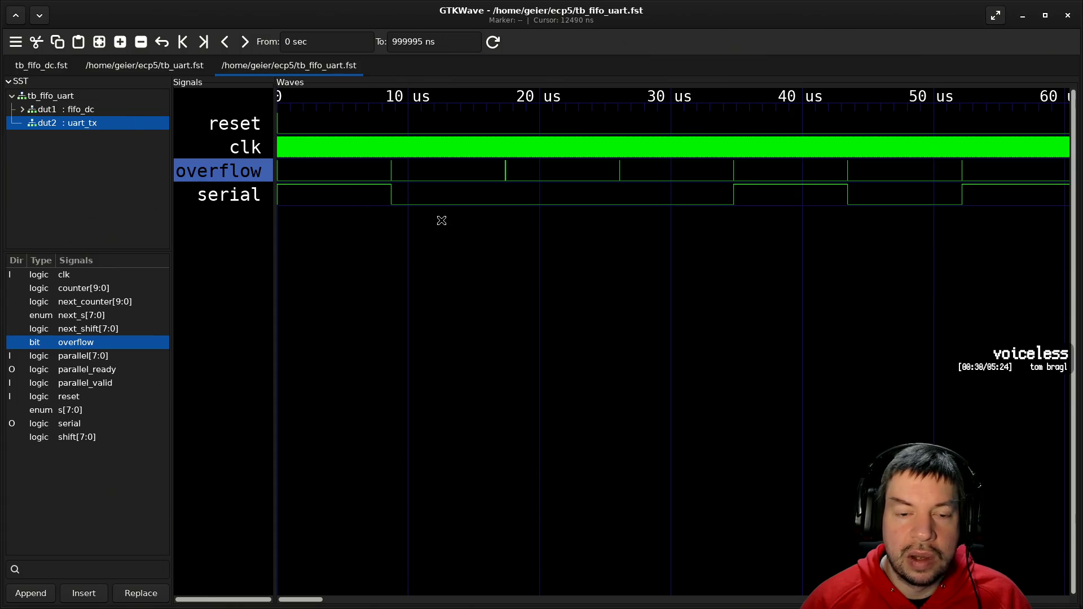
- Drop the marker at 13650 ns and adjust the zoom around it
click(456, 200)
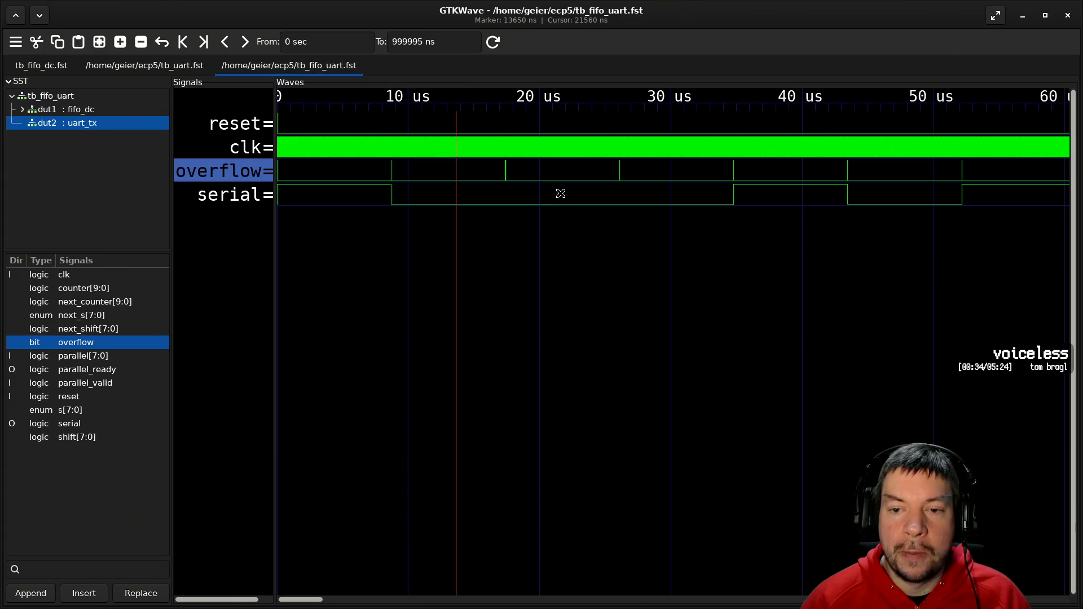
ctrl+scroll(508, 176, up, 2)
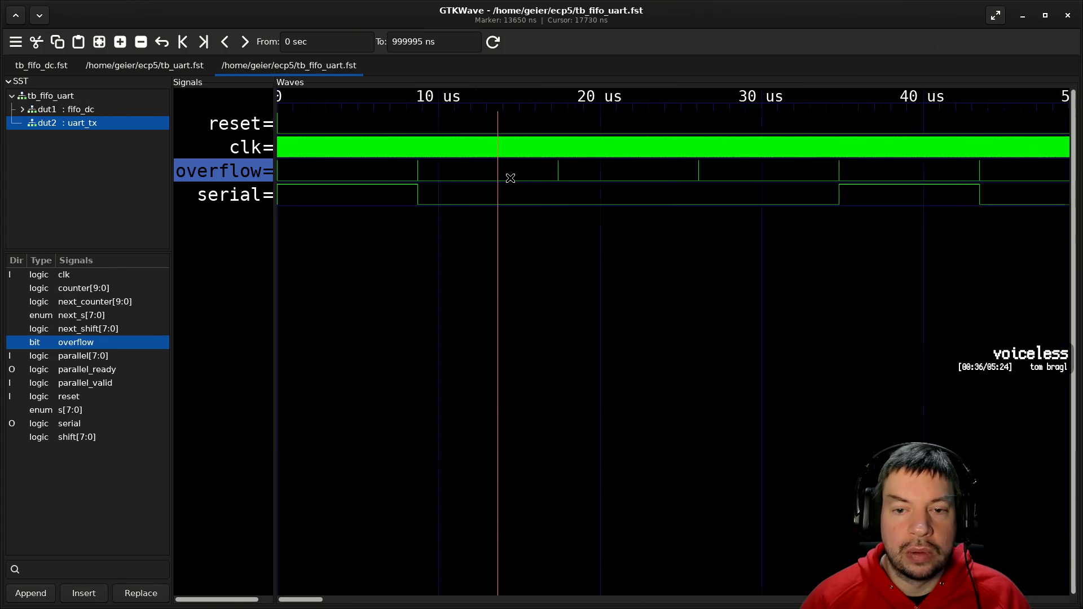
ctrl+scroll(496, 193, up, 1)
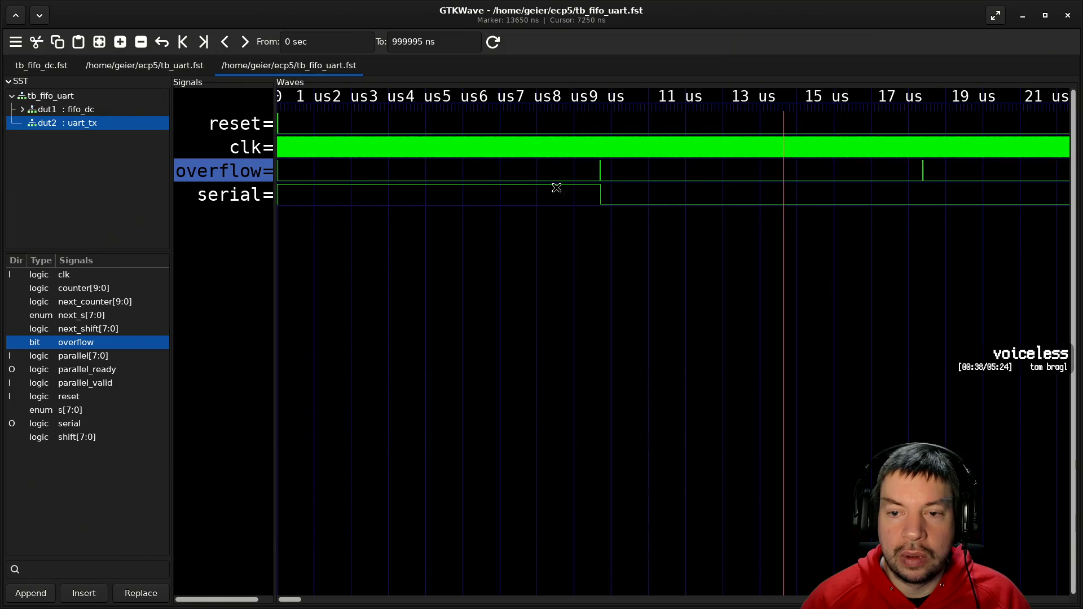
ctrl+scroll(591, 188, down, 1)
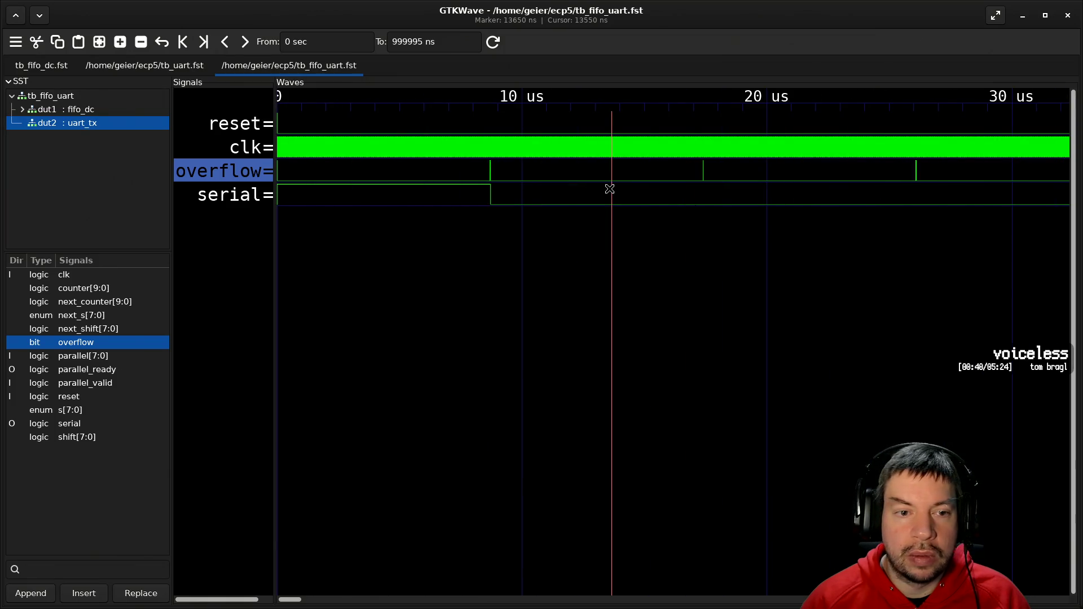
ctrl+scroll(610, 189, down, 1)
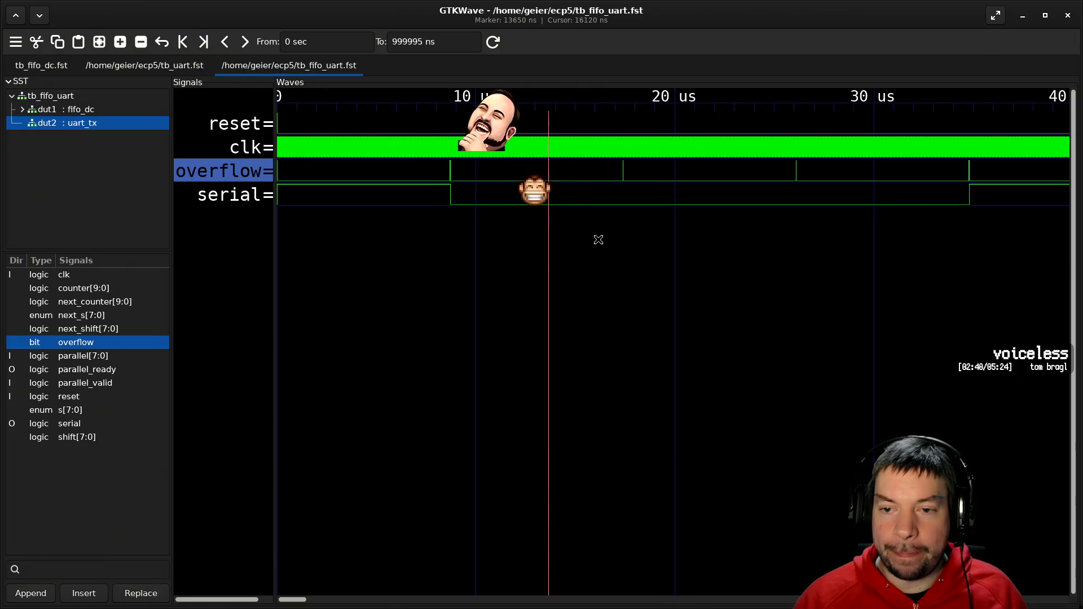
- Zoom the Waves pane out to show roughly 0–90 µs of the serial output
ctrl+scroll(591, 235, down, 1)
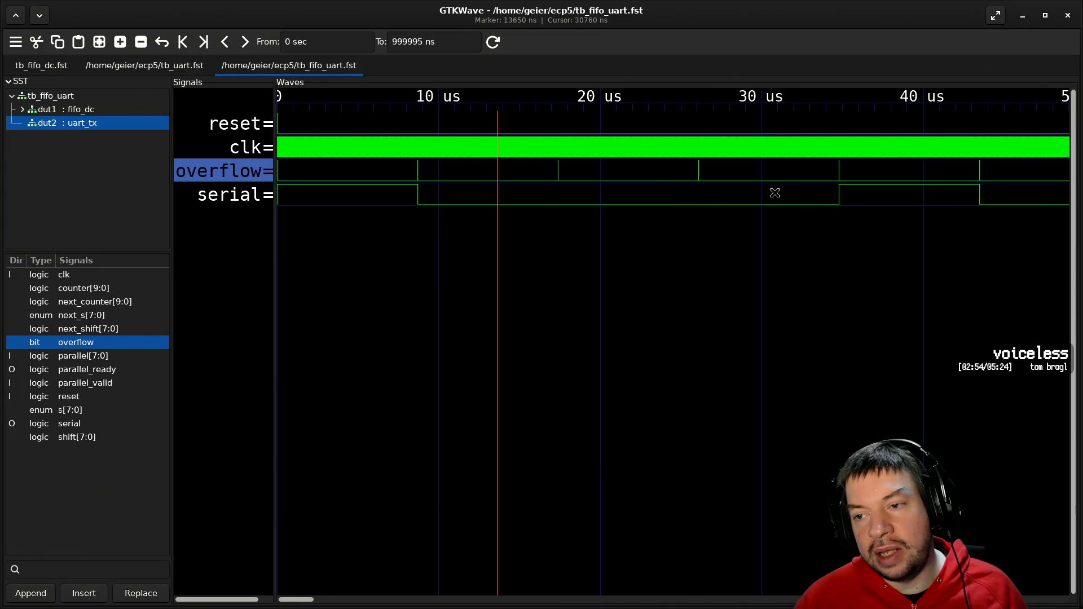
scroll(871, 238, down, 2)
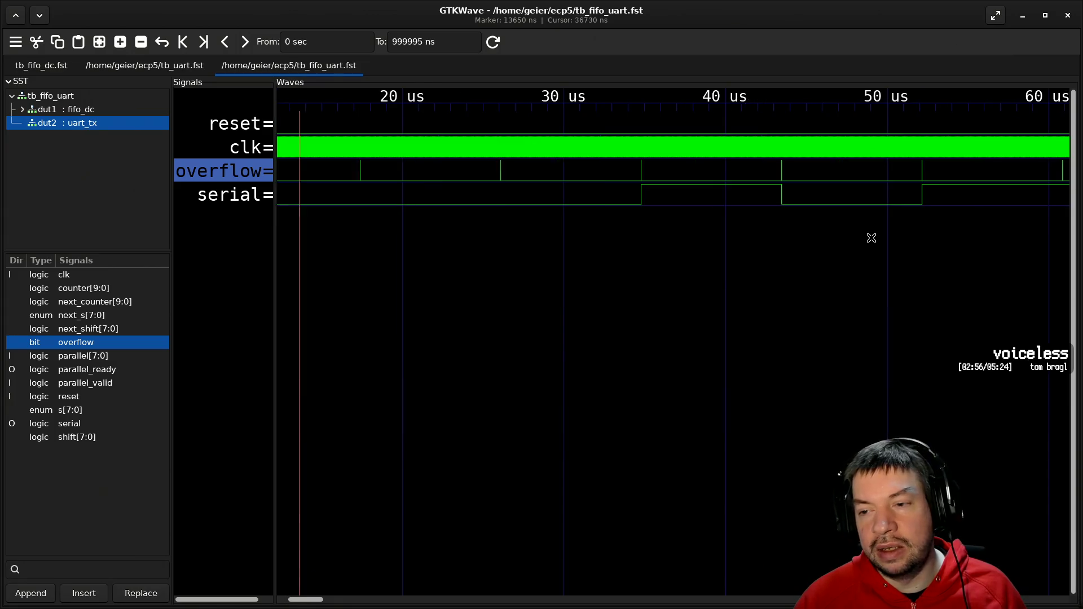
ctrl+scroll(716, 232, down, 2)
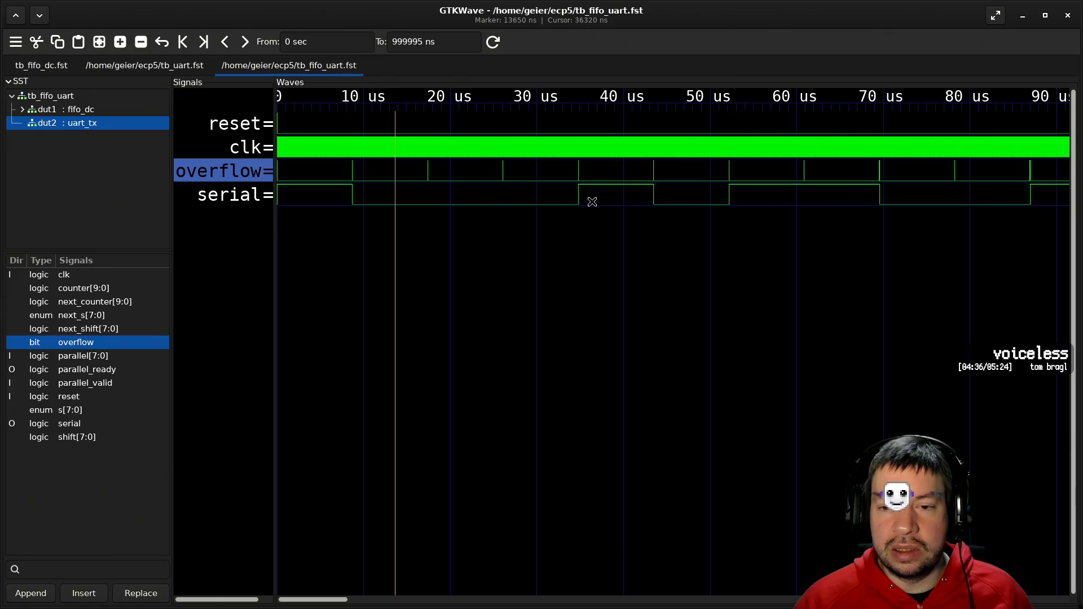
- Step the marker through 38.9 and 55.9 µs to 63340 ns, then switch to the terminal
click(614, 195)
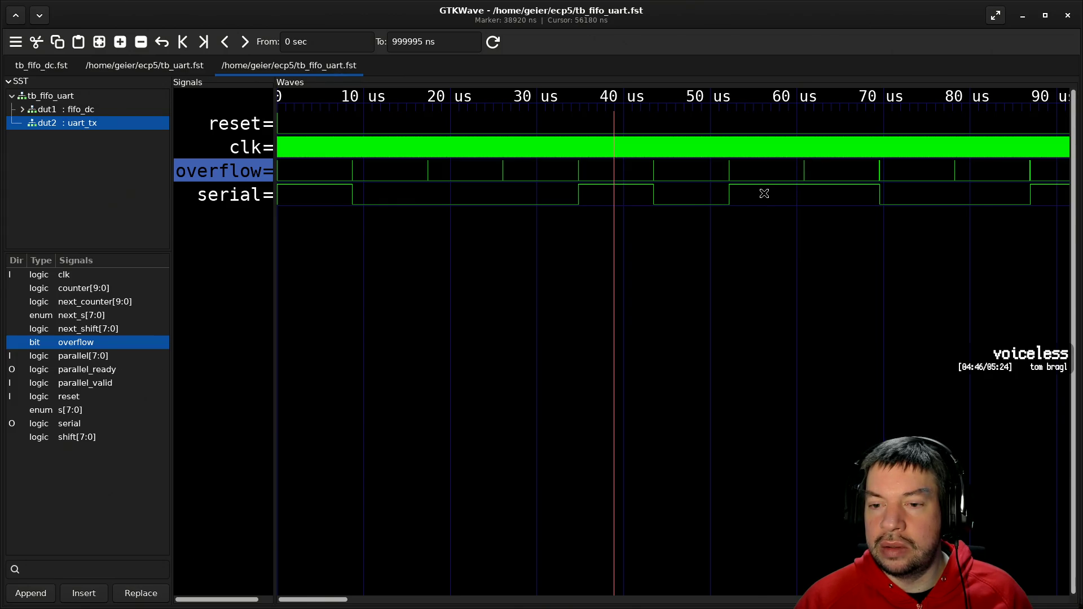
click(762, 194)
click(825, 197)
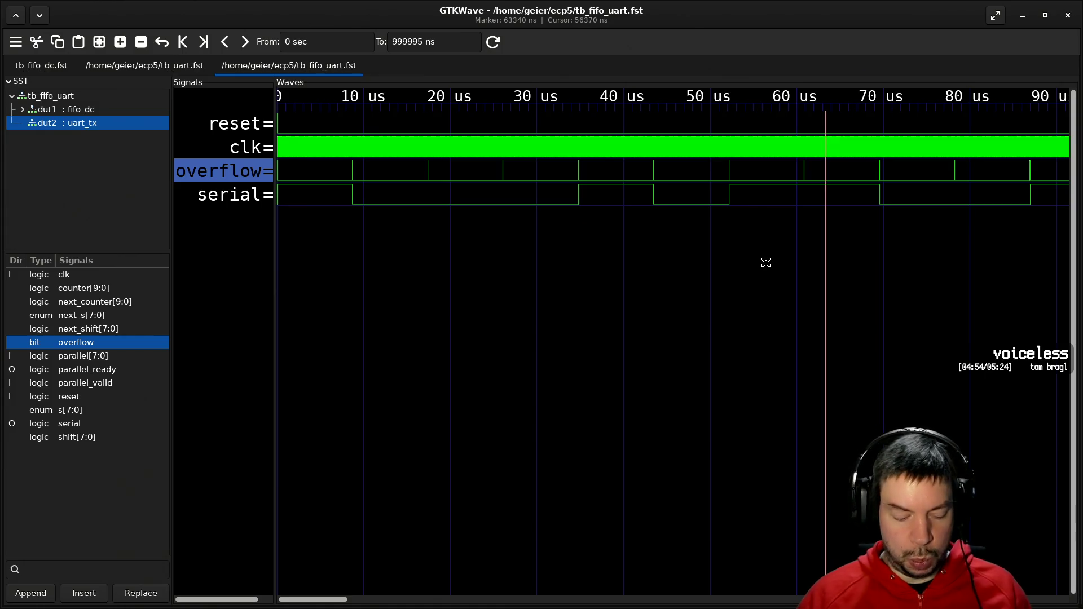
key(alt+Tab)
key(Return)
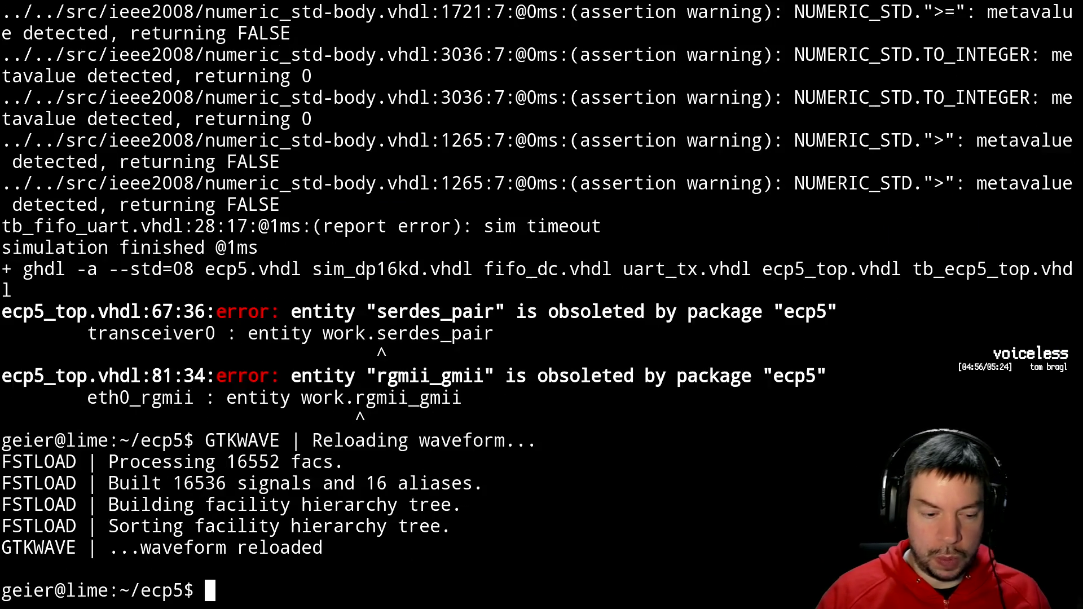
key(Up)
key(Up)
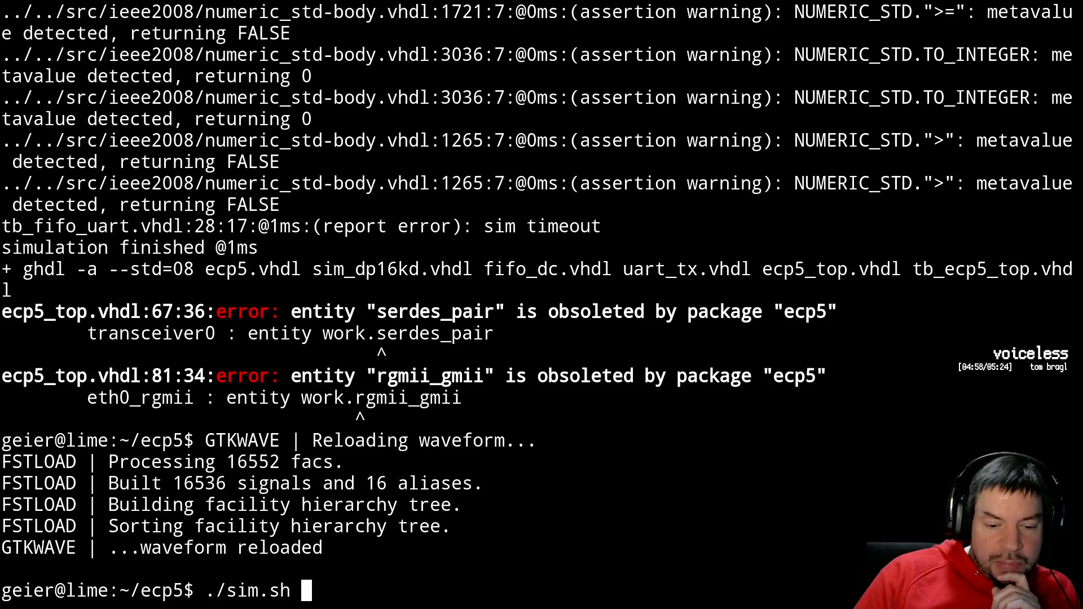
key(ctrl+u)
text(fg)
key(Return)
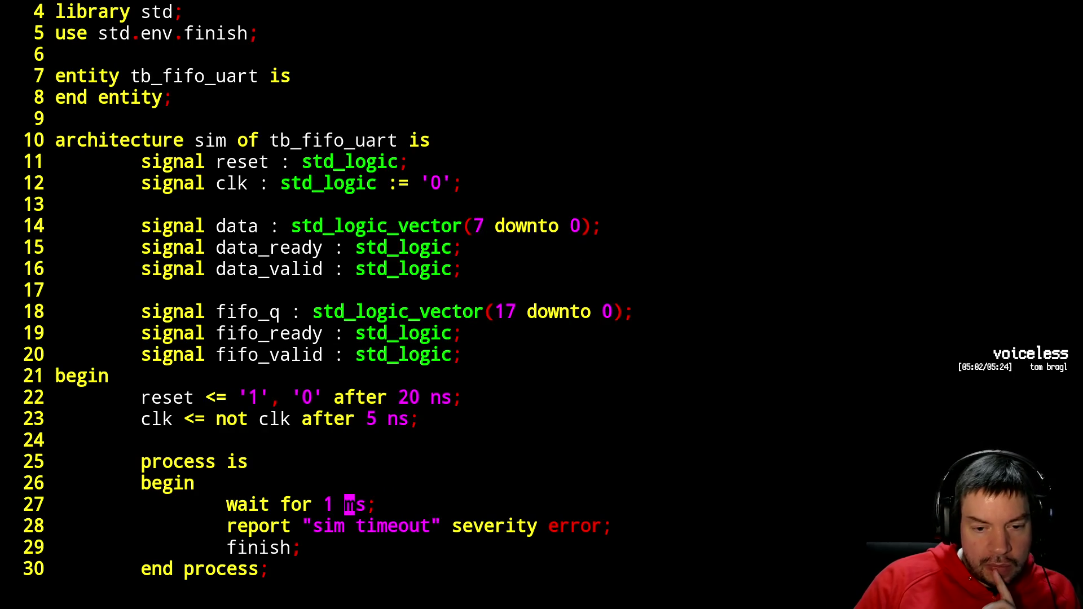
key(ctrl+f)
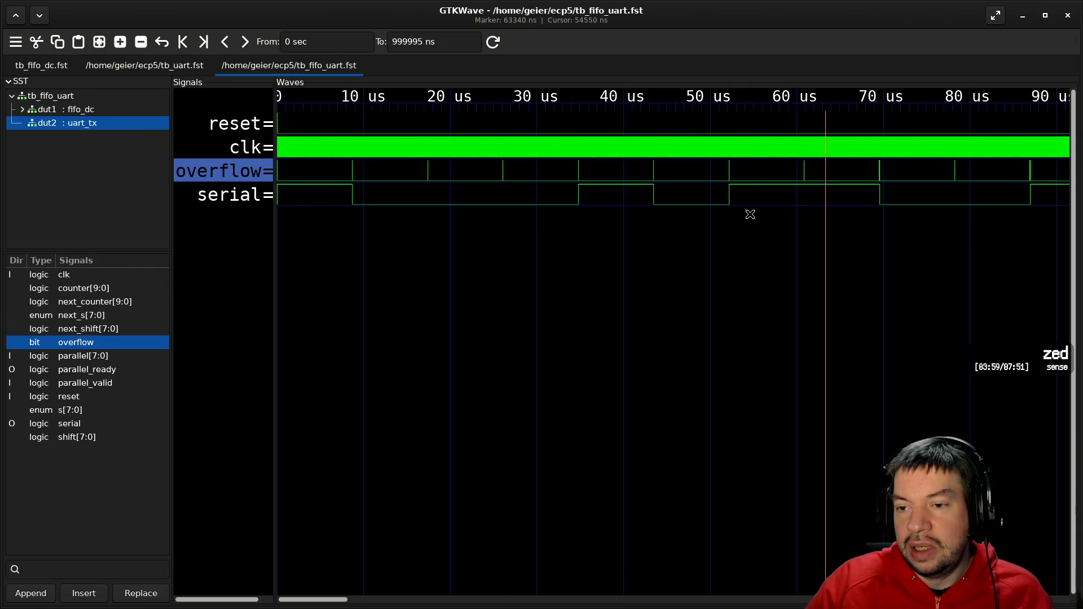
- Scroll later in time, stepping the marker through 135380, 144100 and 160710 ns to 179330 ns
scroll(750, 214, right, 3)
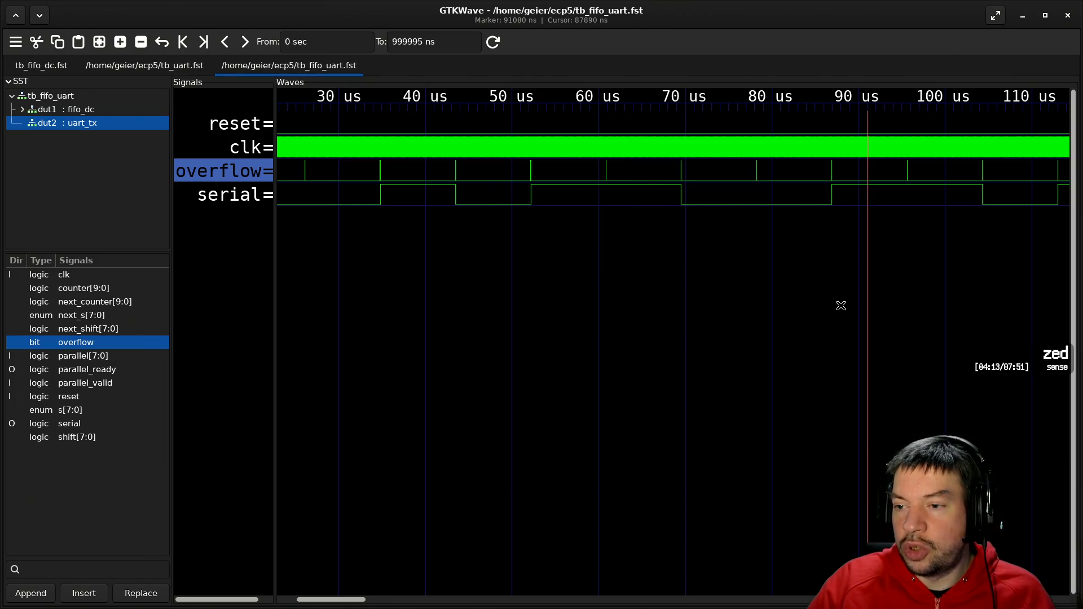
scroll(841, 305, down, 3)
scroll(764, 290, down, 5)
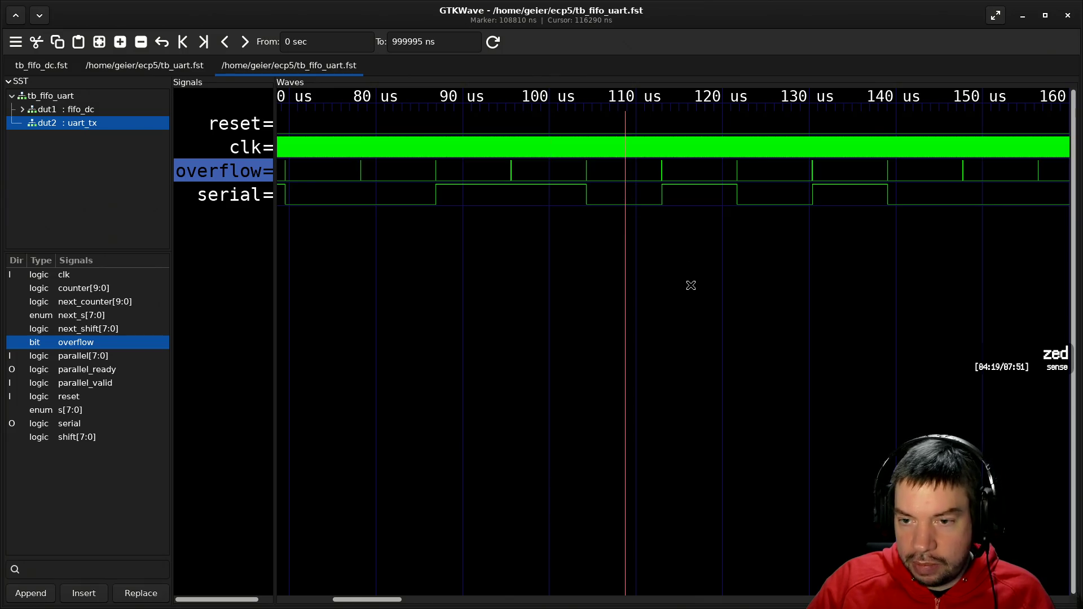
scroll(691, 285, down, 4)
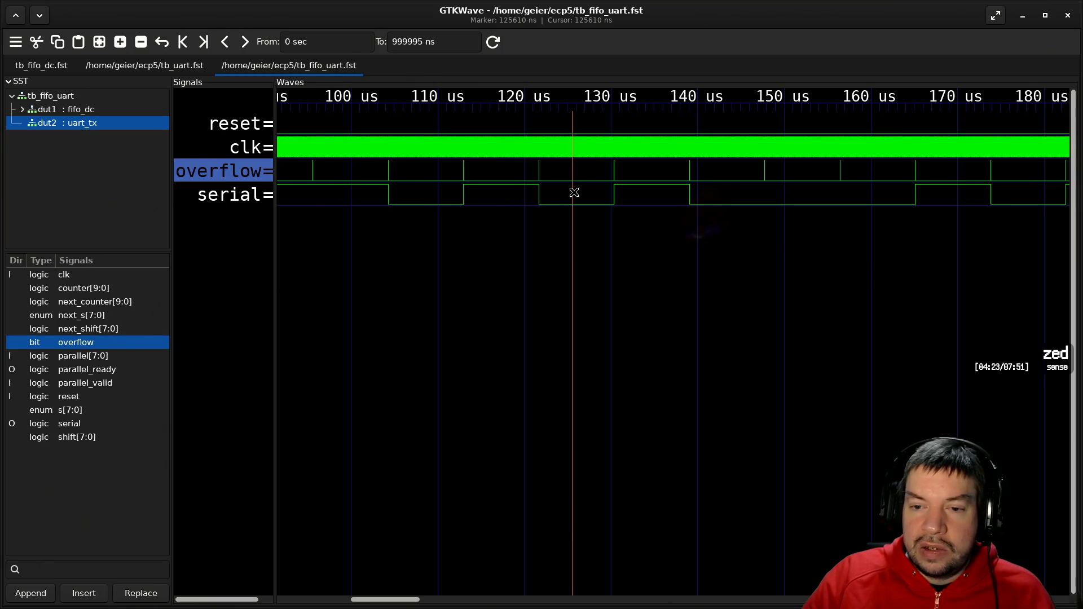
click(658, 193)
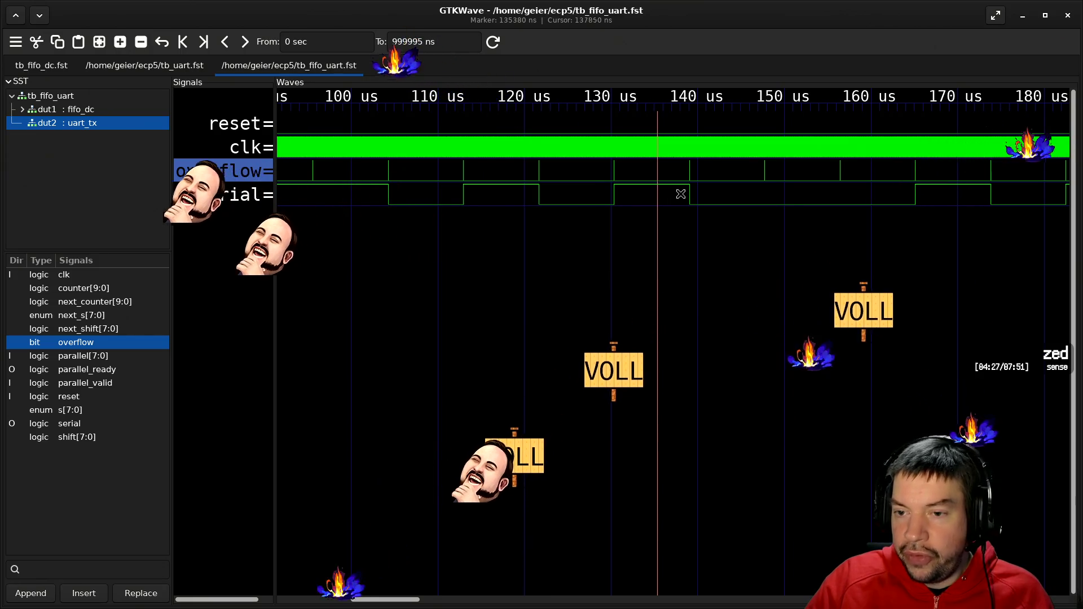
click(733, 193)
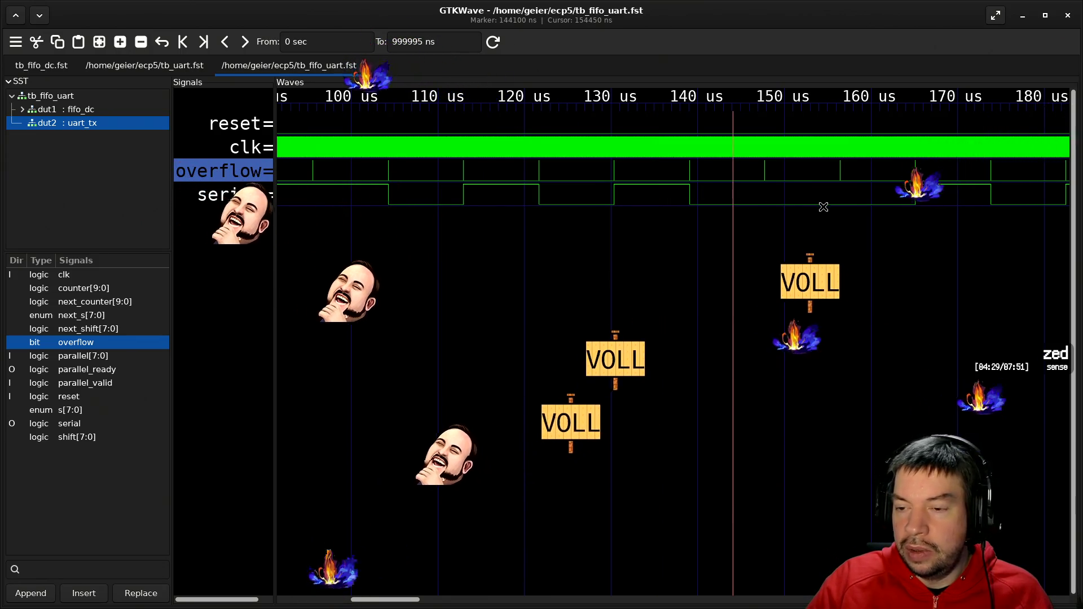
scroll(807, 214, down, 2)
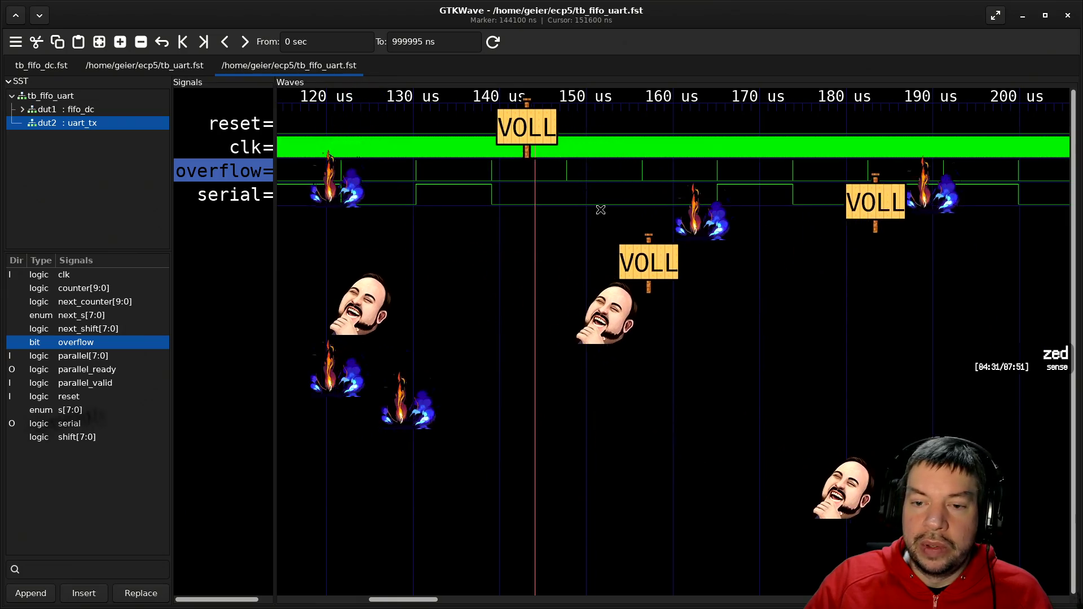
click(679, 192)
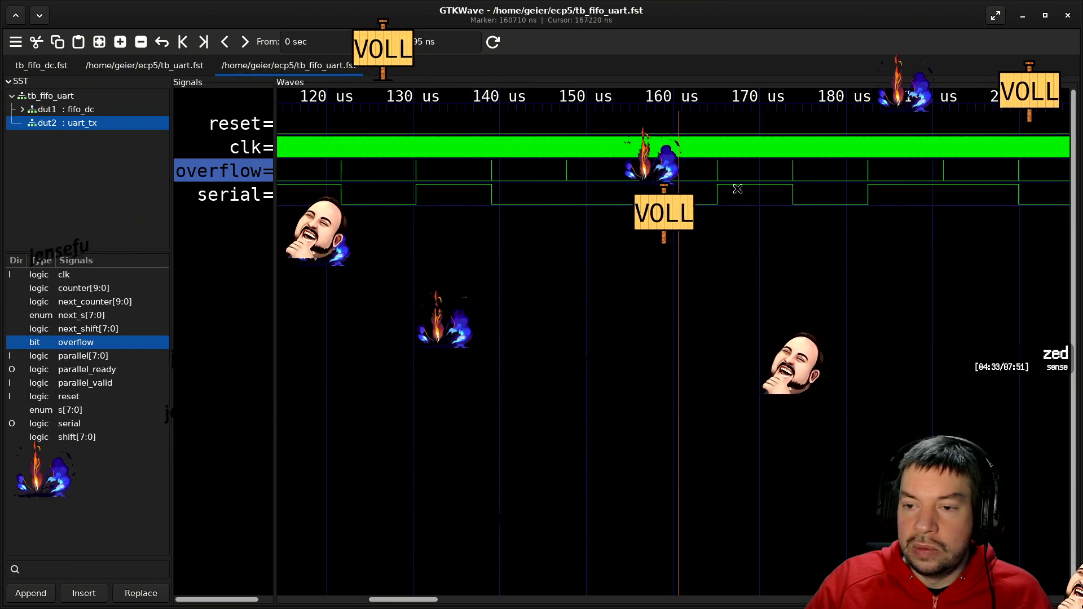
click(841, 226)
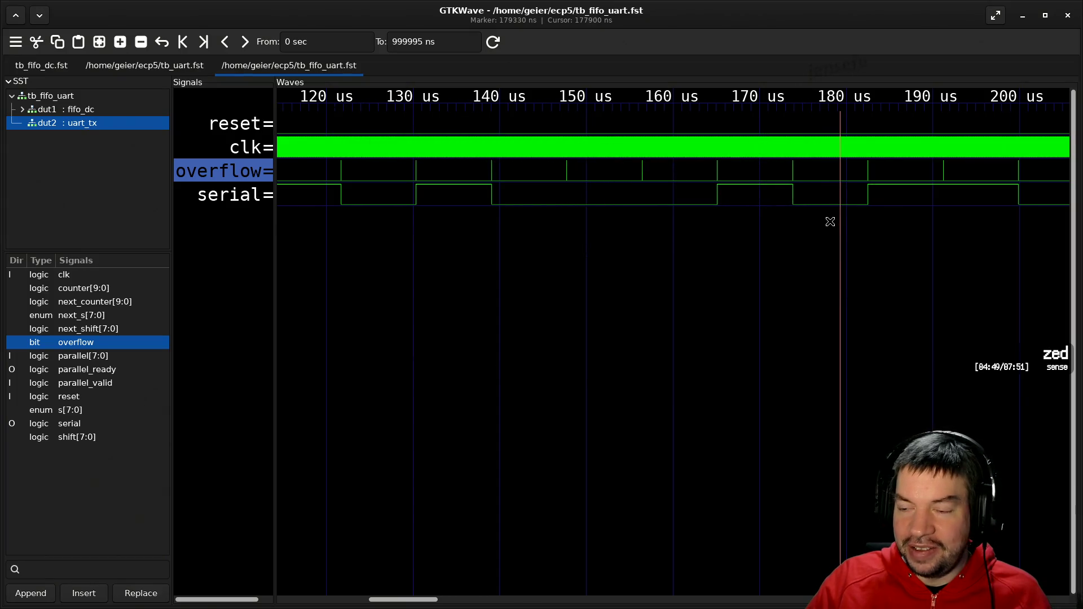
- Place the marker just after the serial trace's undefined stretch, then switch to the streaming software
scroll(845, 206, down, 2)
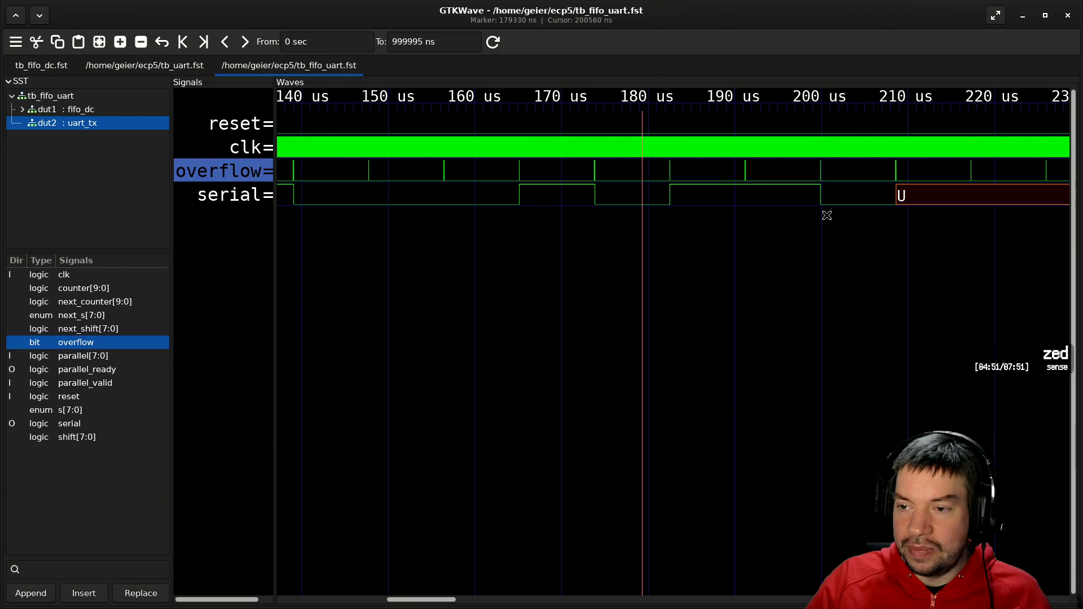
scroll(837, 210, down, 7)
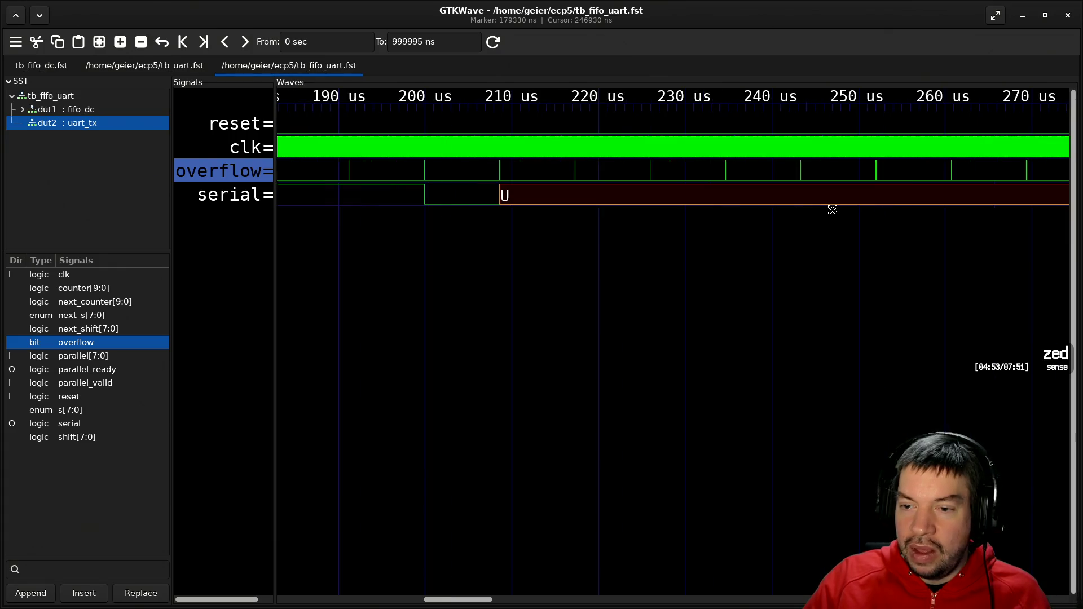
scroll(832, 209, up, 4)
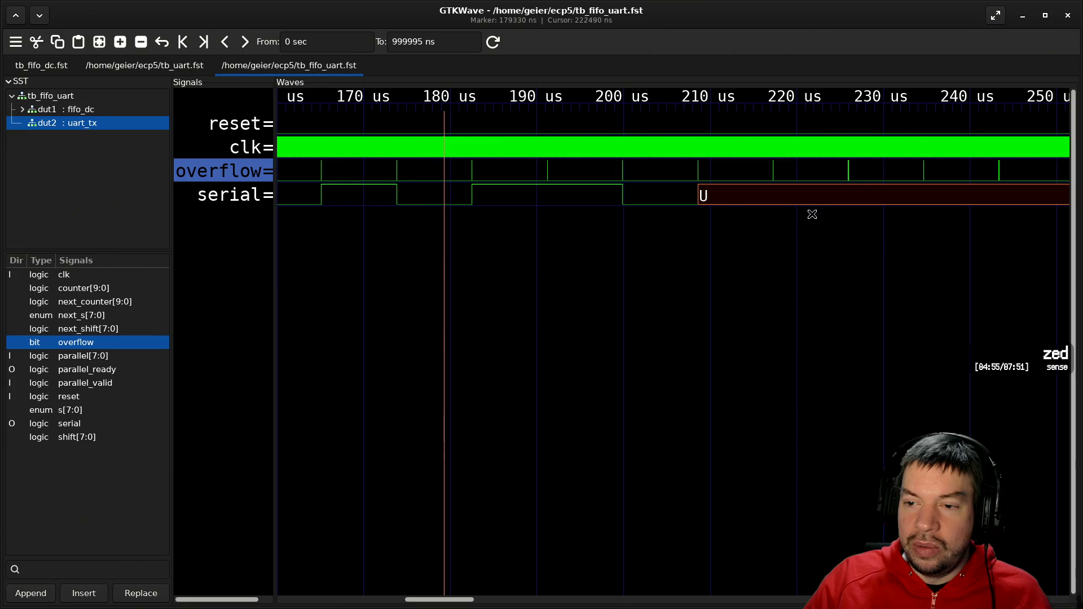
scroll(814, 209, down, 4)
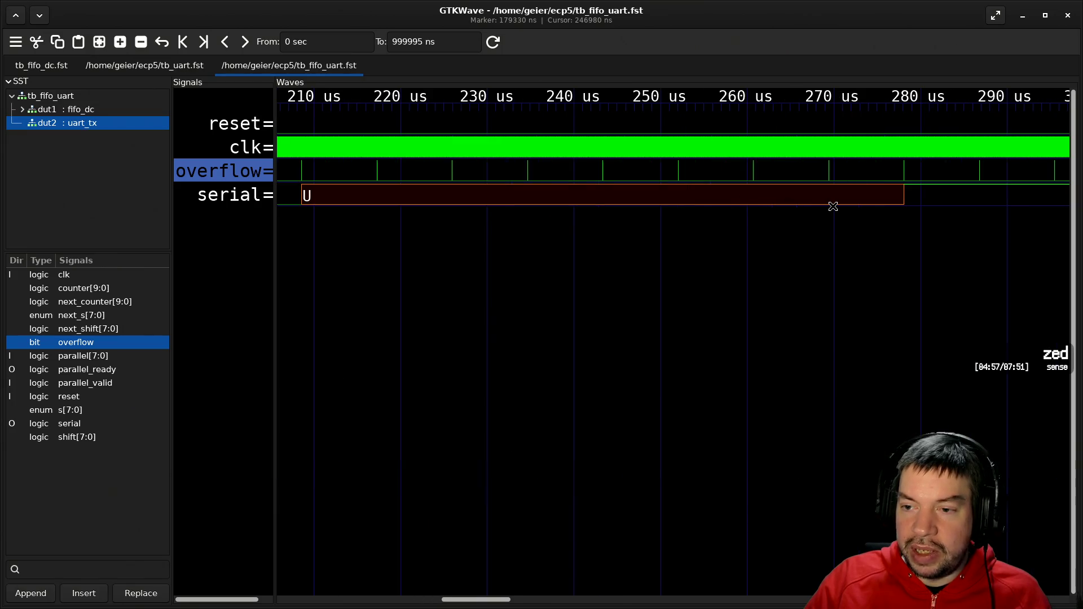
scroll(833, 207, up, 2)
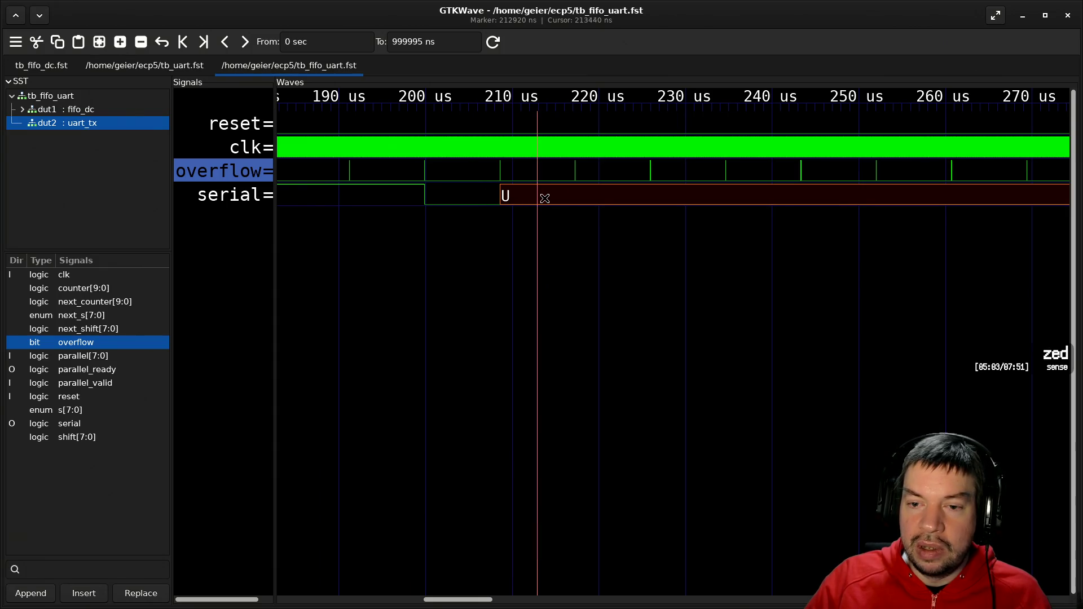
click(756, 197)
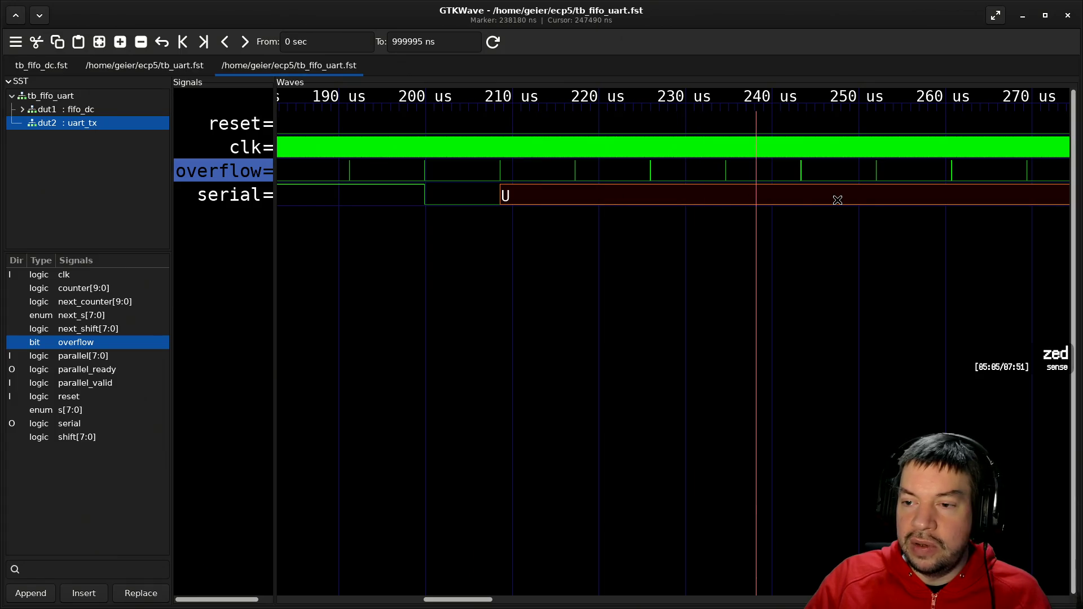
scroll(945, 197, down, 2)
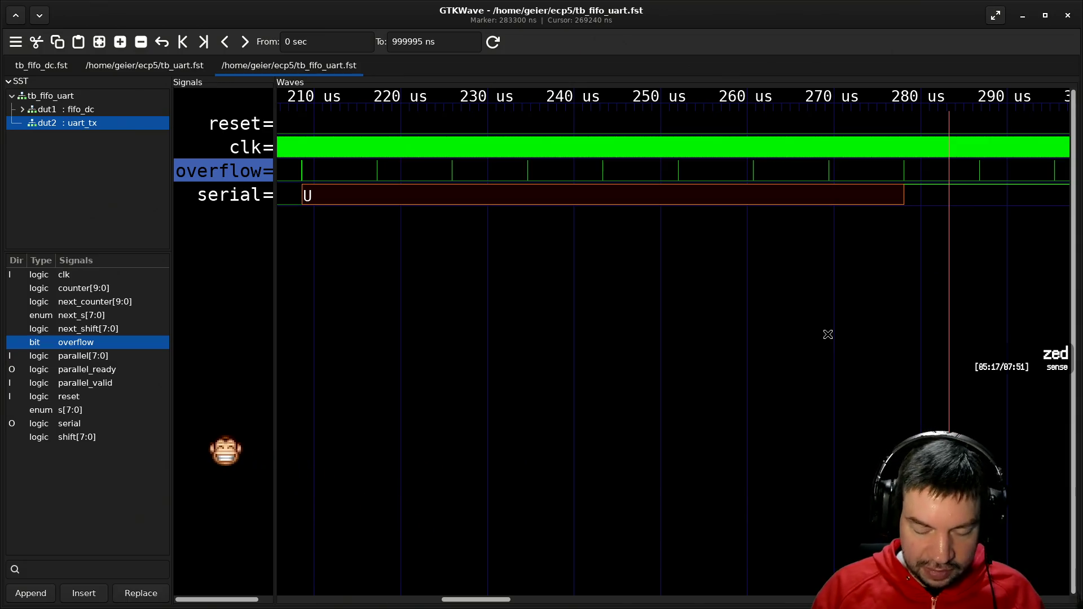
key(alt+Tab)
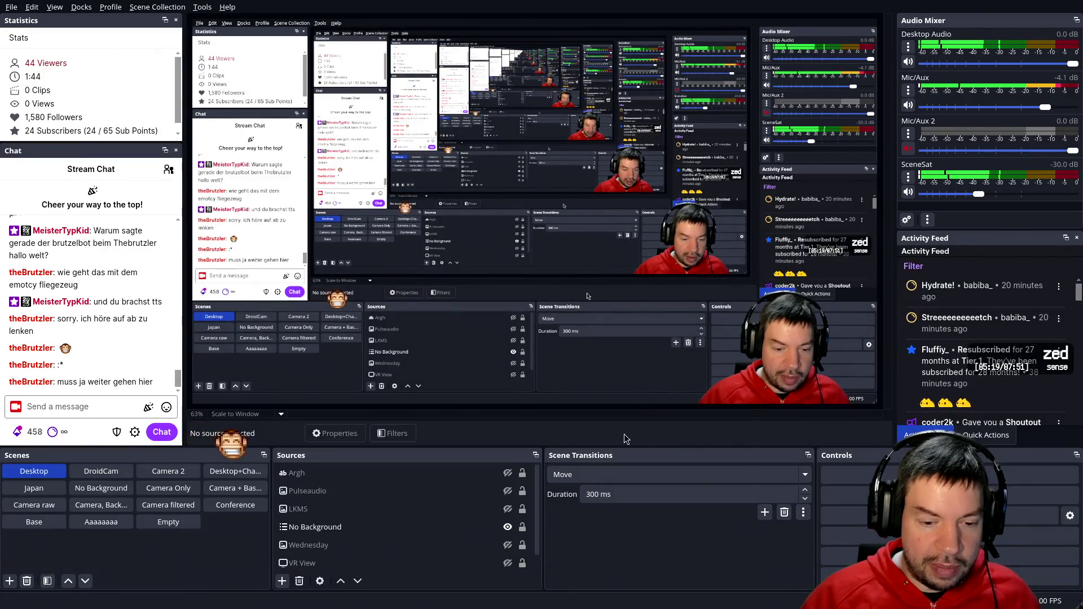
- Select the VR View source, show the Base scene, then return the stream to the Desktop scene
scroll(367, 525, down, 1)
click(370, 542)
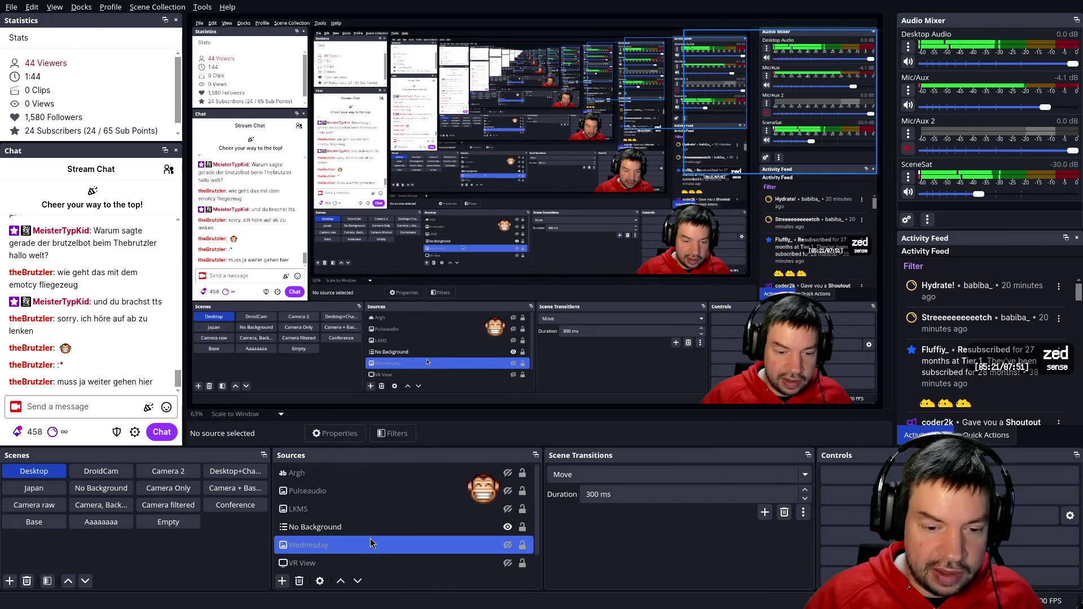
click(57, 523)
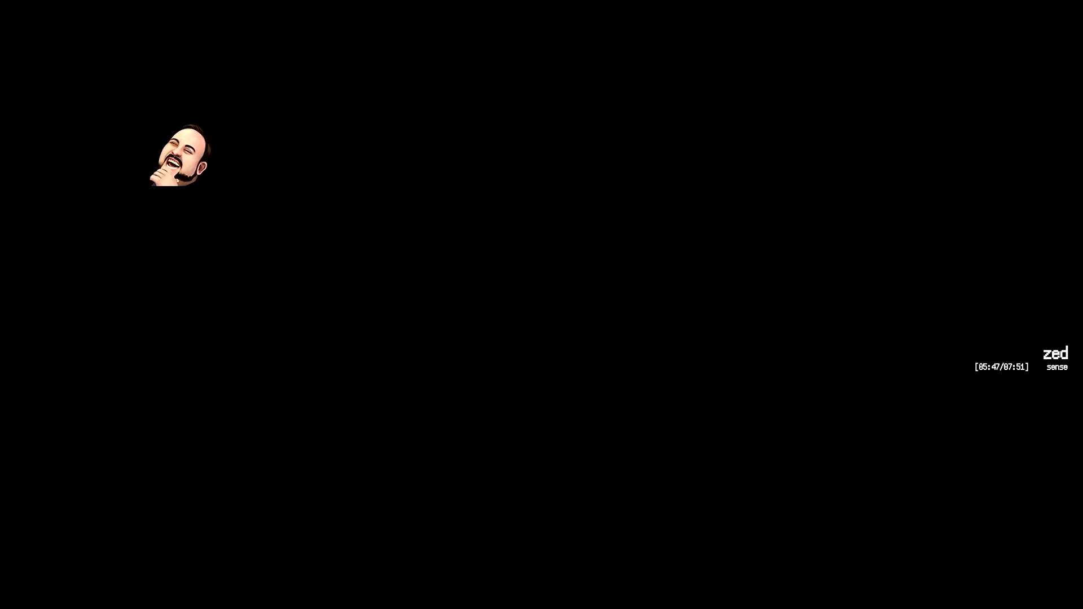
click(37, 475)
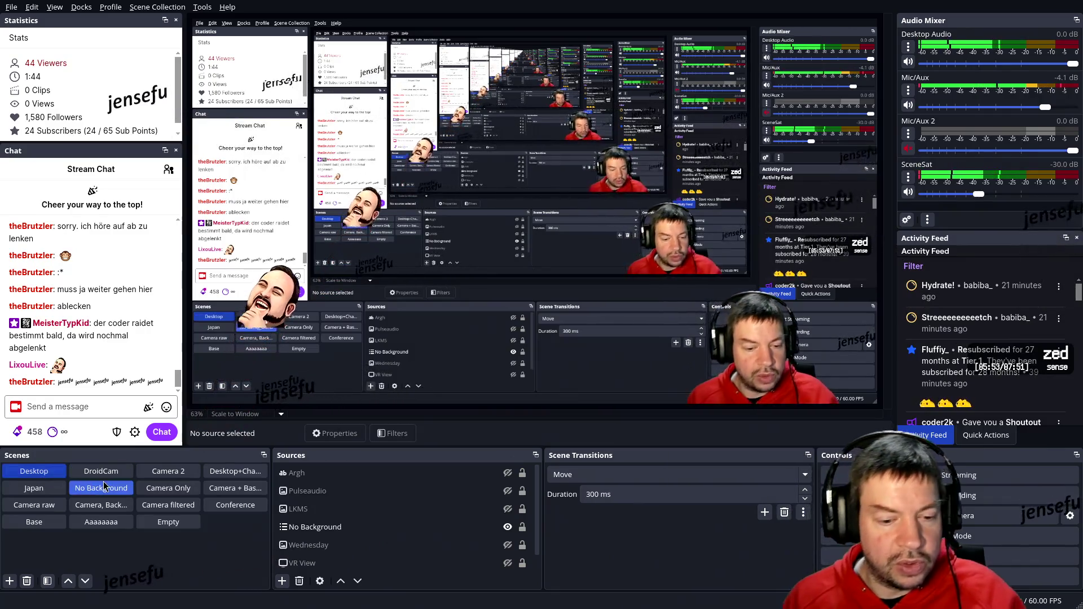
- Switch the OBS stream to the Camera Only scene
click(150, 489)
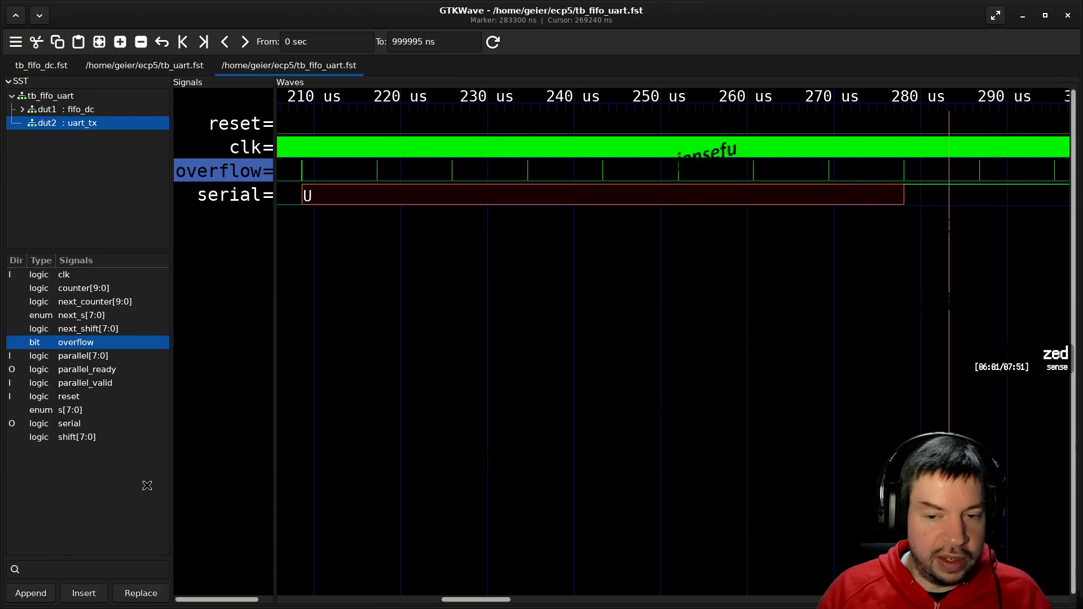
- Return to GTKWave and scroll back to the start of the simulation, 0–90 µs
key(ctrl+t)
key(w)
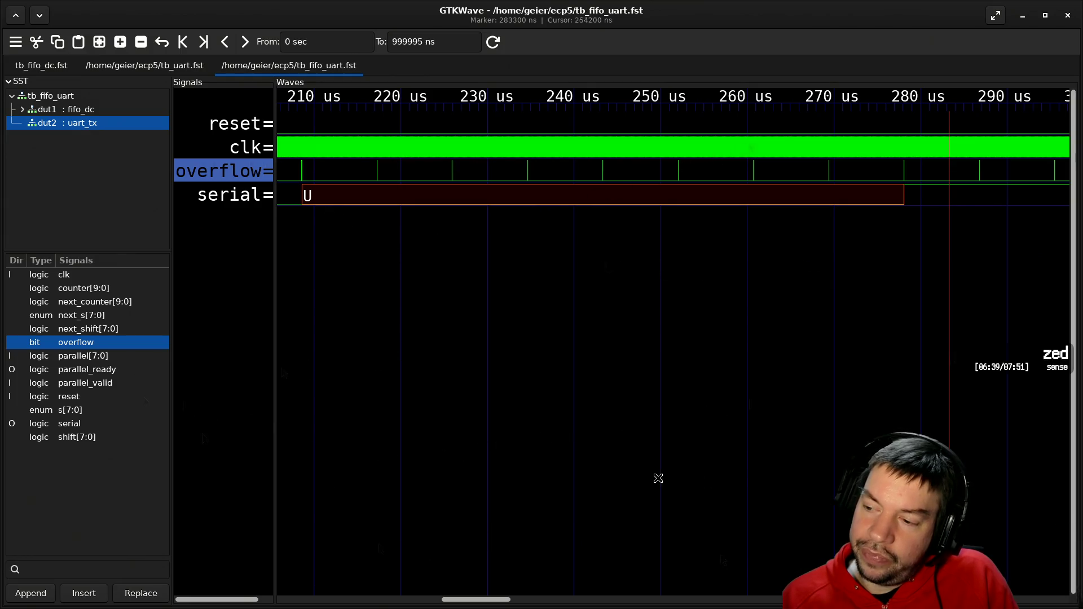
scroll(522, 418, left, 6)
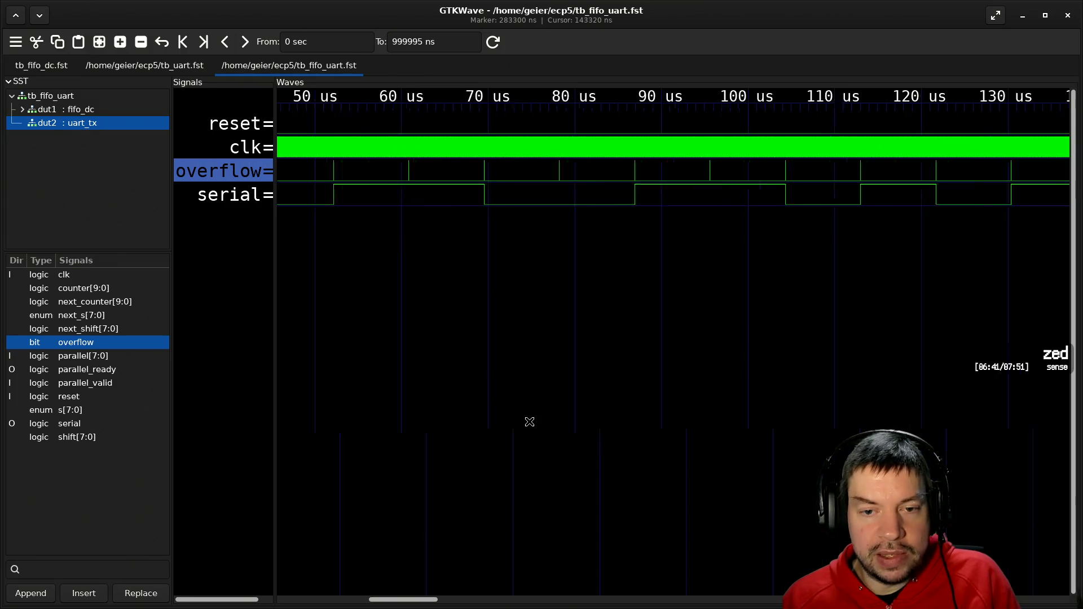
scroll(530, 422, left, 2)
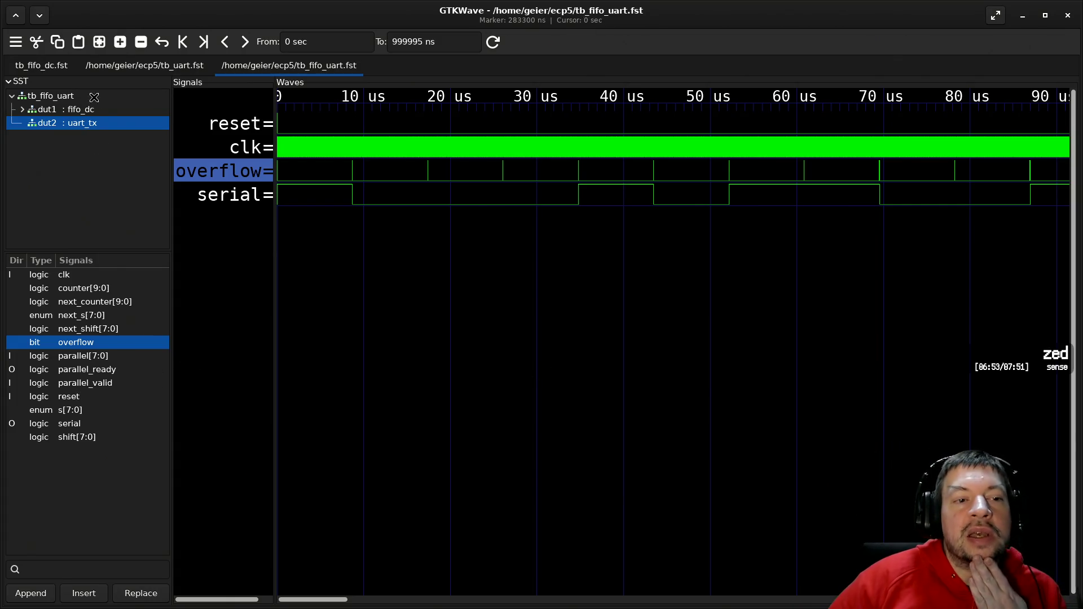
- Delete the overflow and serial traces from the waveform view
click(74, 100)
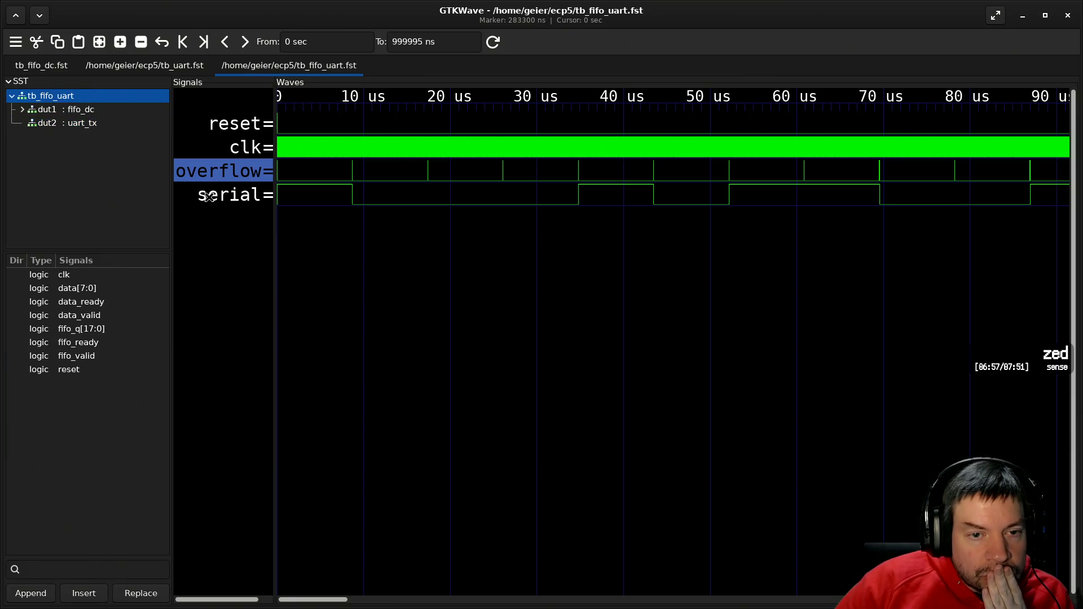
shift+click(239, 196)
right_click(237, 198)
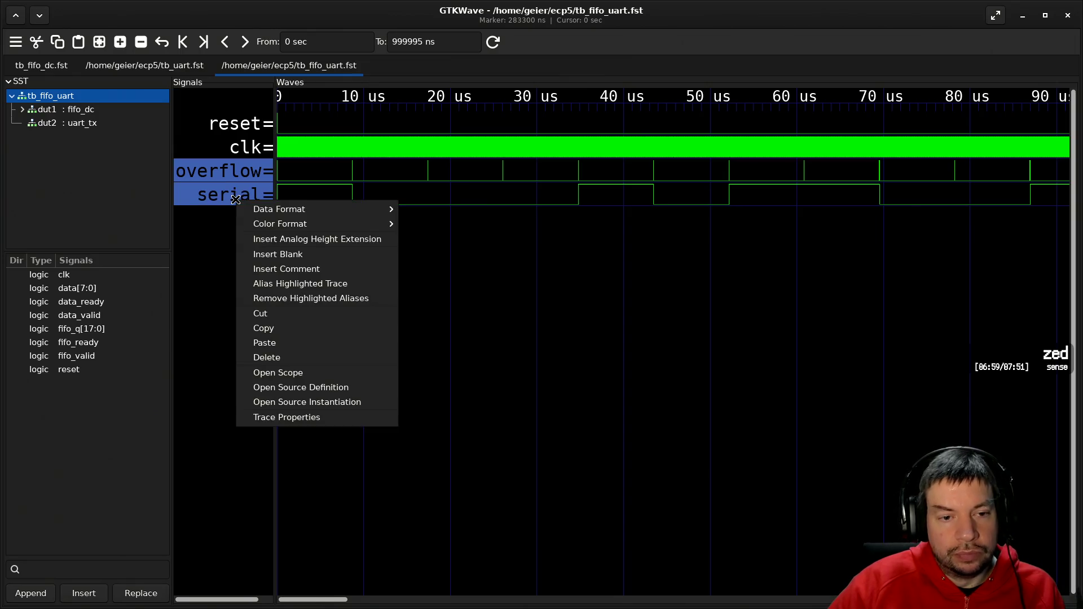
click(279, 357)
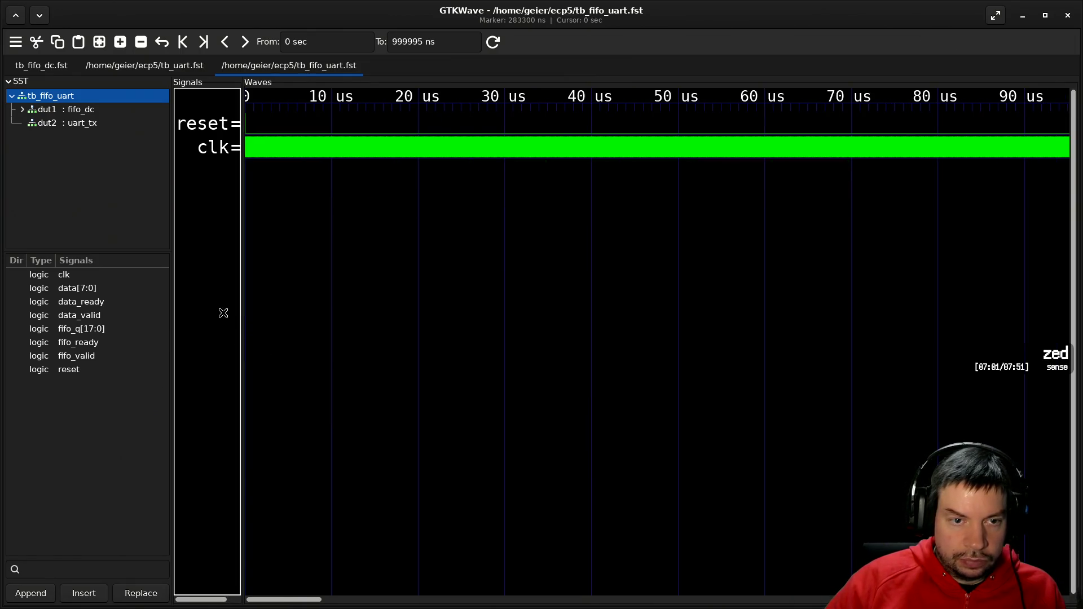
- Insert a blank separator row below clk and list the dut1 : fifo_dc signals
click(218, 149)
right_click(217, 150)
click(259, 210)
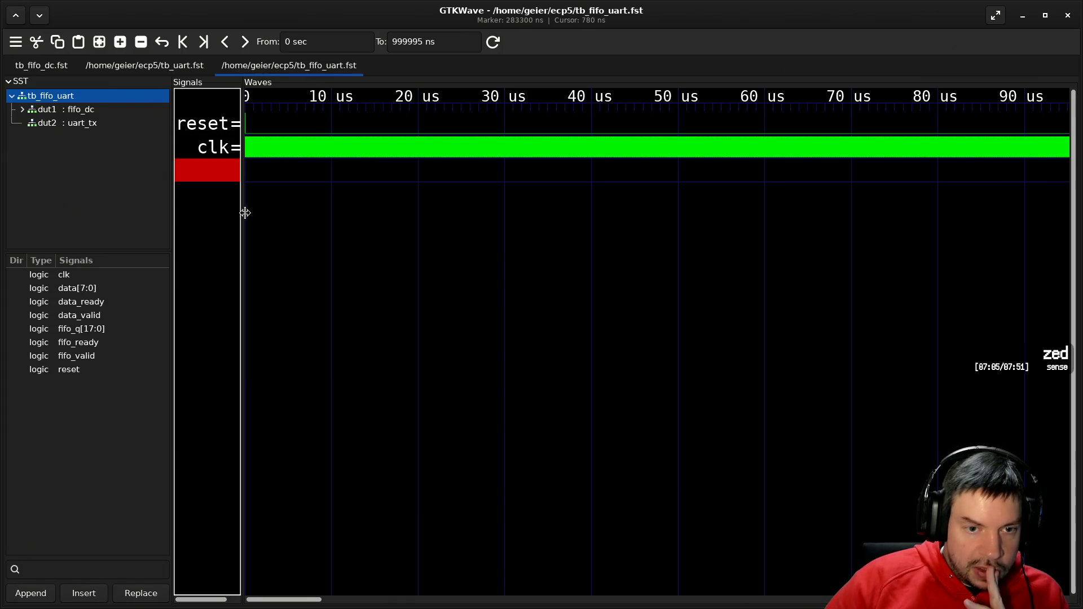
click(87, 108)
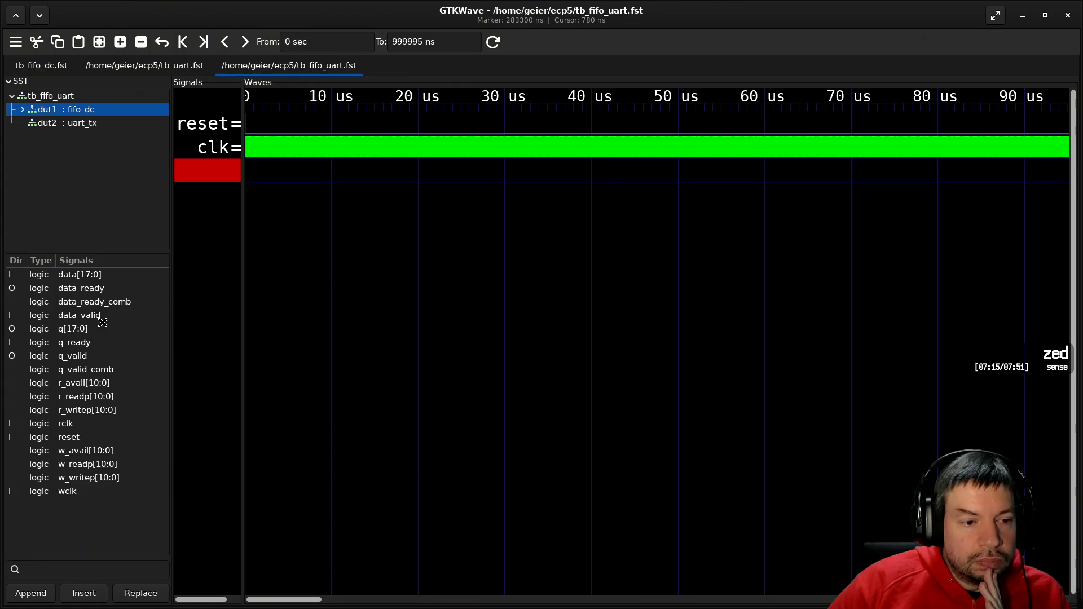
- Add the fifo_dc input traces data_ready, data_valid and data[17:0] to the waves
drag(105, 314, 208, 263)
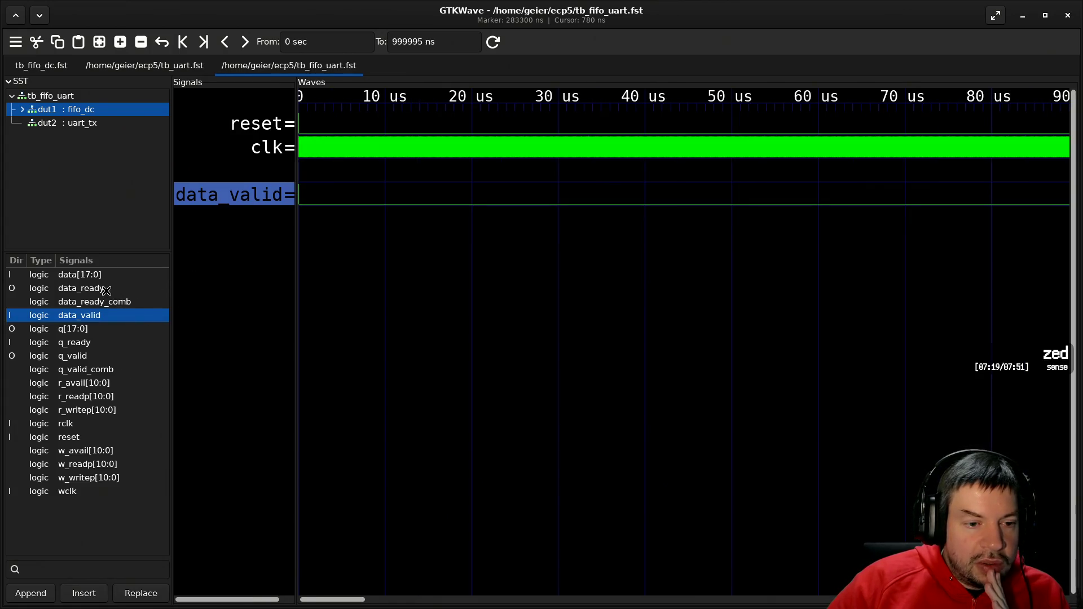
mouse_move(106, 288)
mouse_down()
mouse_move(169, 266)
mouse_move(233, 195)
mouse_up()
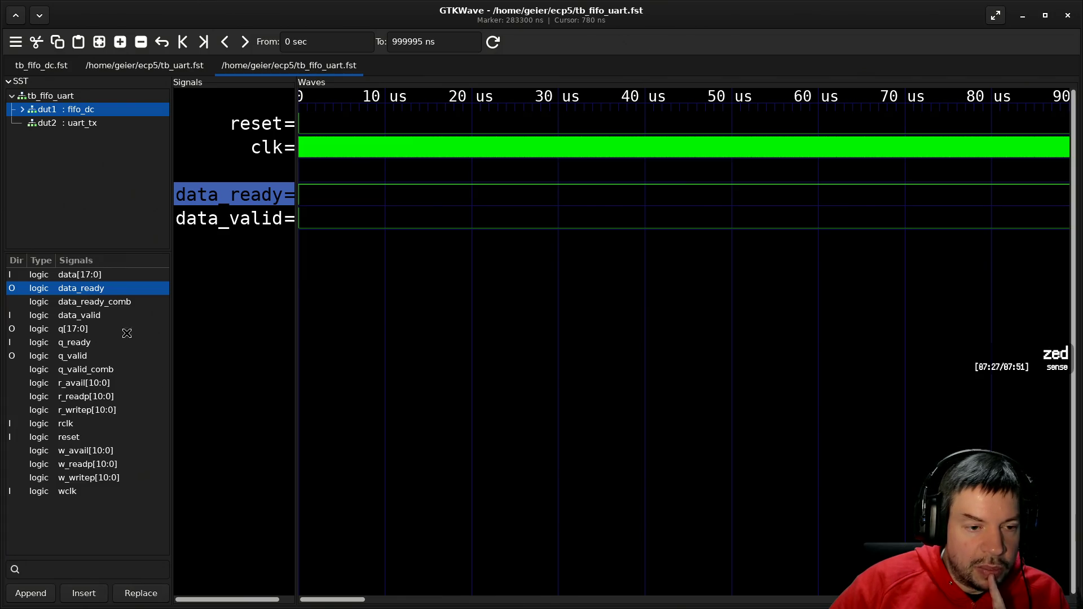
mouse_move(96, 274)
mouse_down()
mouse_move(277, 298)
mouse_move(259, 314)
mouse_up()
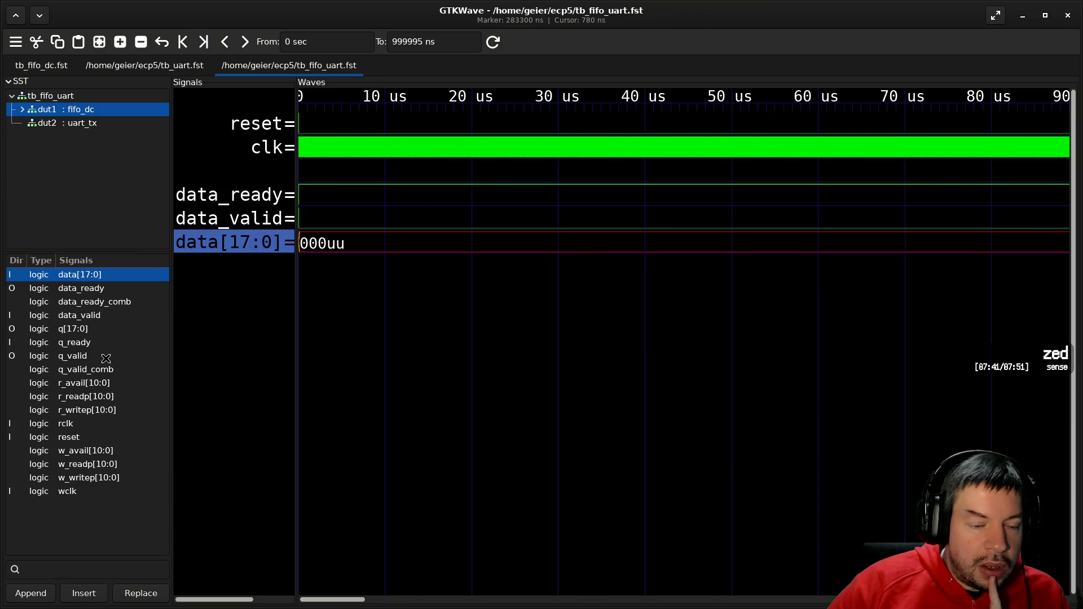
- Add q_ready, q_valid and q[17:0] below them, followed by a blank separator row
drag(105, 345, 207, 353)
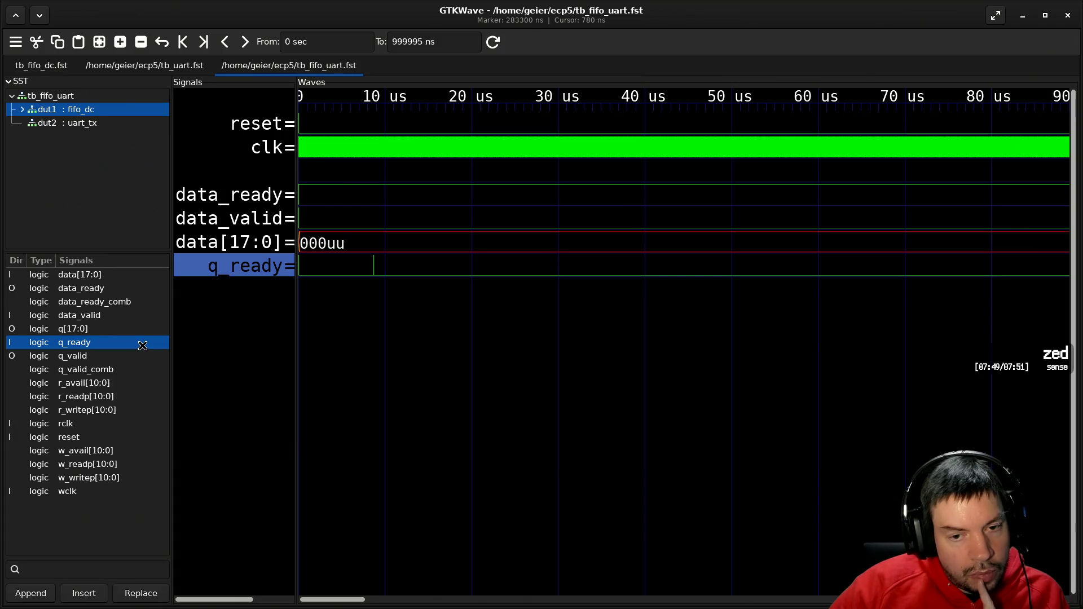
mouse_move(113, 355)
mouse_down()
mouse_move(251, 358)
mouse_move(239, 359)
mouse_up()
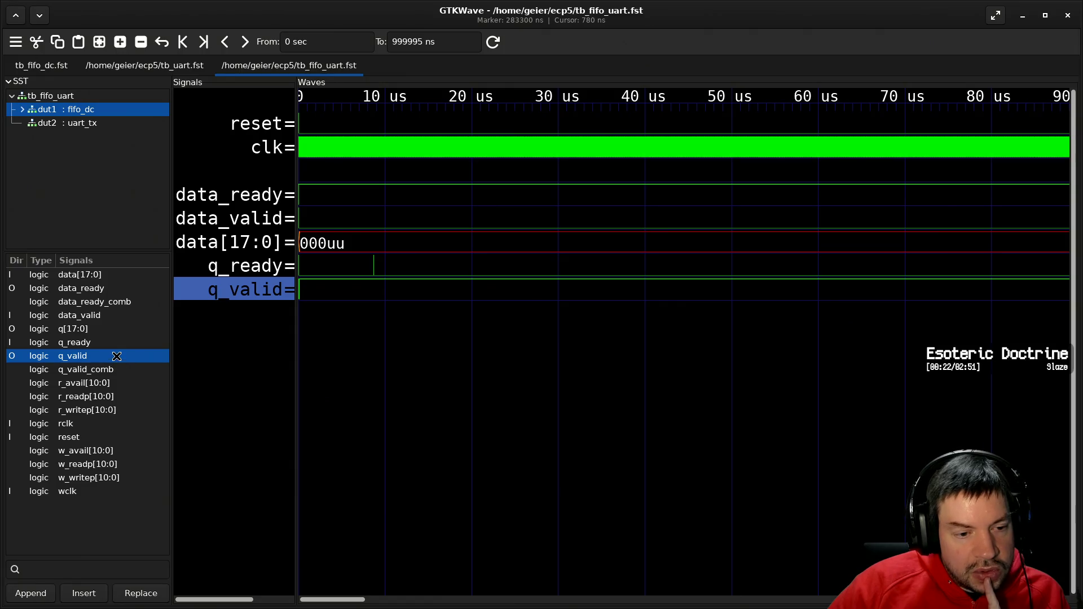
drag(113, 330, 204, 347)
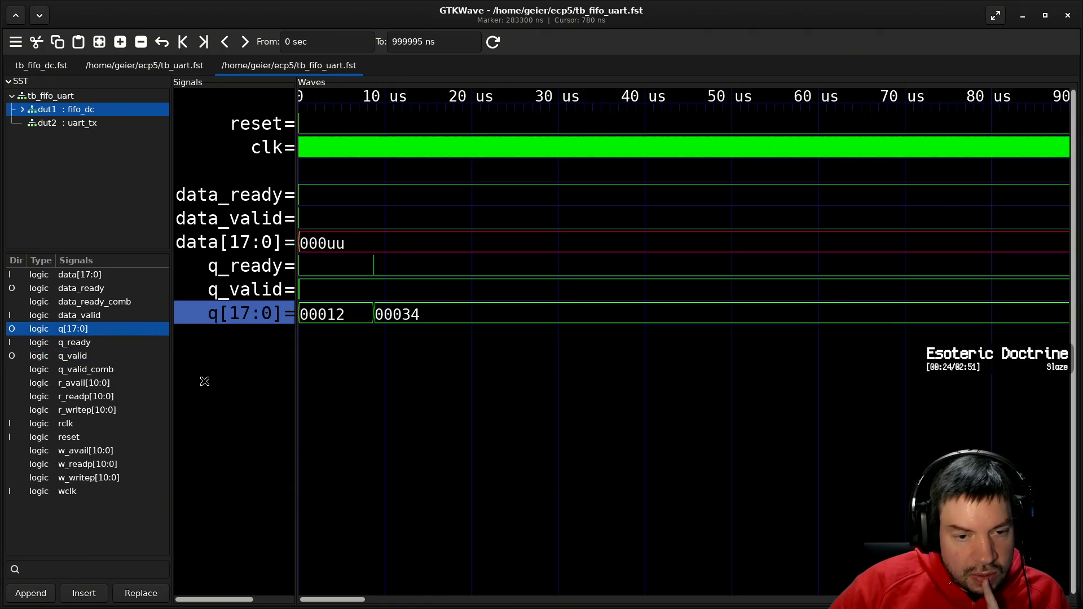
right_click(226, 321)
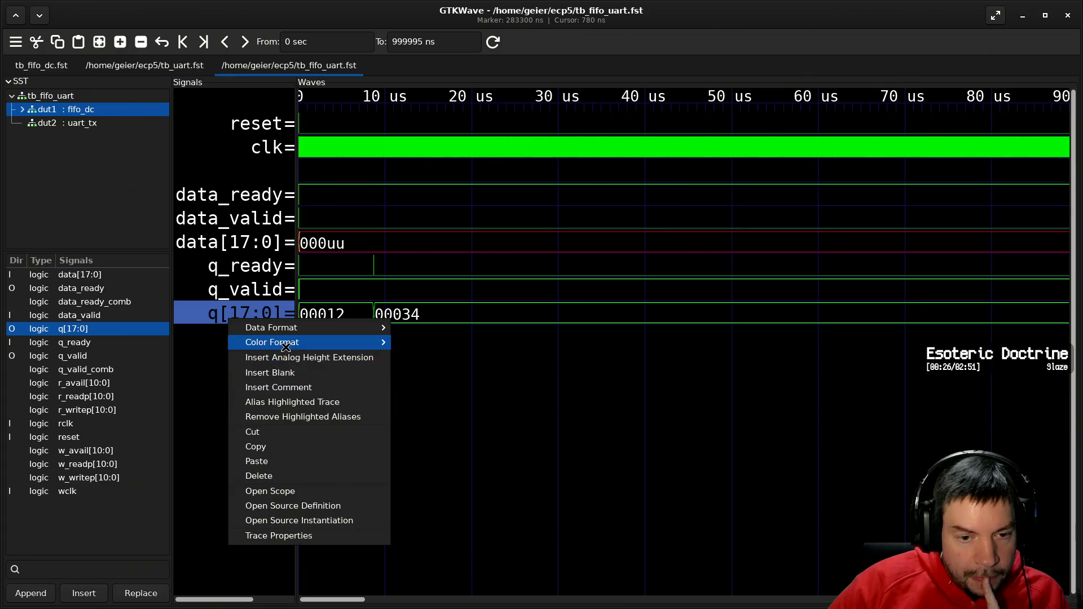
click(283, 372)
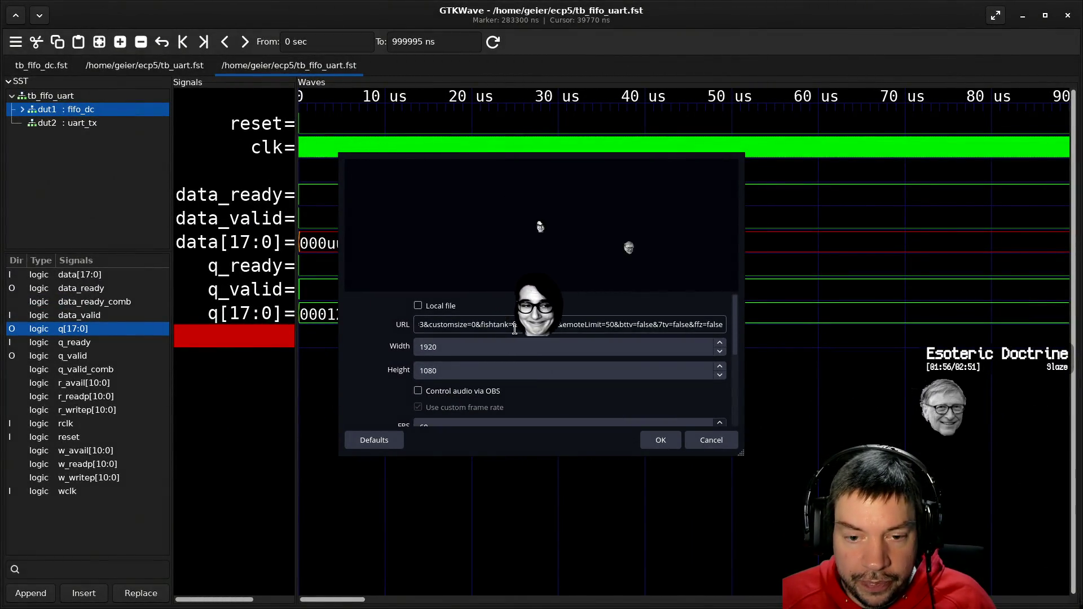
drag(556, 325, 361, 323)
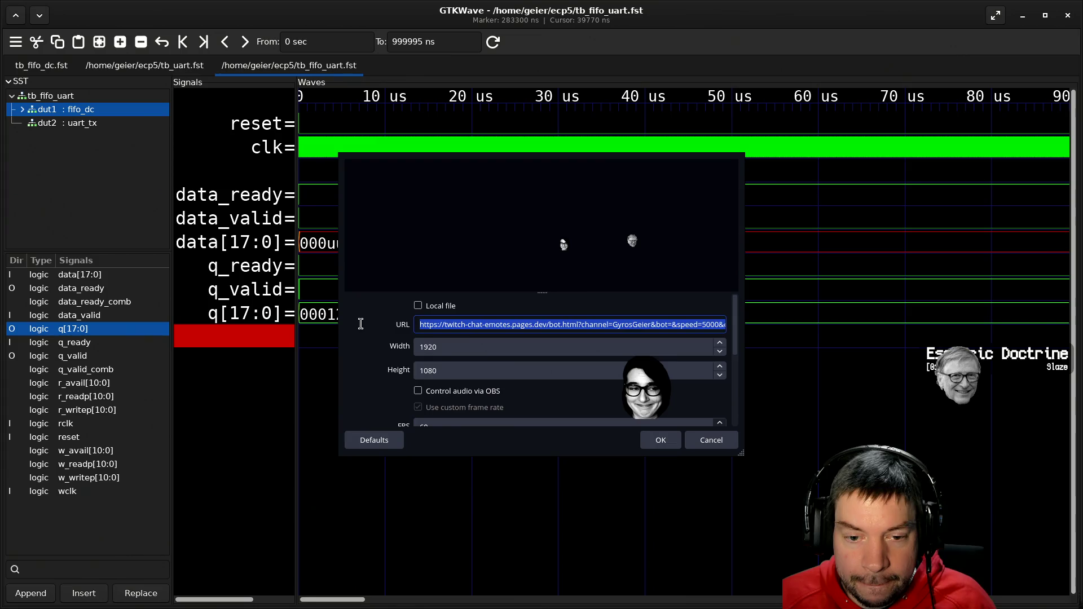
click(569, 332)
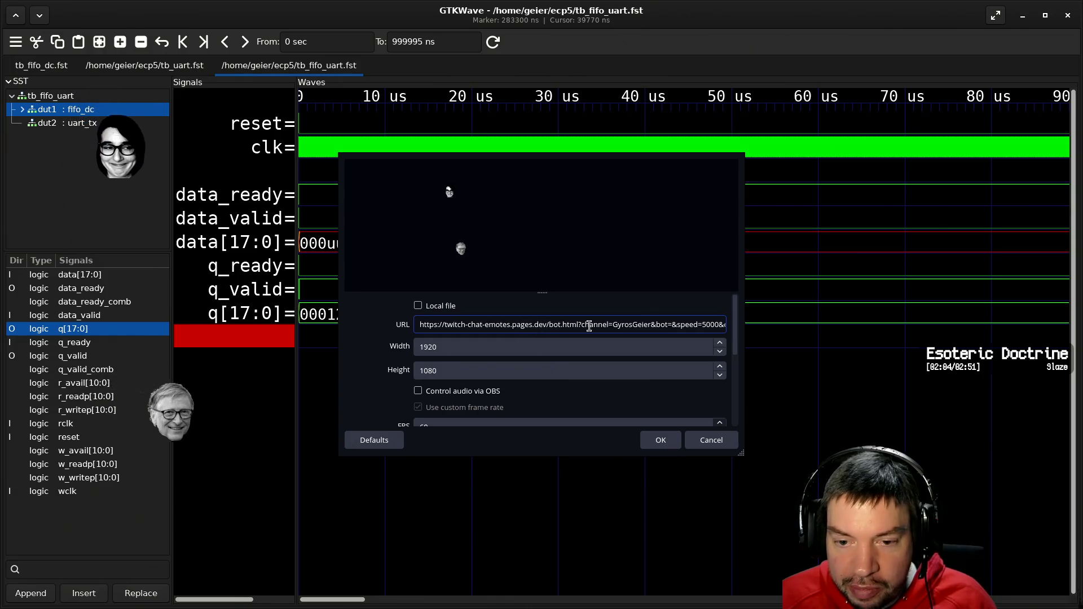
drag(629, 326, 757, 325)
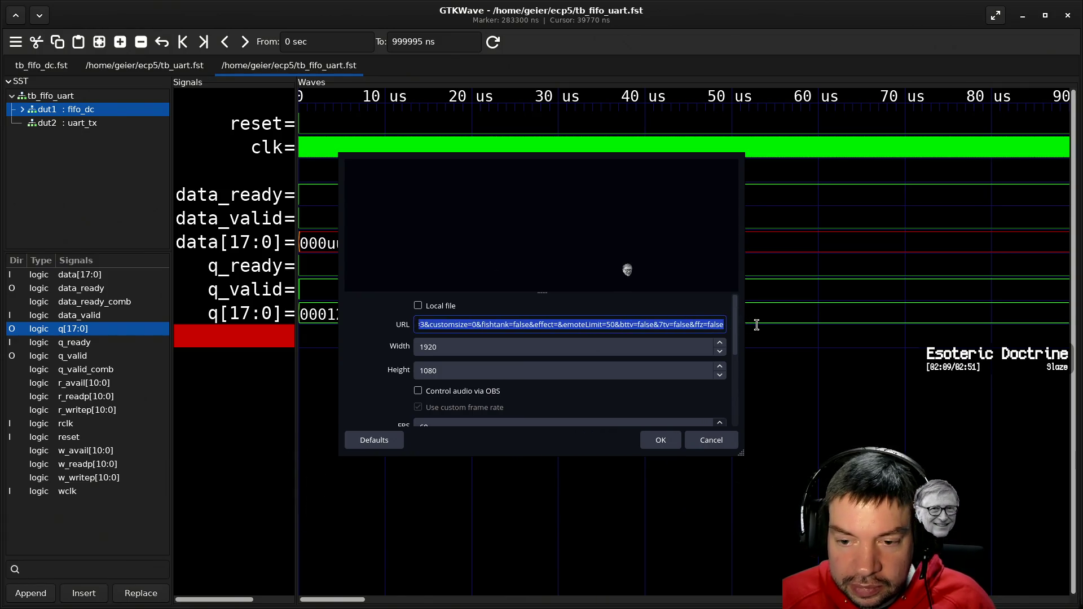
click(687, 325)
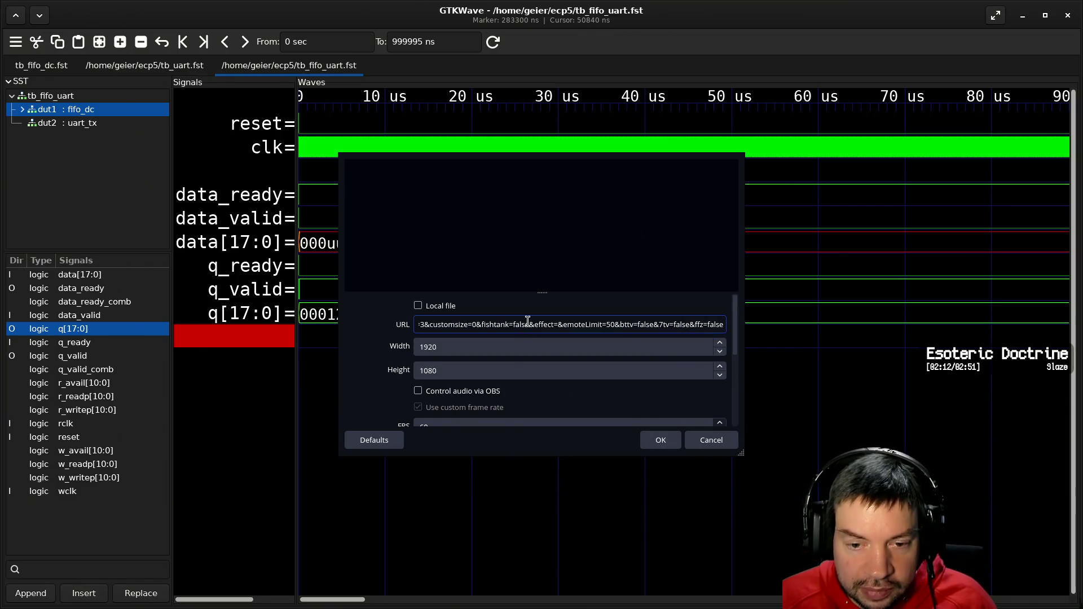
drag(527, 325, 374, 316)
key(ctrl+a)
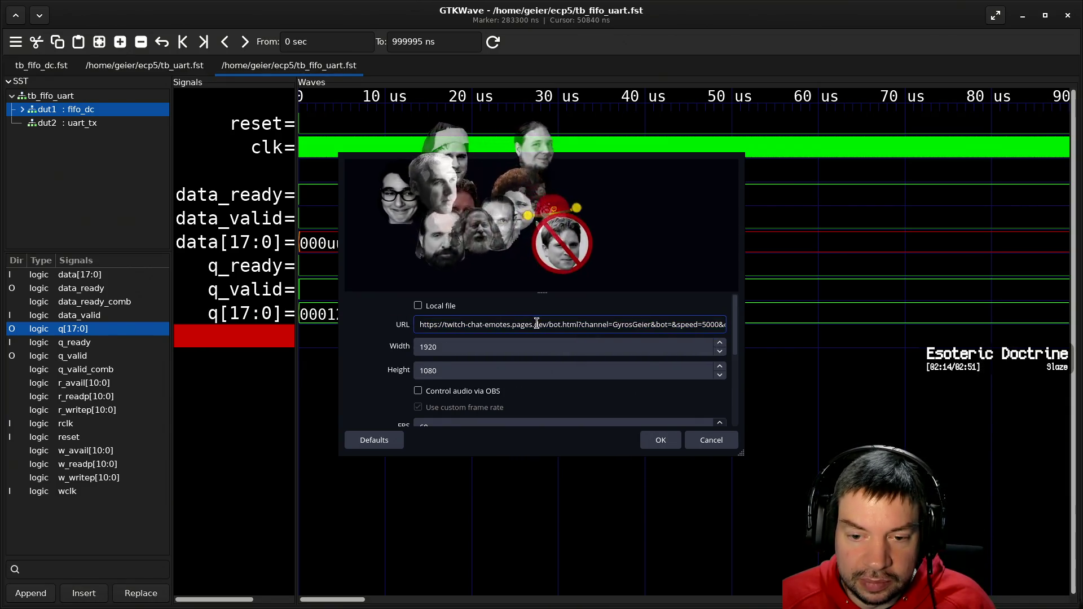
drag(551, 324, 392, 314)
key(ctrl+c)
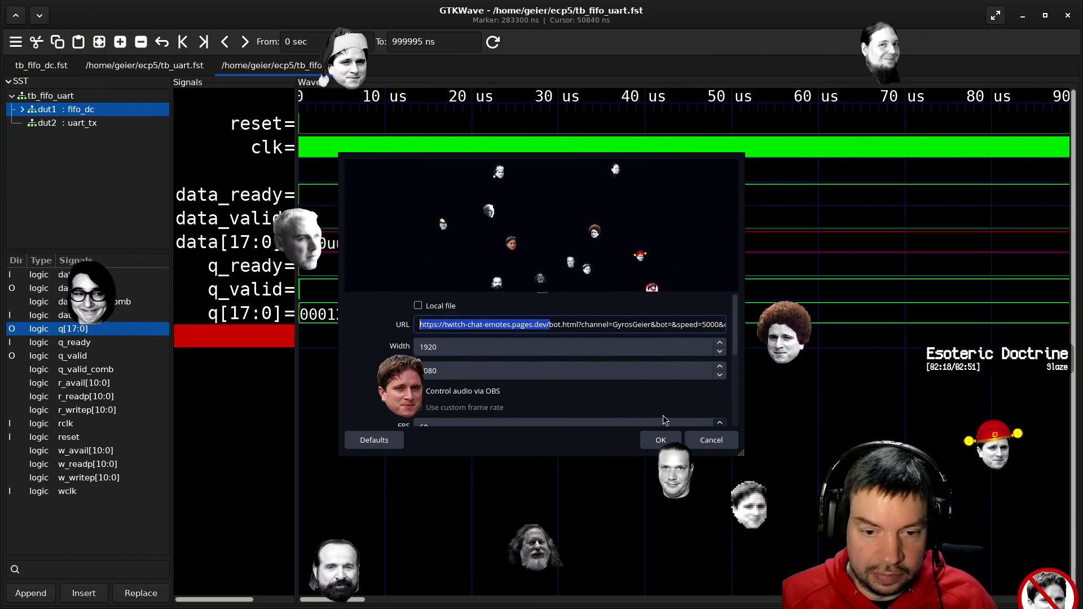
click(694, 440)
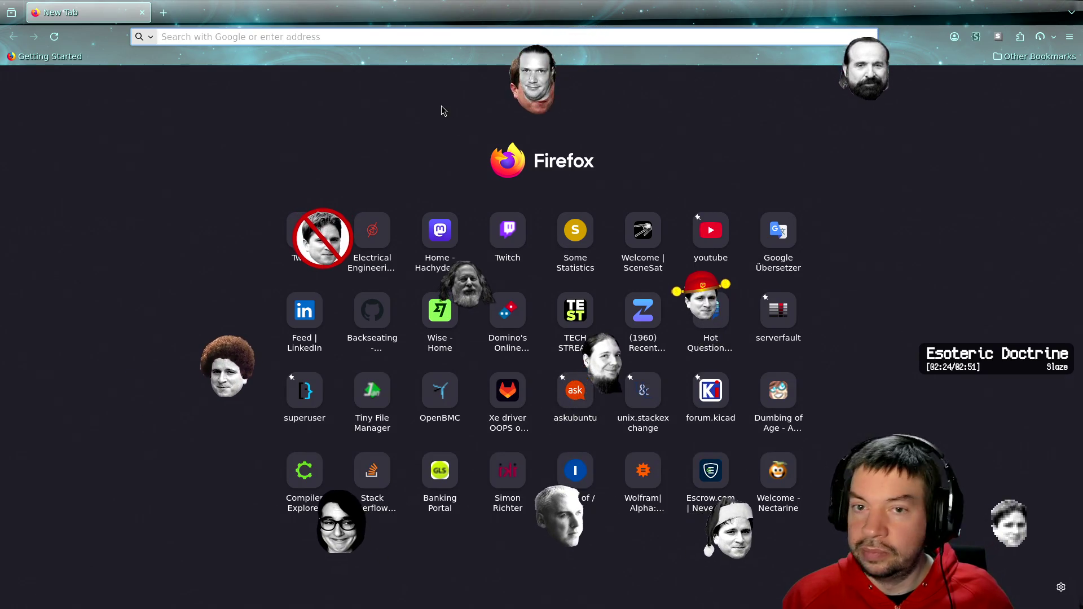
- Paste the copied overlay address into Firefox's address bar, load it, and scroll through the options
click(442, 35)
key(ctrl+v)
key(Return)
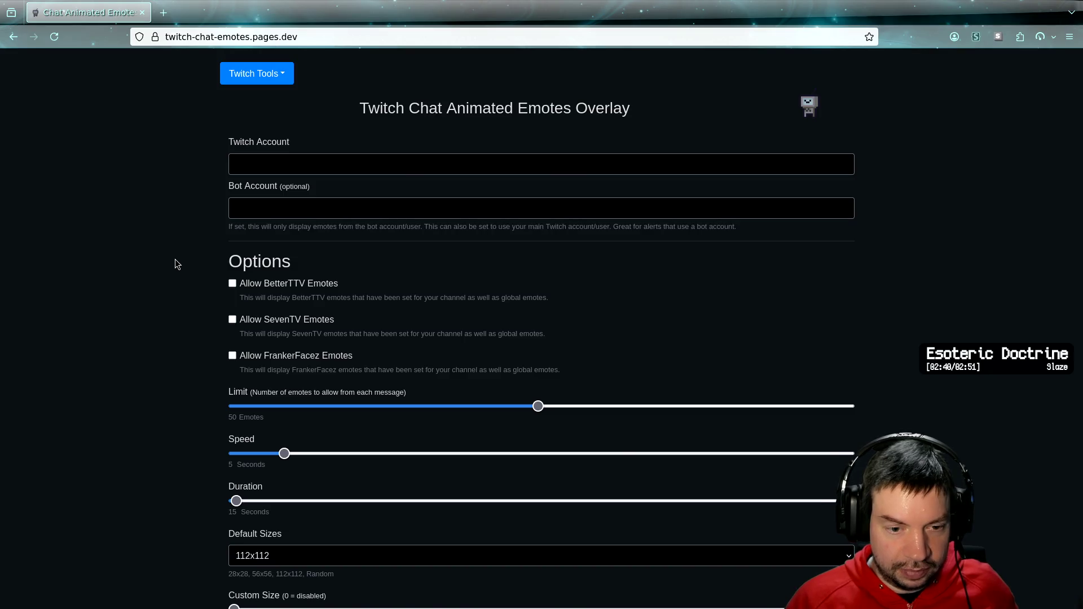
scroll(172, 260, down, 3)
scroll(168, 262, down, 1)
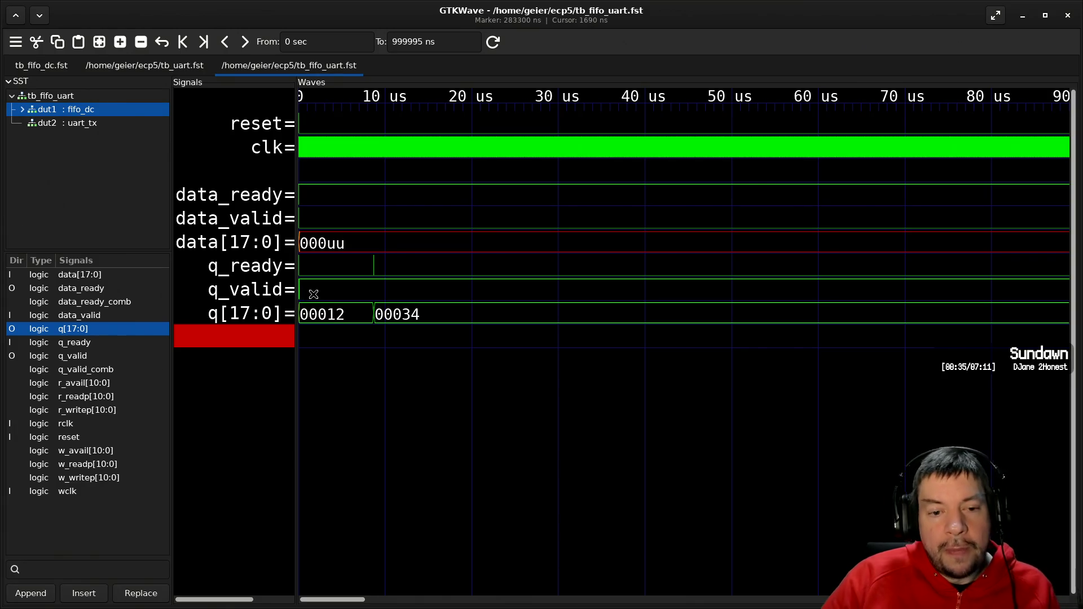
- Zoom the Waves pane to about 0–110 ns, where data 00012, 00034, 00045 are written
ctrl+scroll(303, 300, up, 3)
ctrl+scroll(305, 302, up, 3)
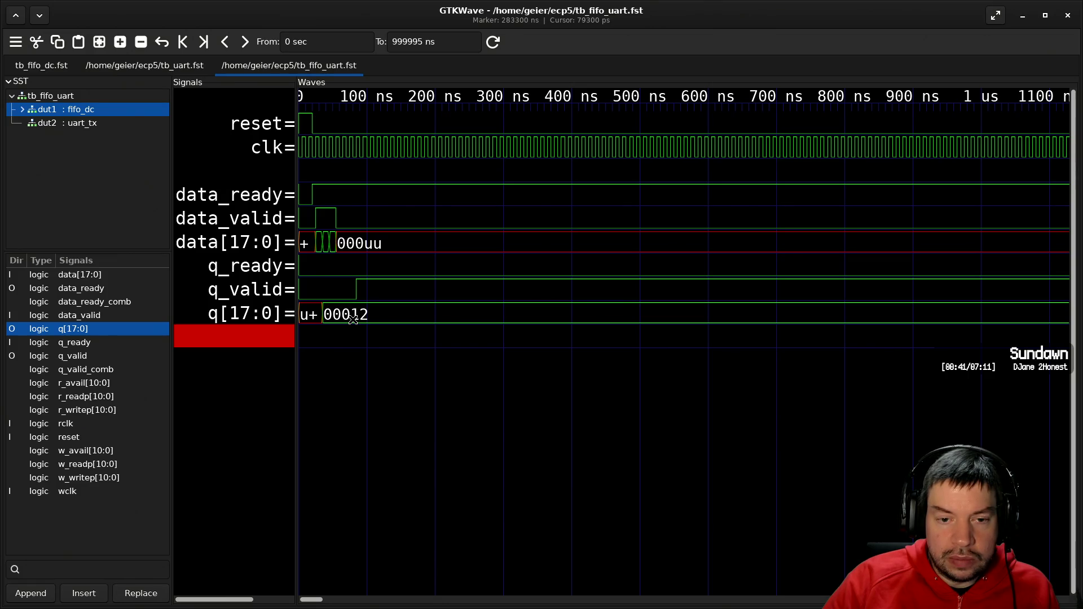
ctrl+scroll(342, 296, up, 5)
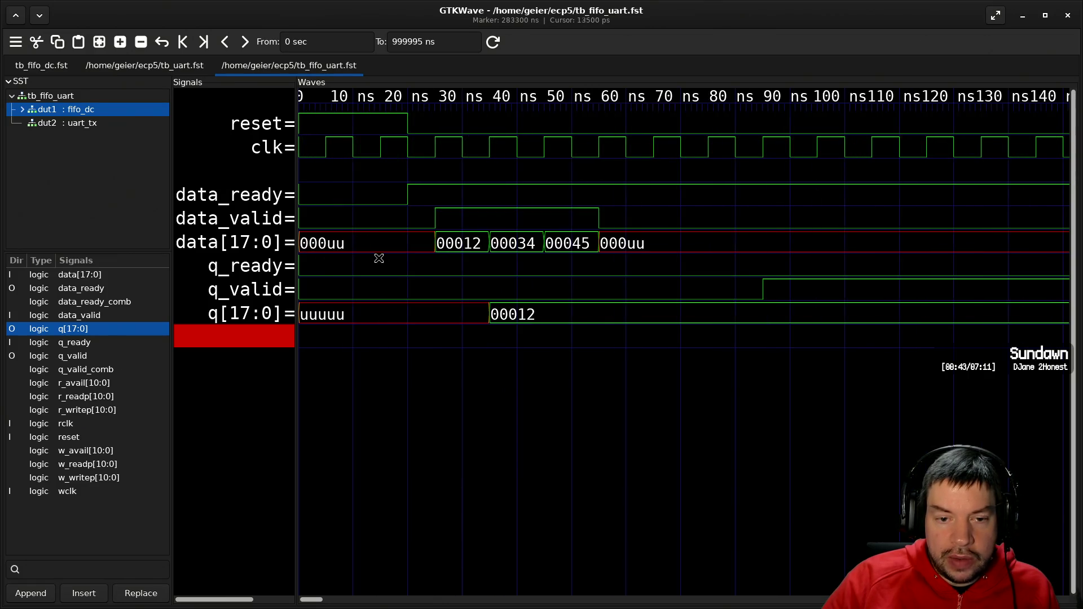
ctrl+scroll(595, 251, down, 1)
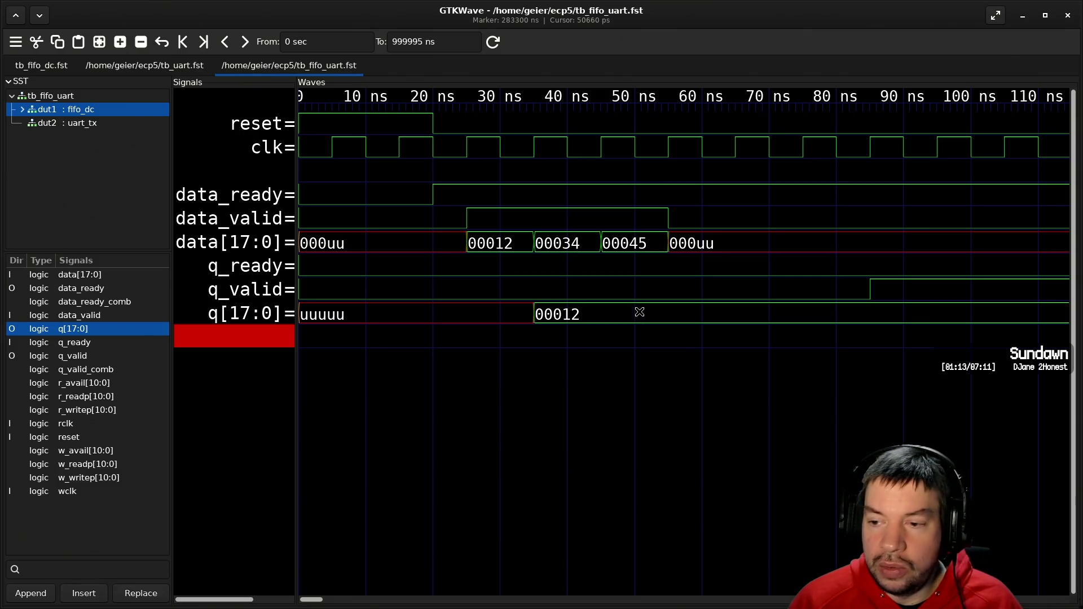
ctrl+scroll(685, 306, down, 1)
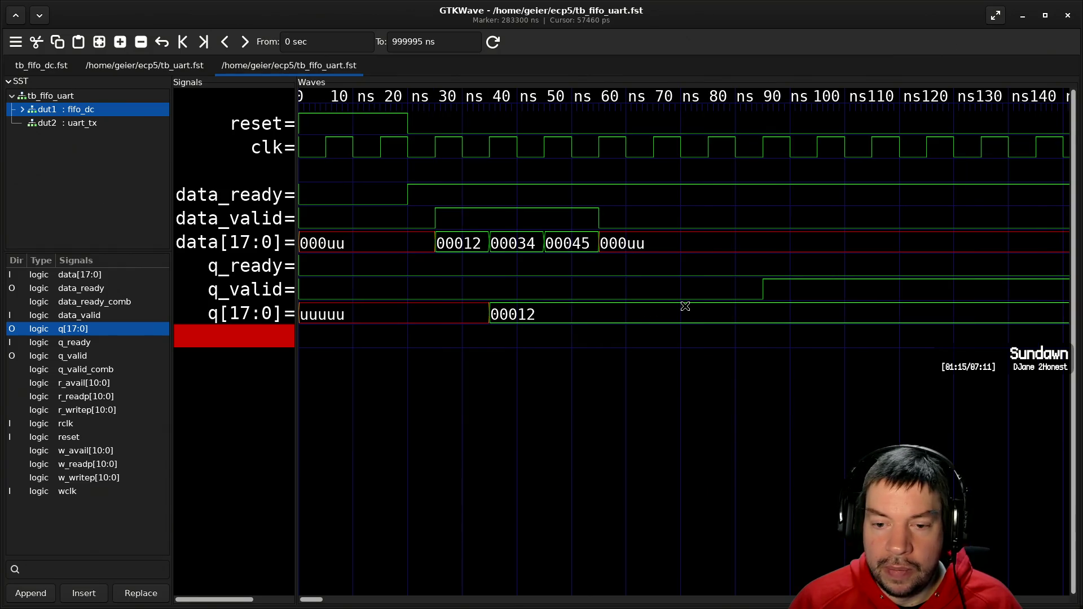
- Pan and zoom along the waves to about 200 µs, where q goes from 00045 to uuuuu
ctrl+scroll(686, 307, down, 1)
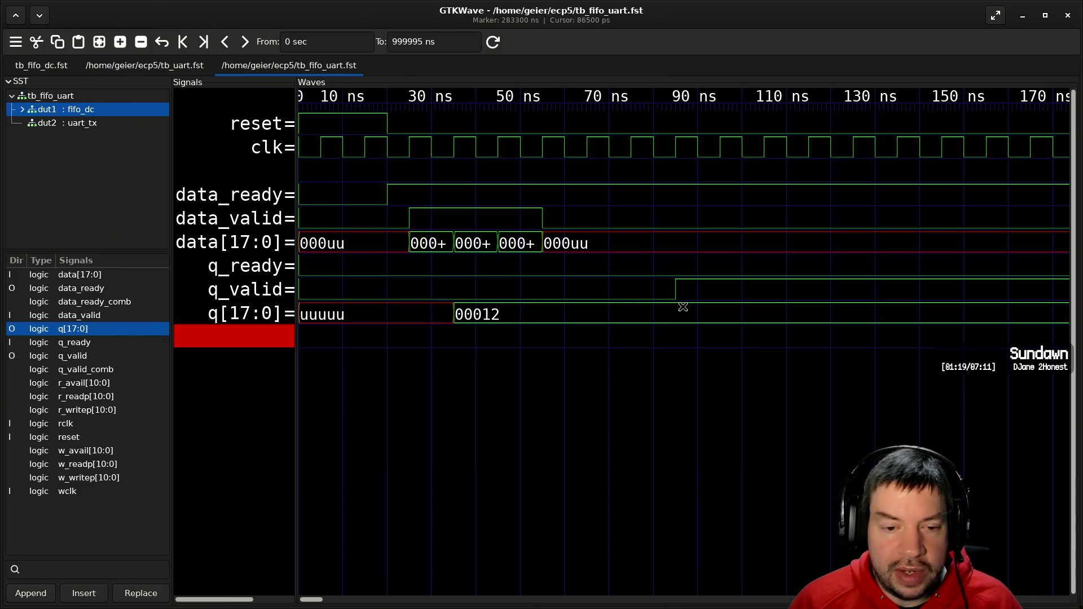
scroll(765, 309, down, 10)
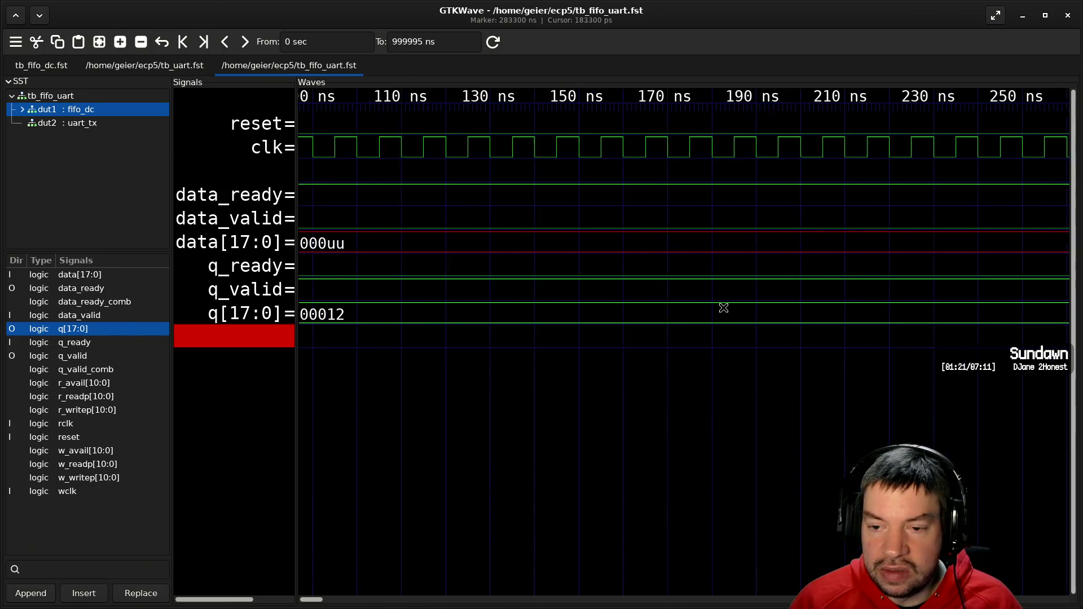
ctrl+scroll(691, 302, down, 10)
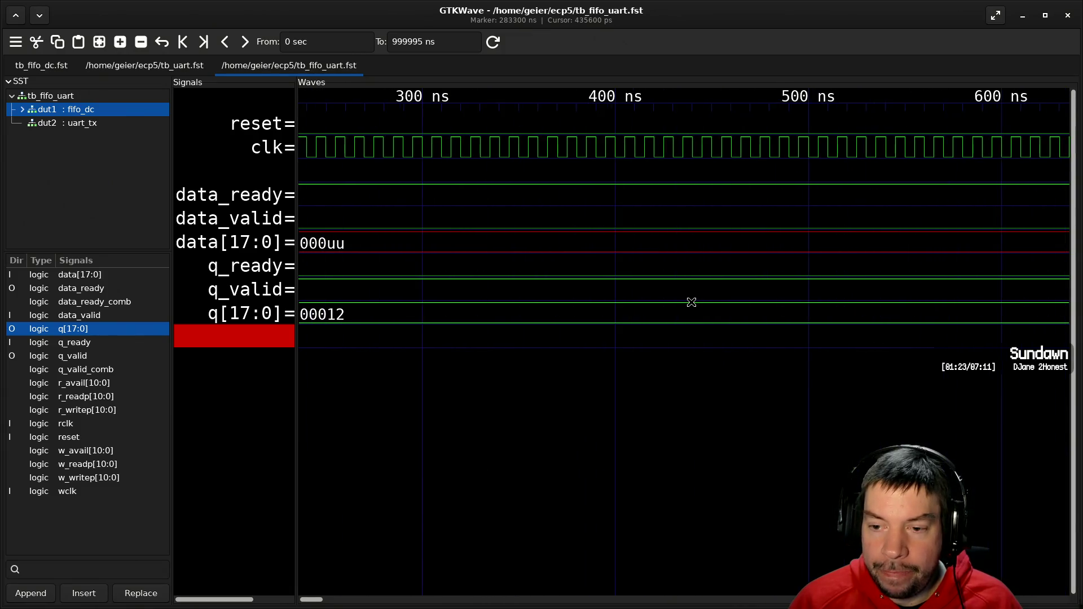
ctrl+scroll(691, 303, down, 6)
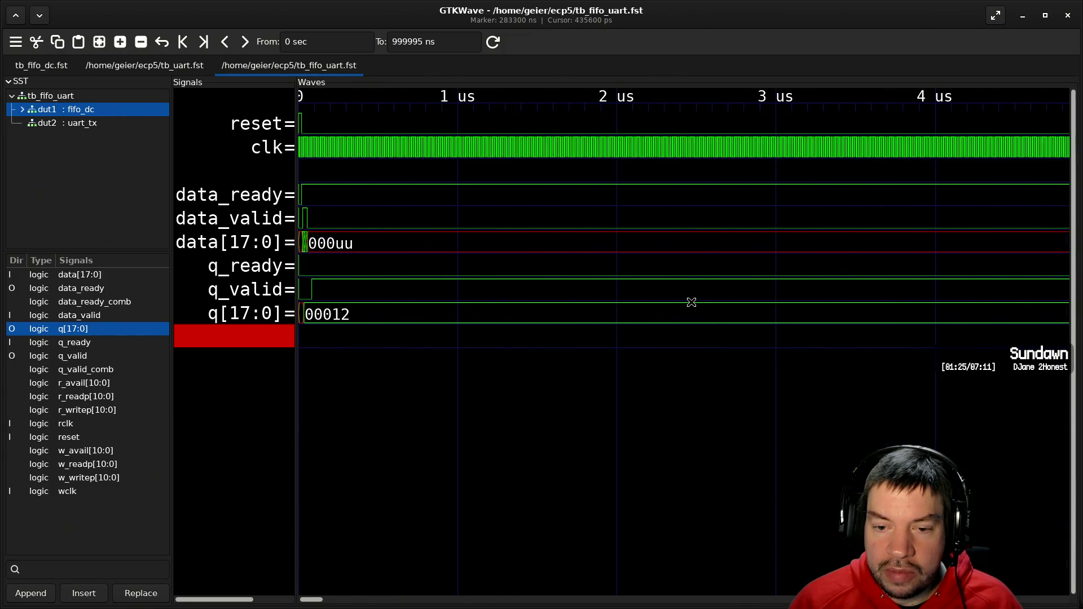
ctrl+scroll(753, 288, up, 6)
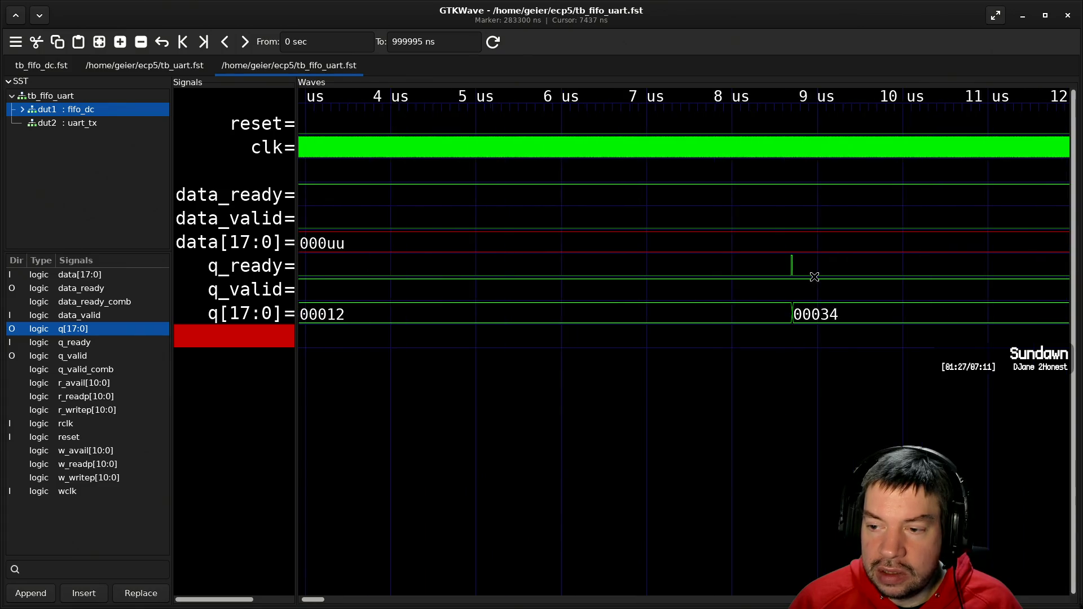
ctrl+scroll(752, 286, up, 2)
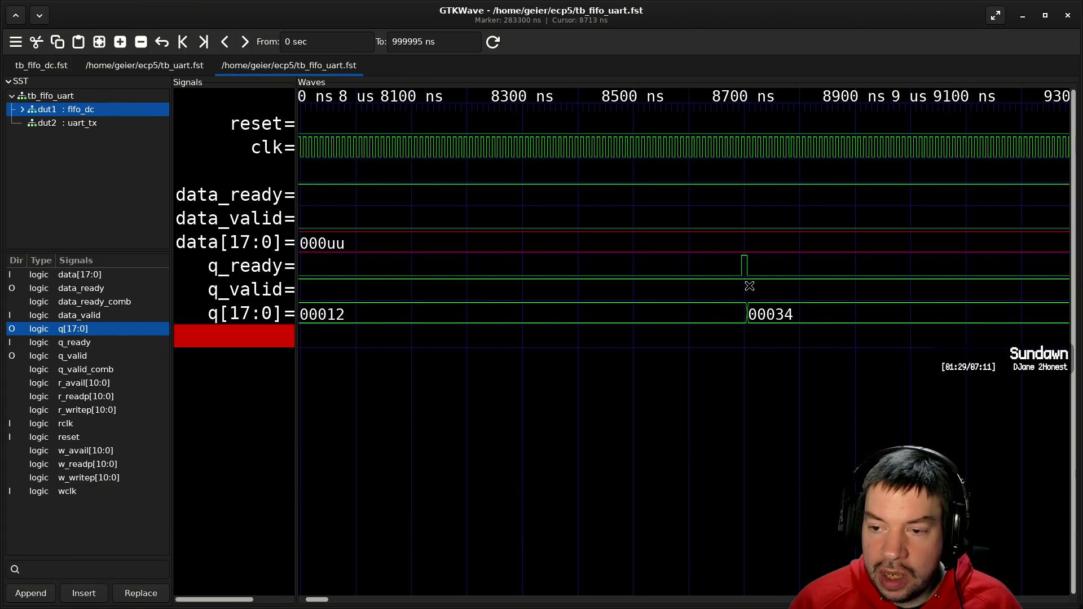
ctrl+scroll(743, 289, up, 2)
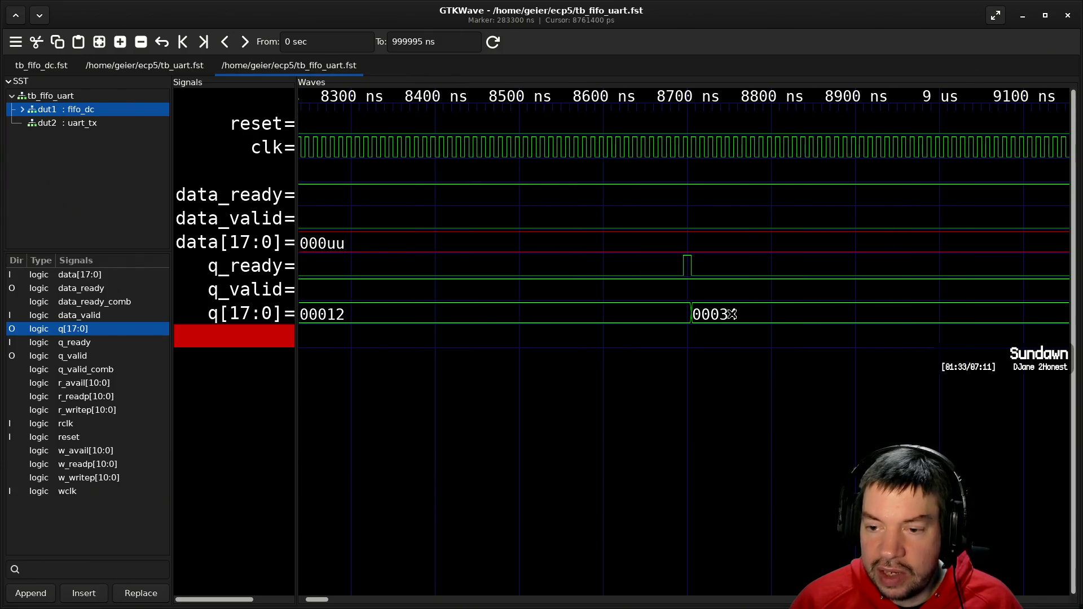
ctrl+scroll(736, 314, down, 10)
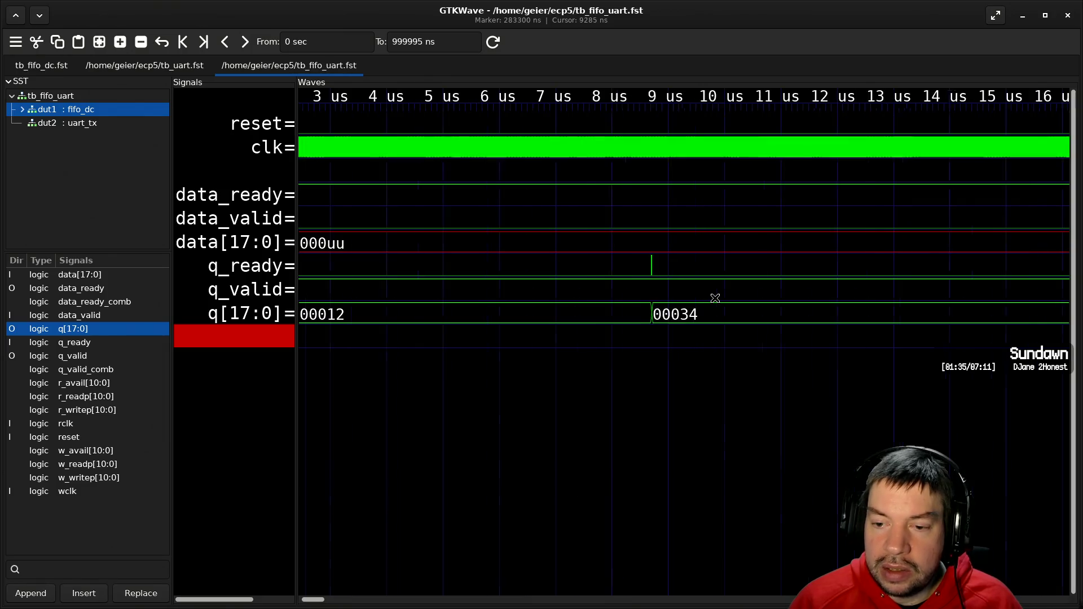
ctrl+scroll(714, 297, down, 3)
scroll(686, 296, down, 4)
ctrl+scroll(687, 294, down, 5)
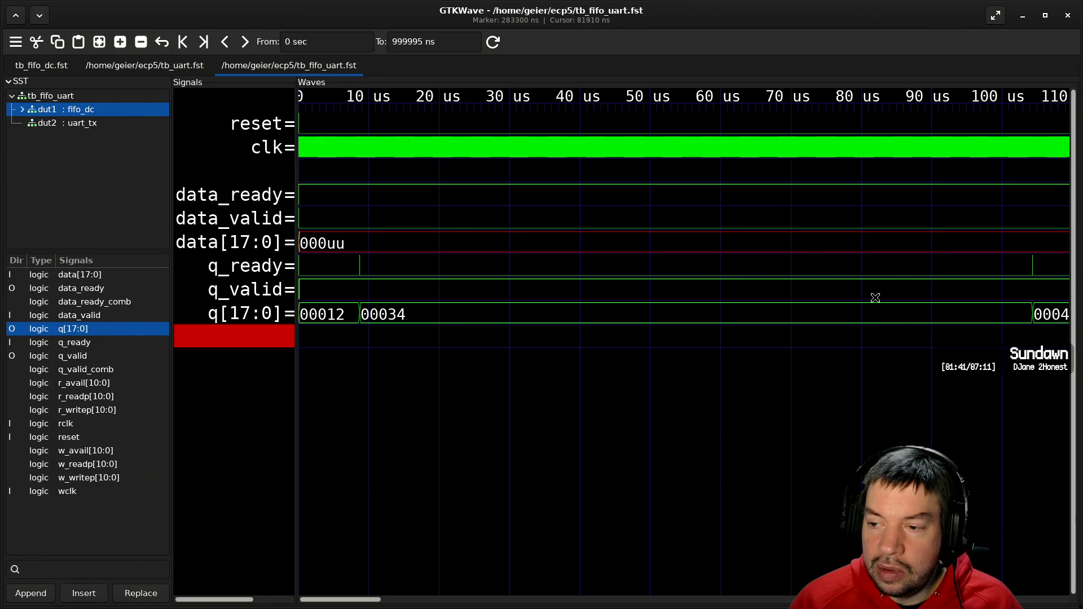
scroll(875, 297, down, 2)
ctrl+scroll(875, 298, down, 1)
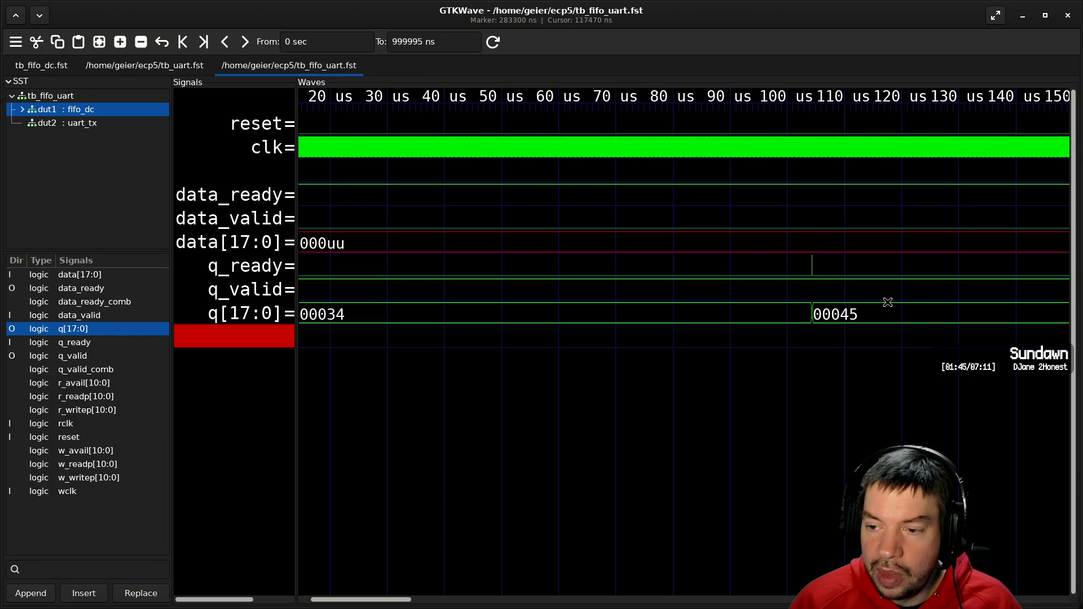
scroll(890, 299, down, 5)
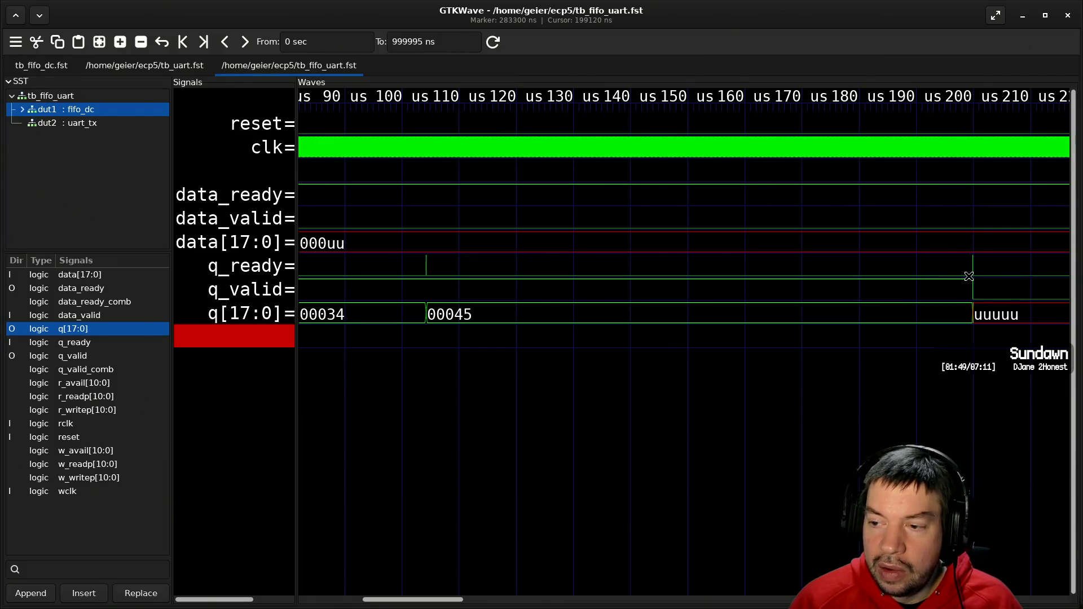
scroll(963, 278, down, 8)
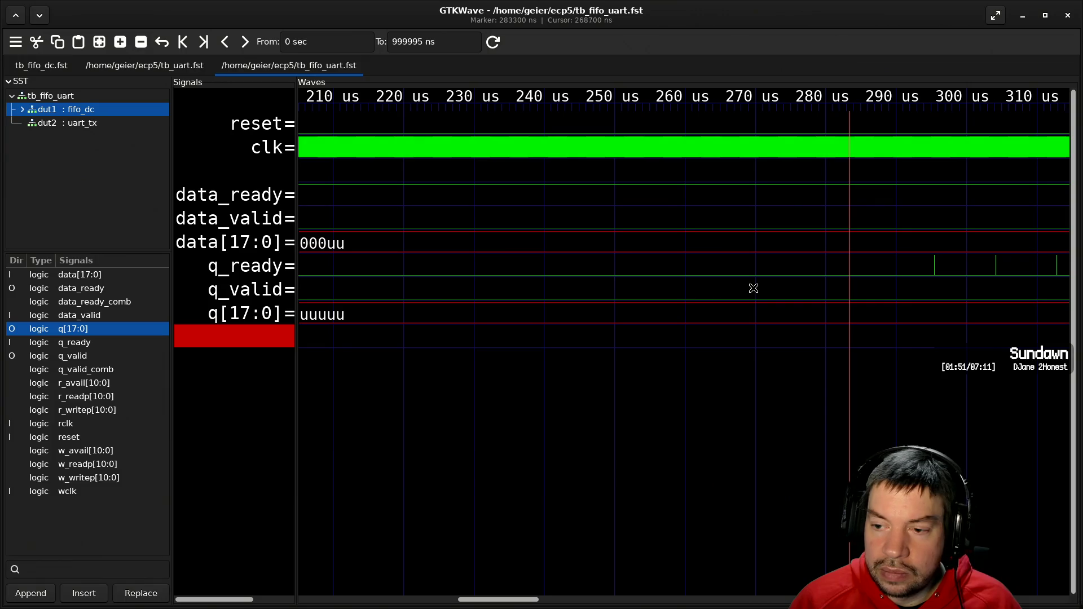
ctrl+scroll(692, 301, down, 1)
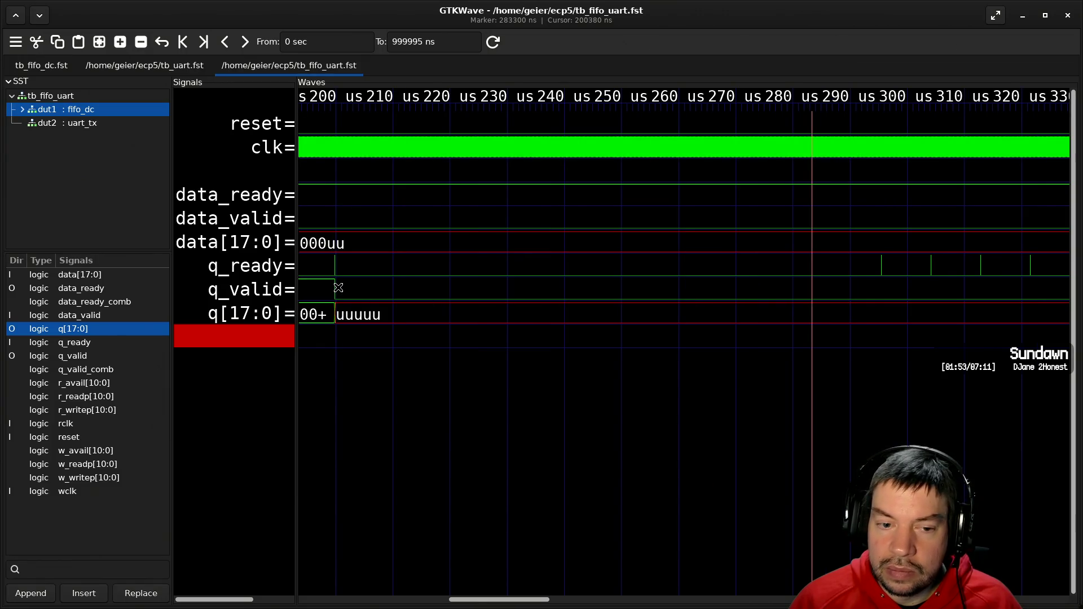
ctrl+scroll(339, 287, up, 1)
ctrl+scroll(678, 282, up, 5)
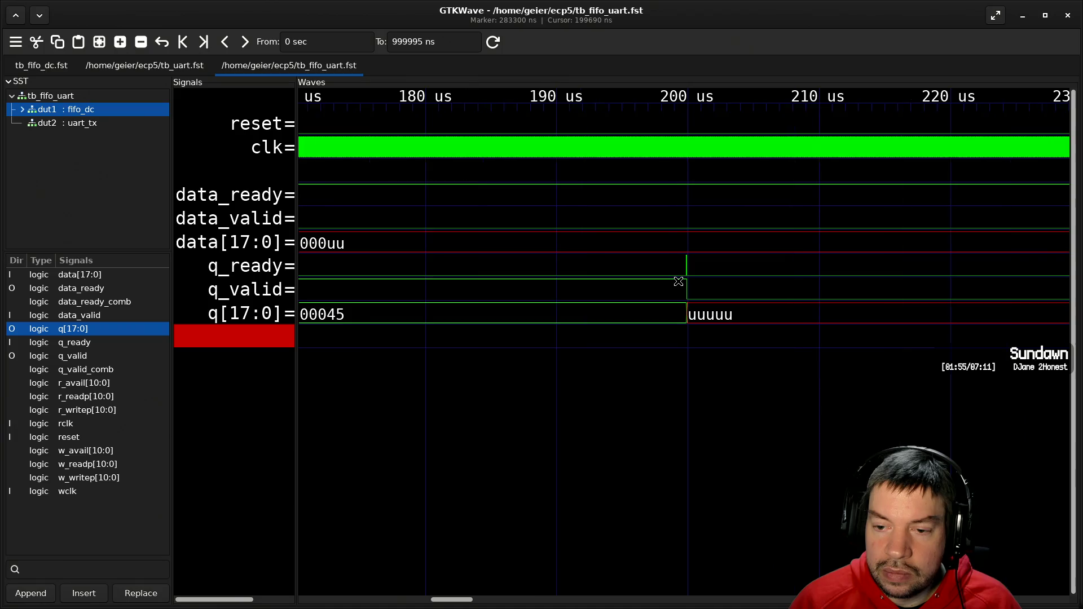
ctrl+scroll(683, 284, up, 4)
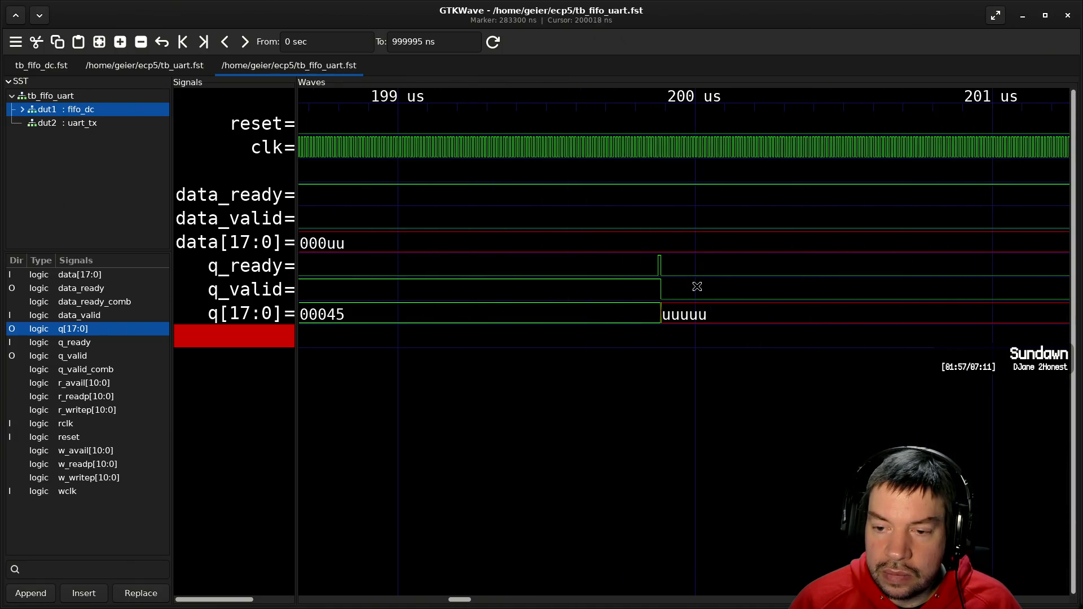
ctrl+scroll(669, 287, up, 2)
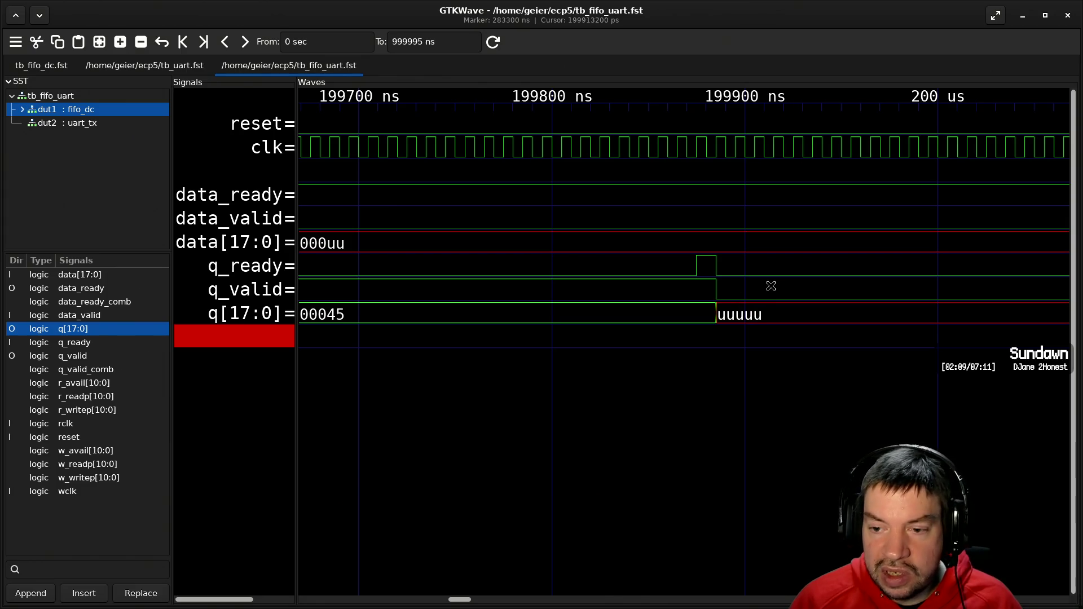
- Deselect the blank trace rows and list dut2 : uart_tx signals such as counter, shift and serial
click(234, 378)
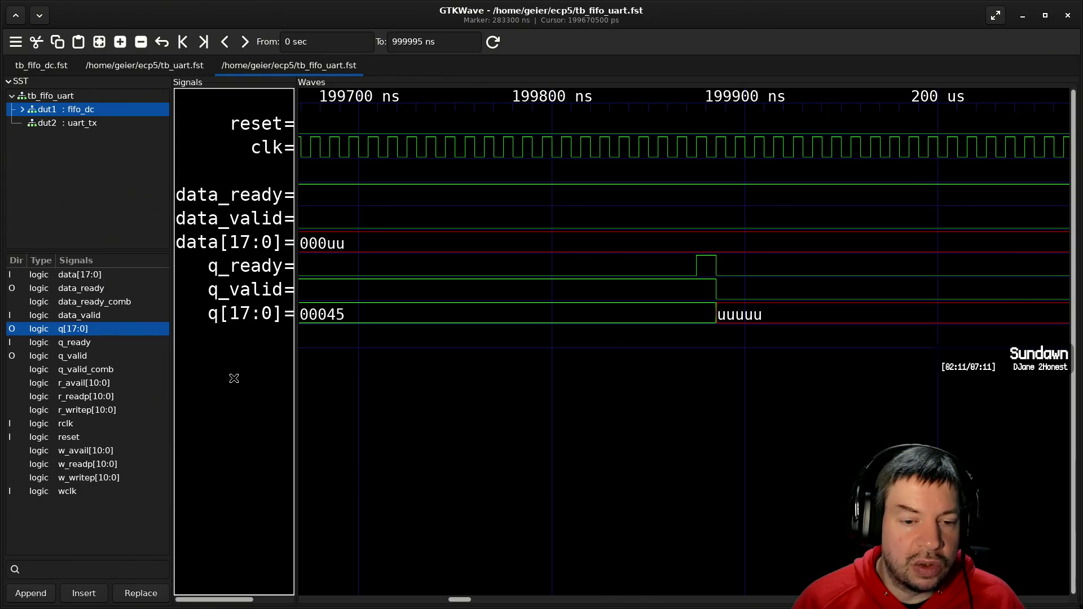
click(250, 331)
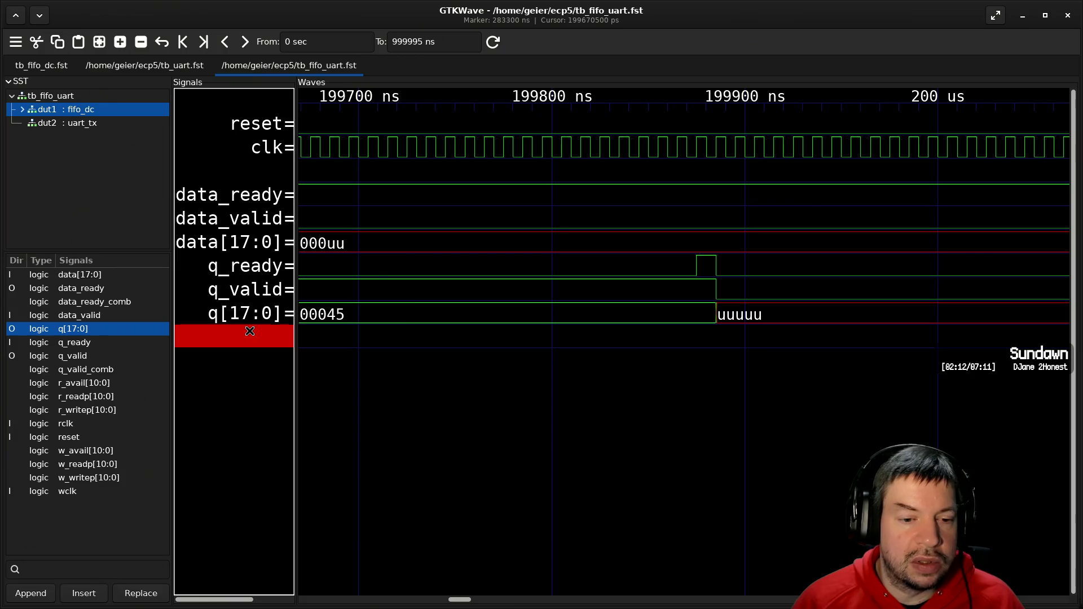
click(240, 371)
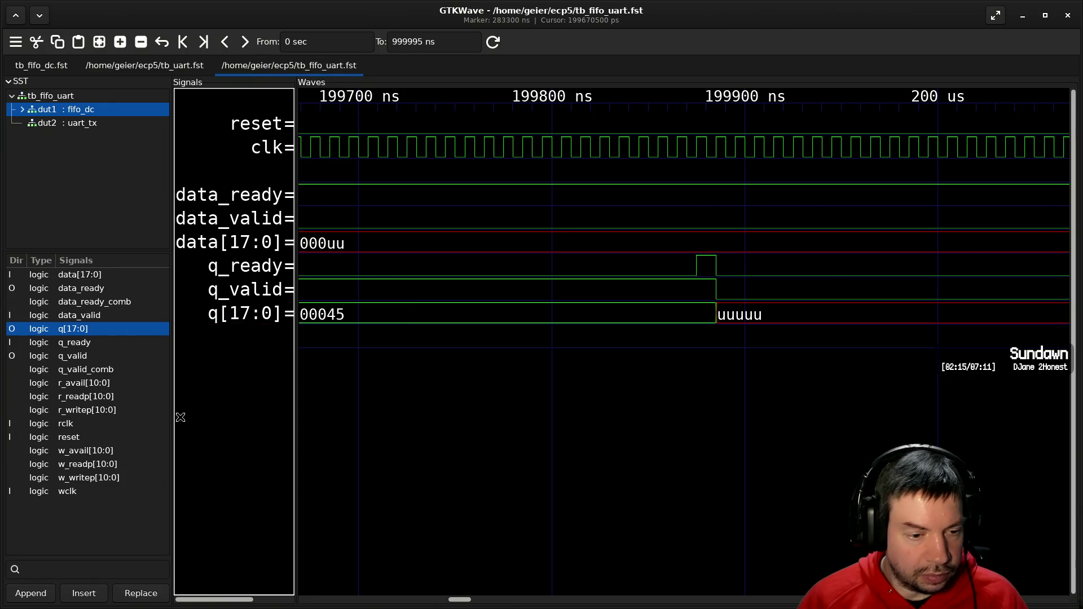
click(88, 122)
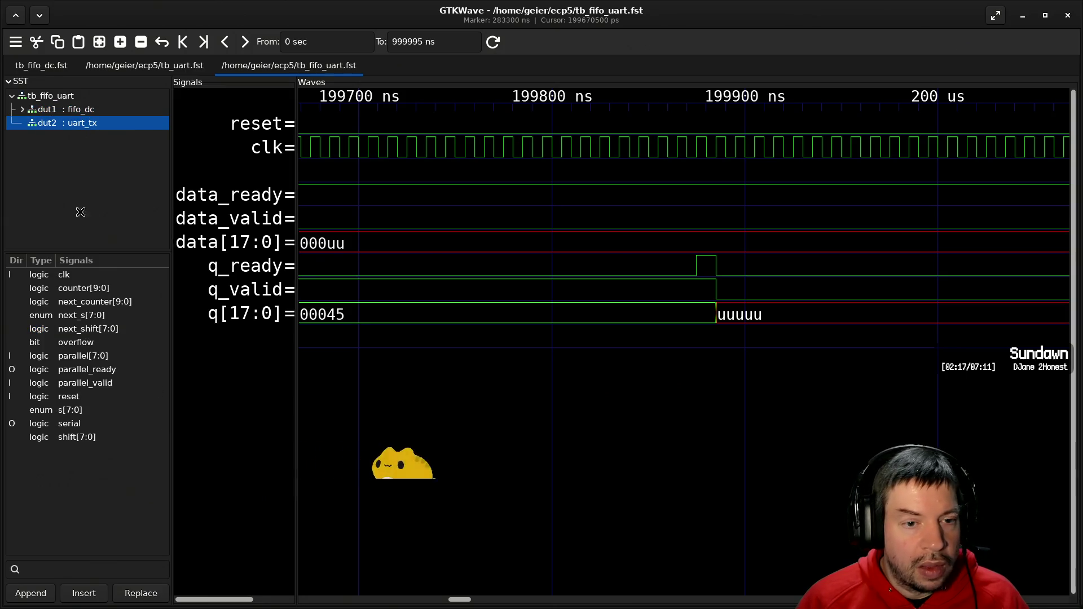
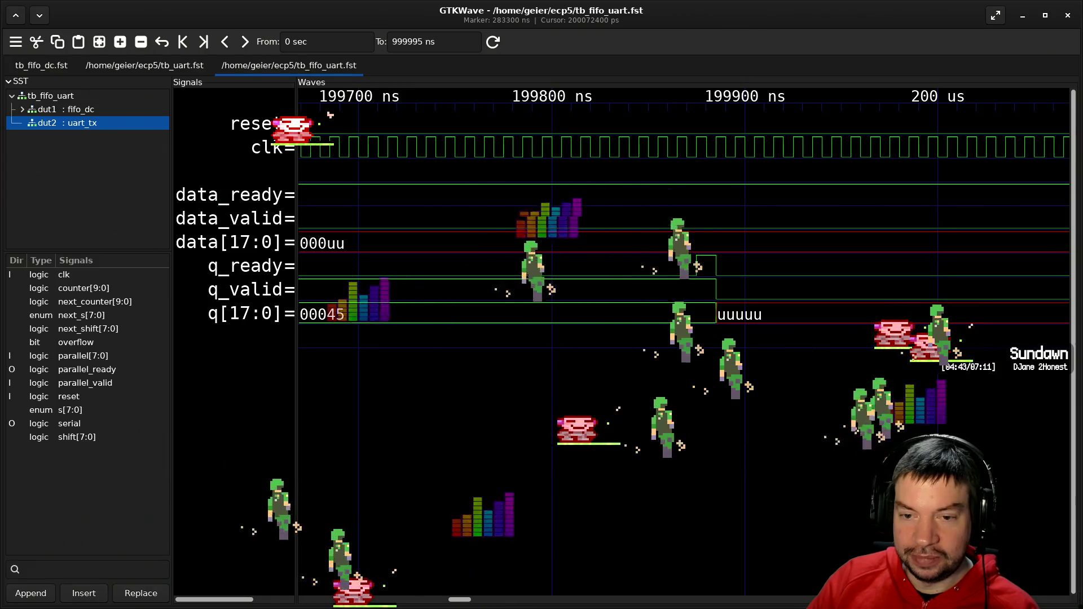
- Set the cursor near 199.67 µs and add s[7:0] to the waveform, showing idle to start
click(510, 254)
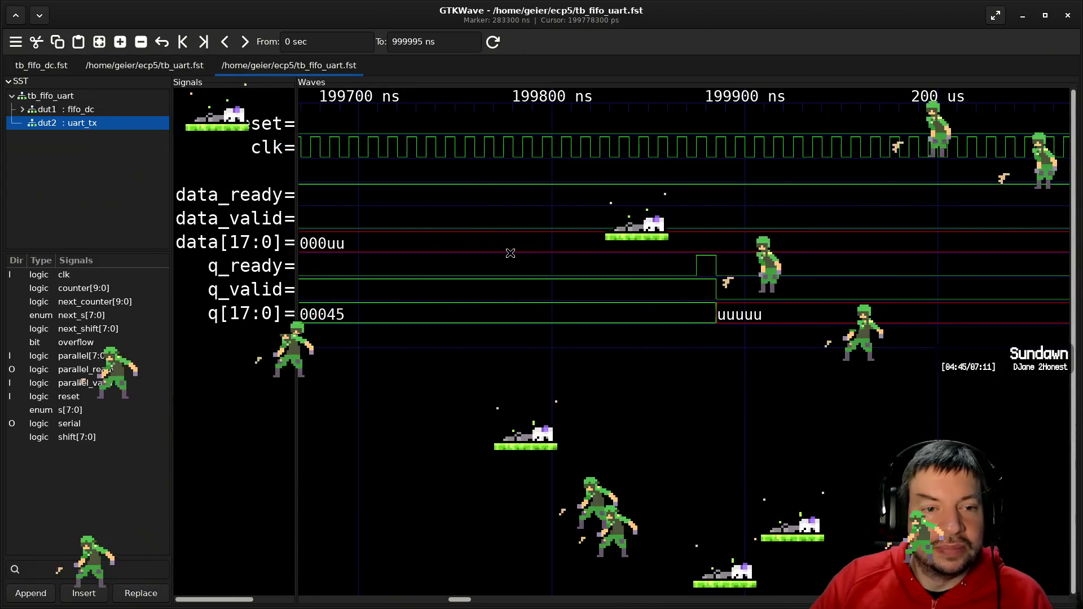
click(305, 285)
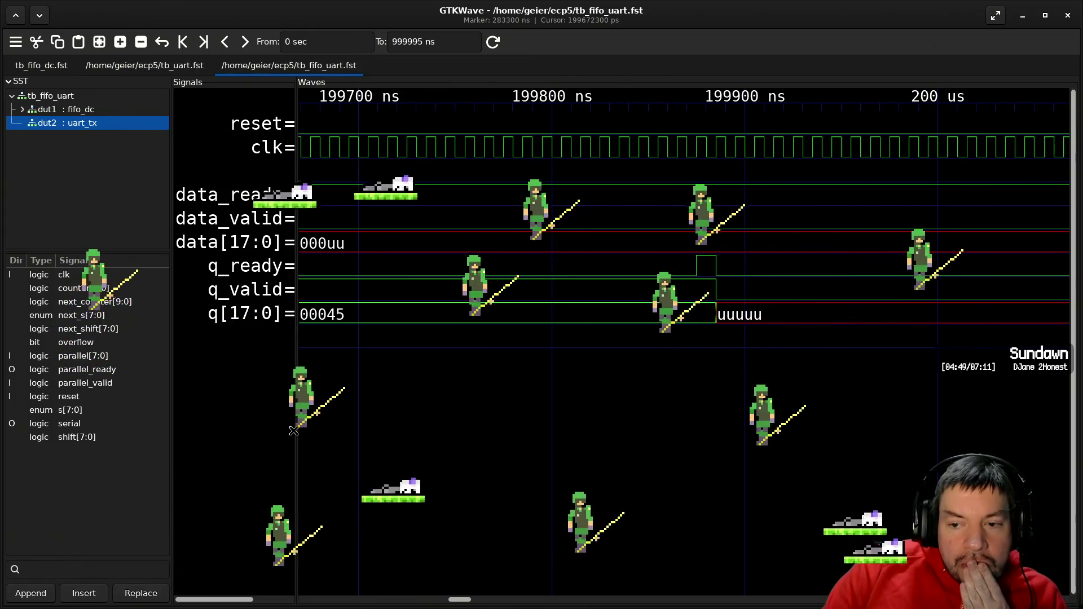
click(304, 420)
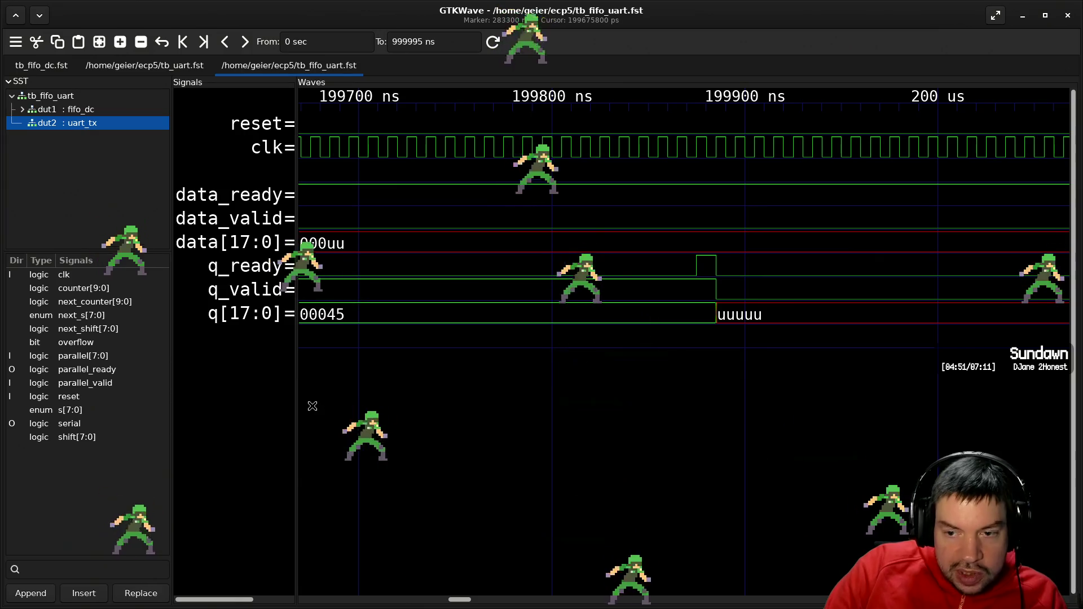
click(309, 448)
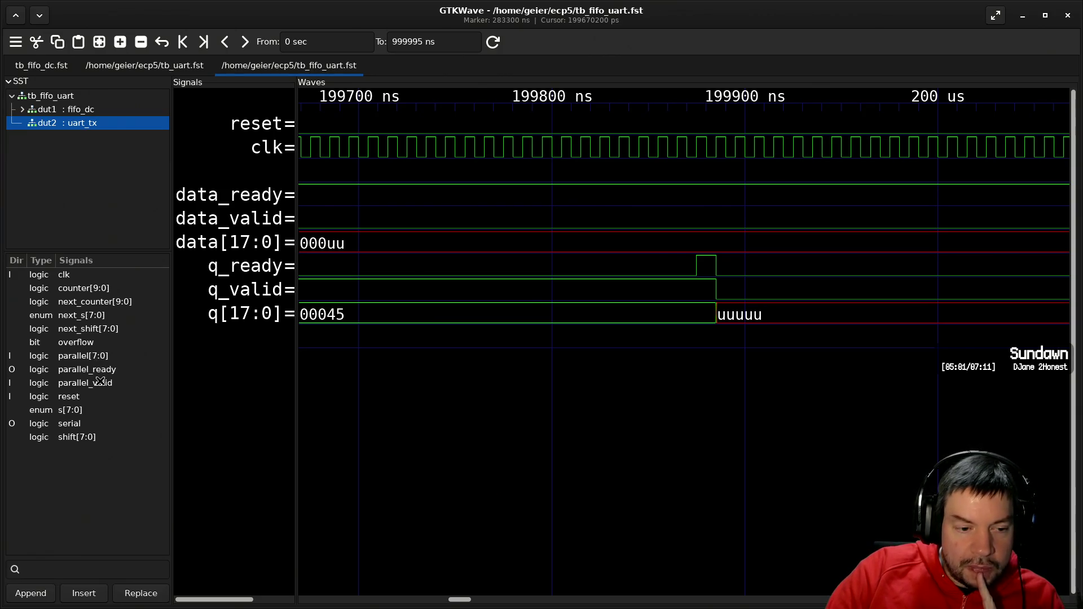
mouse_move(86, 408)
mouse_down()
mouse_move(300, 437)
mouse_move(261, 430)
mouse_up()
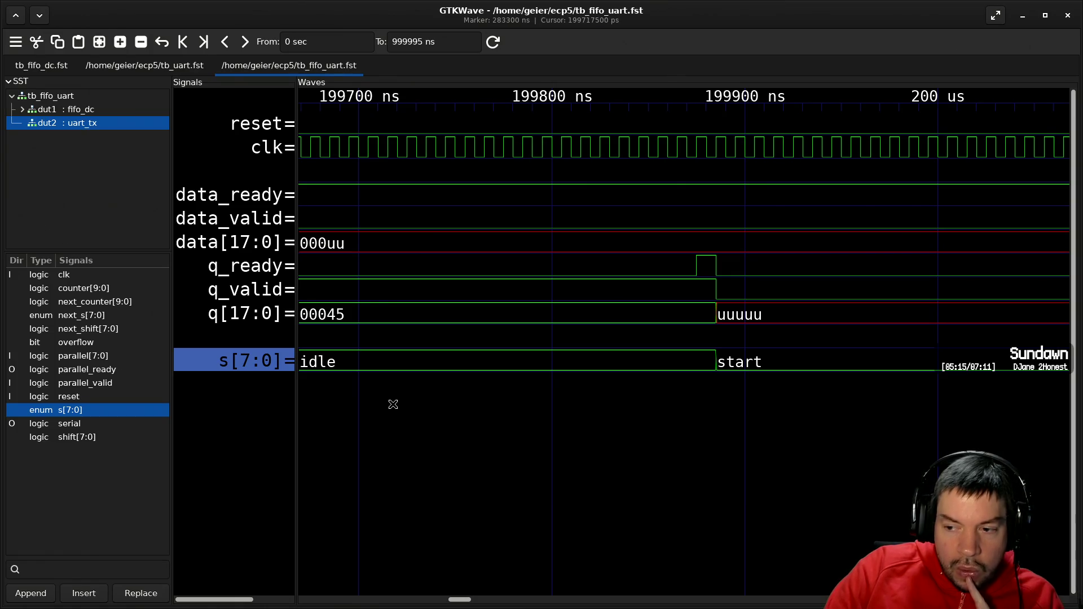
- Zoom to the first ~70 µs and add shift[7:0] below s[7:0], showing 34, 1A, 0D, 06
scroll(393, 405, right, 4)
scroll(393, 405, left, 2)
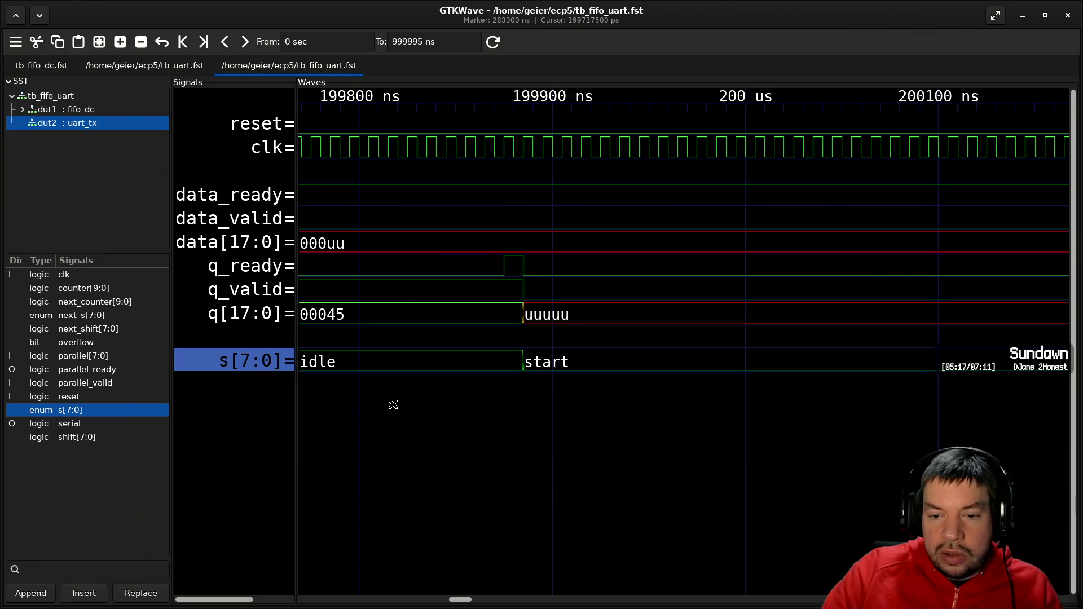
ctrl+scroll(393, 405, down, 1)
ctrl+scroll(393, 405, up, 2)
ctrl+scroll(393, 405, down, 4)
ctrl+scroll(393, 404, down, 3)
scroll(399, 406, left, 3)
ctrl+scroll(404, 409, up, 1)
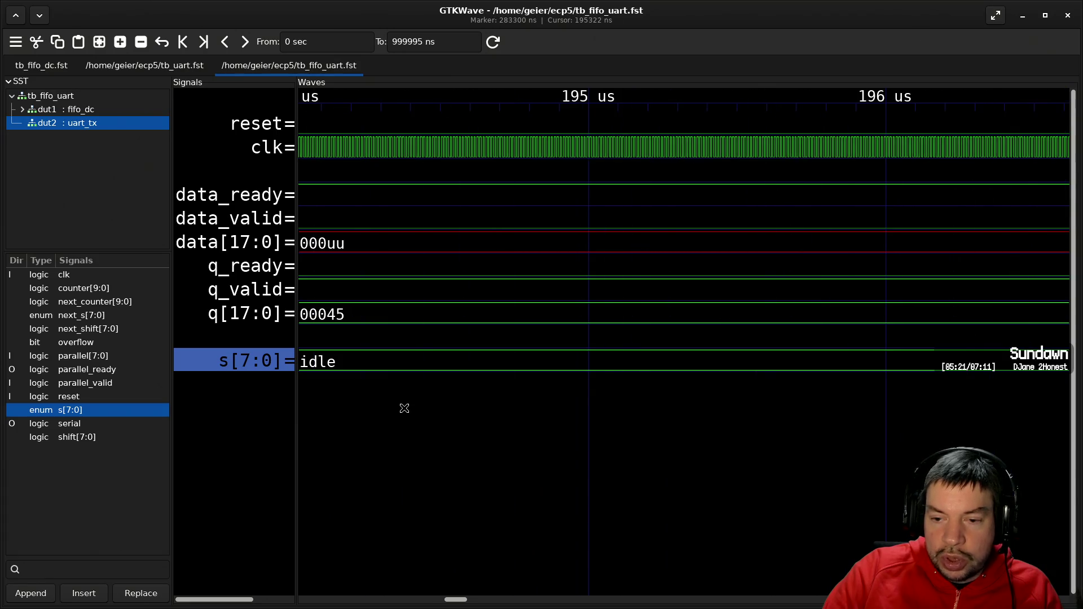
ctrl+scroll(405, 408, up, 2)
ctrl+scroll(405, 408, down, 4)
ctrl+scroll(405, 408, down, 6)
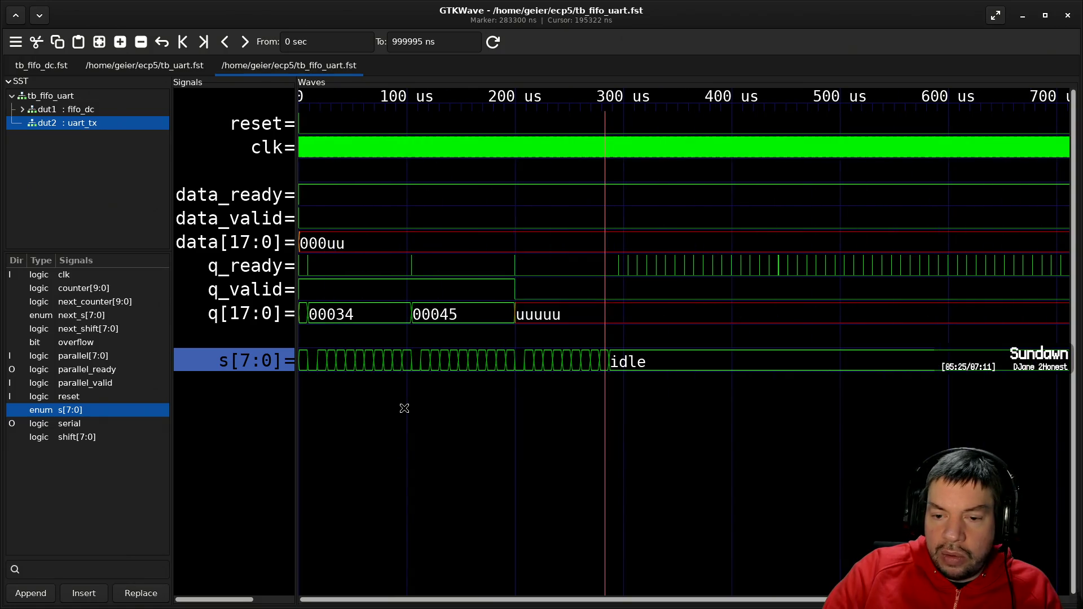
ctrl+scroll(405, 409, down, 2)
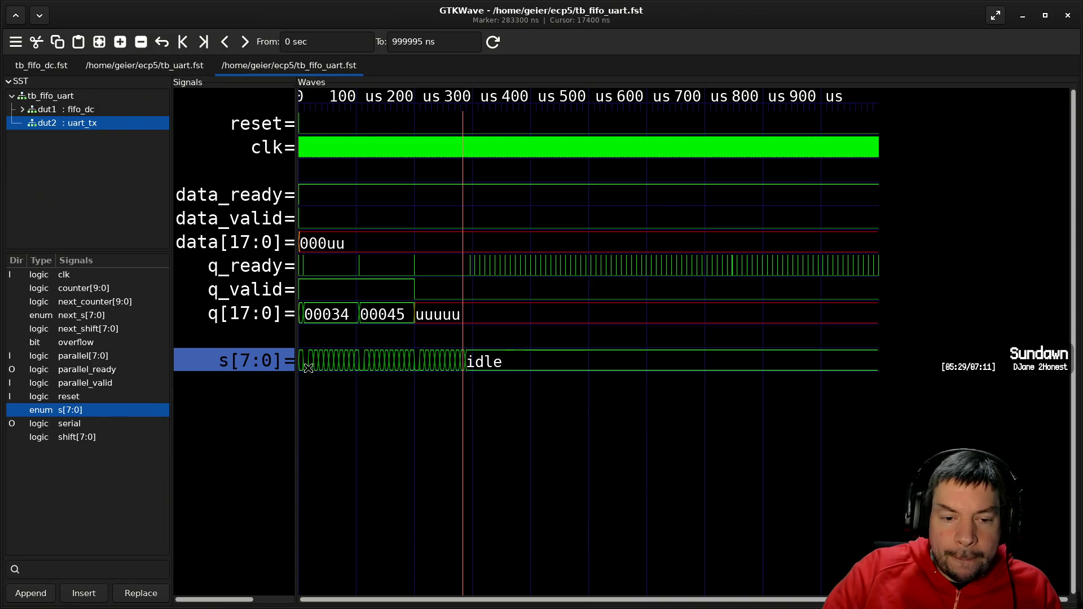
ctrl+scroll(304, 361, up, 4)
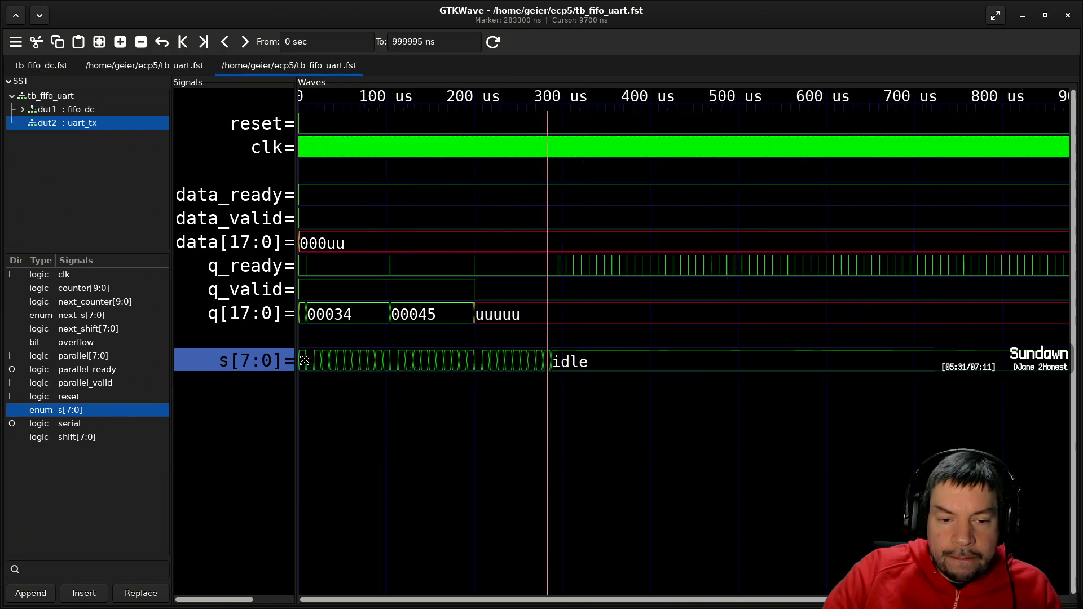
ctrl+scroll(305, 361, up, 1)
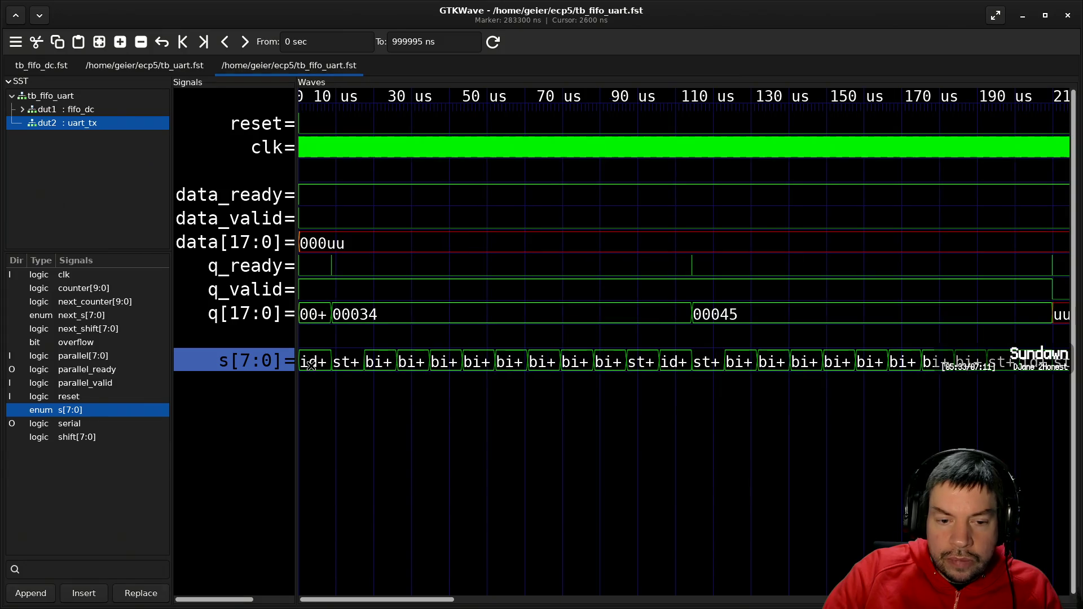
ctrl+scroll(314, 367, up, 3)
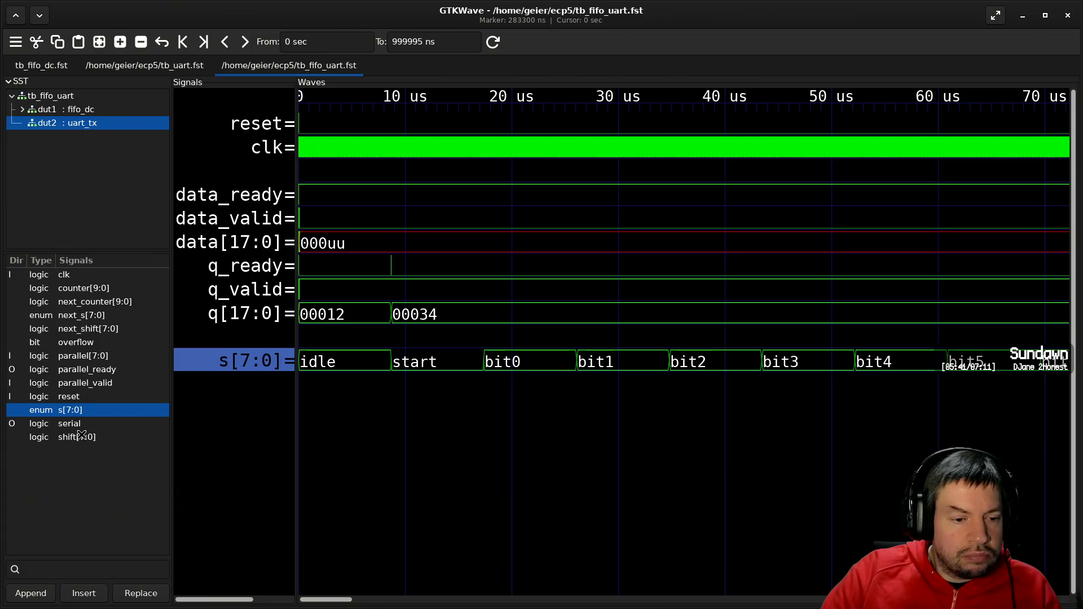
mouse_move(89, 433)
mouse_down()
mouse_move(183, 439)
mouse_move(208, 414)
mouse_up()
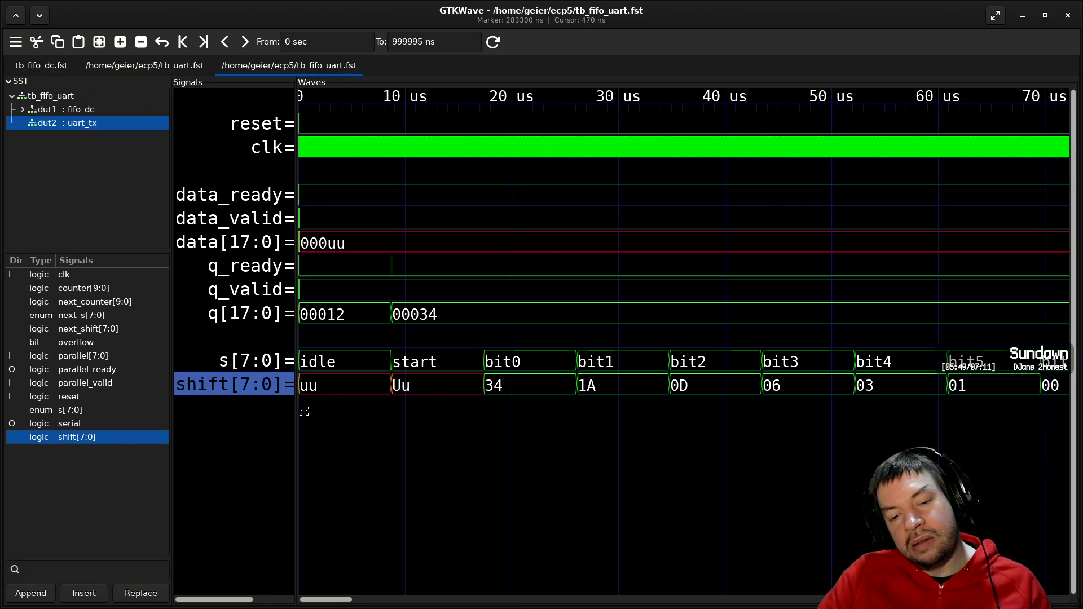
- Expand shift[7:0] into eight single-bit traces, shift[7] through shift[0]
double_click(286, 385)
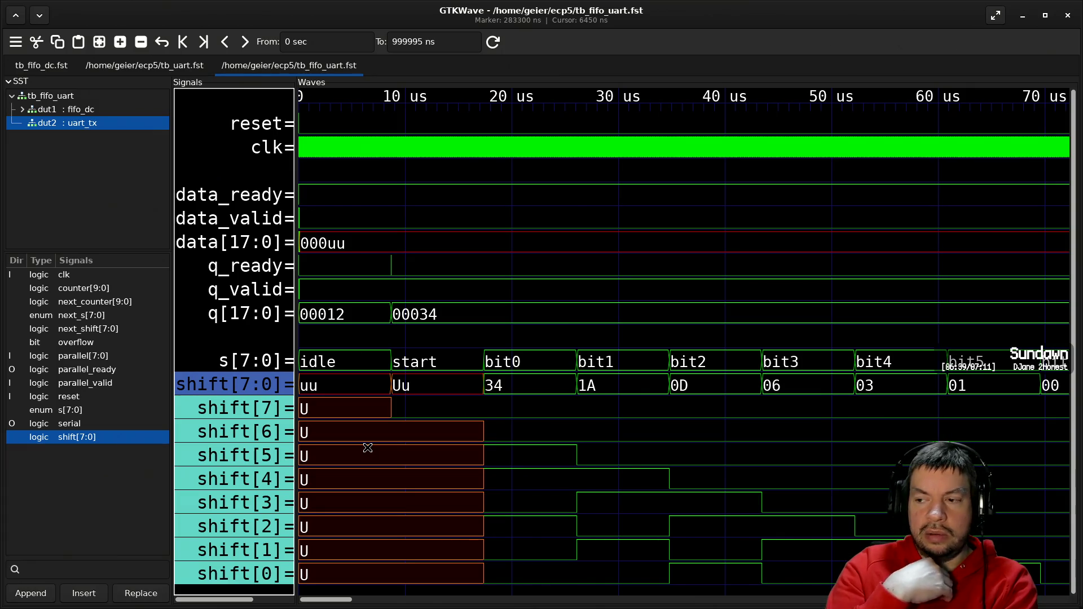
- Save and close the testbench in Vim, then open uart_tx.vhdl
key(alt+Tab)
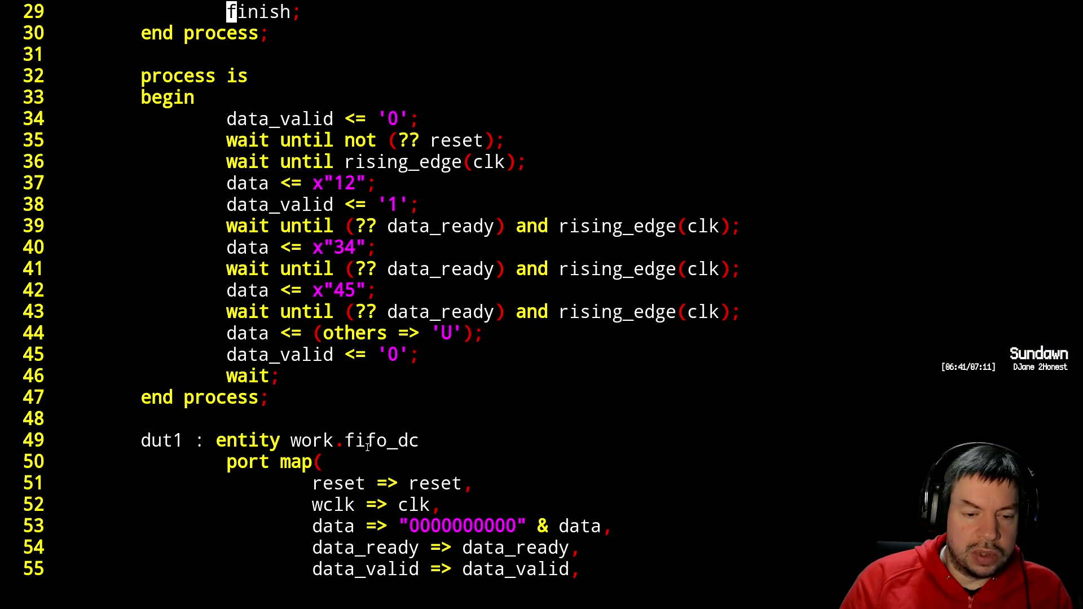
text(:wq)
key(Return)
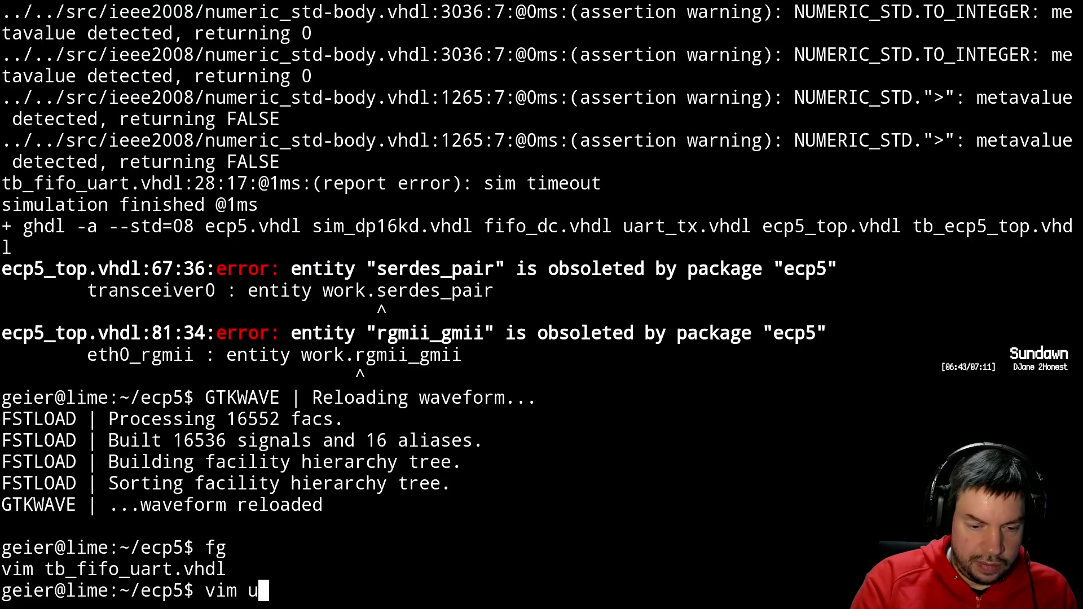
key(Tab)
key(Return)
- On line 54, change the next_shift parallel-load condition from start to idle and save
key(ctrl+f)
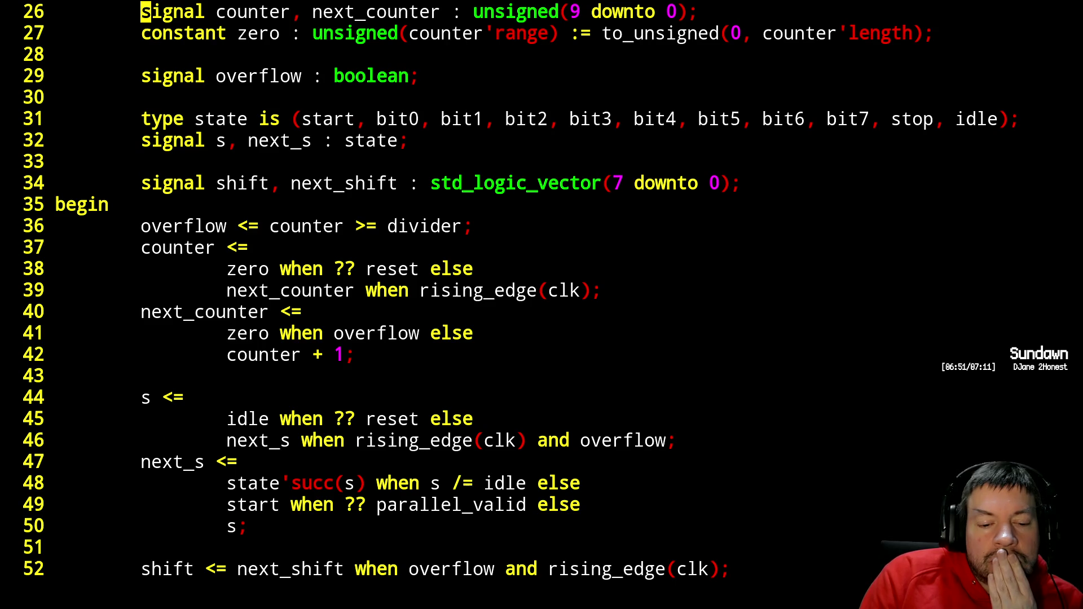
key(j)
key(j)
key(j)
key(j)
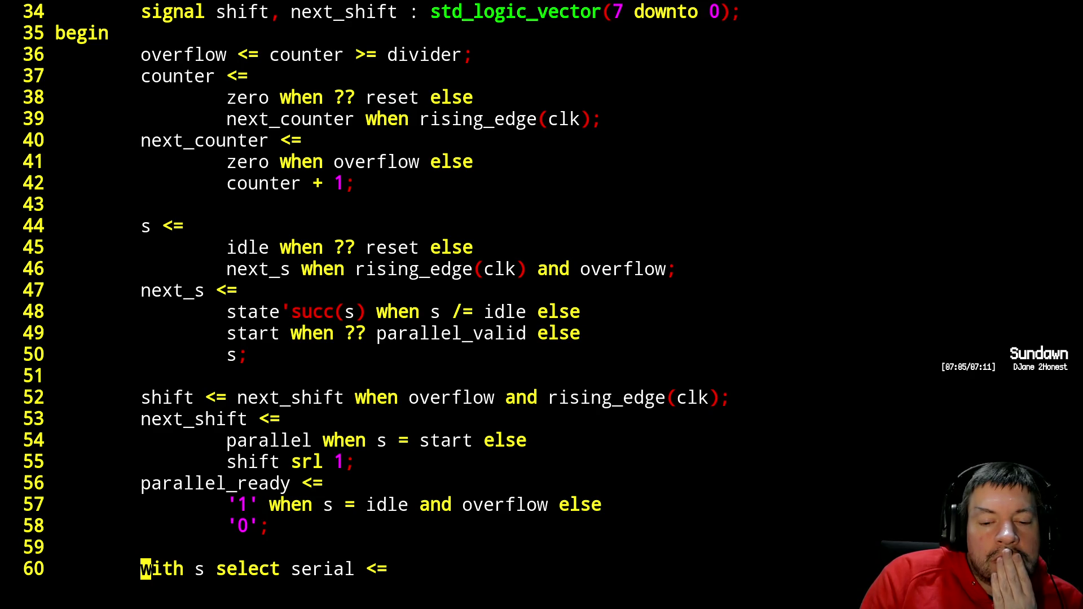
key(k)
key(k)
key(k)
key(k)
key(j)
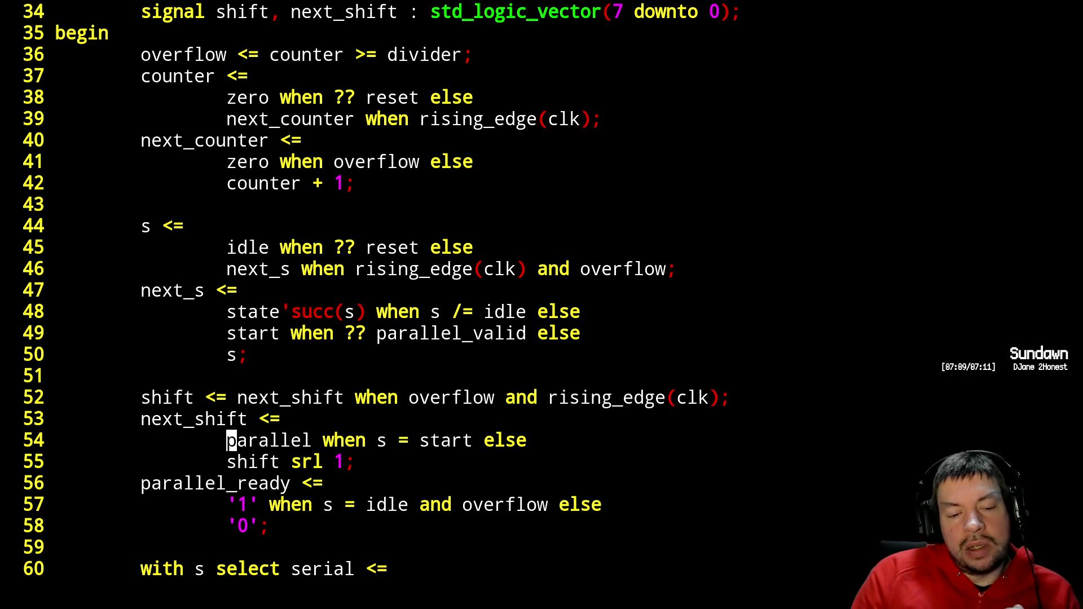
key(l)
key(l)
key(l)
text(cwidle)
key(Escape)
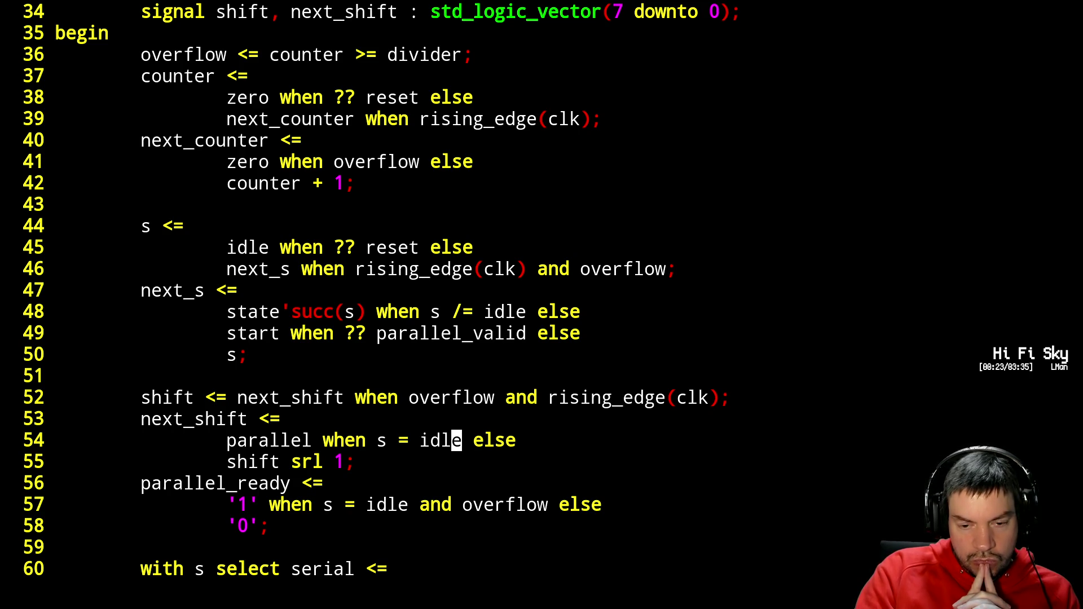
text(:w)
key(Return)
- Suspend Vim and rerun ./sim.sh to regenerate the tb_uart waveforms
key(ctrl+z)
key(Up)
key(Up)
key(Up)
key(Down)
key(Up)
key(Return)
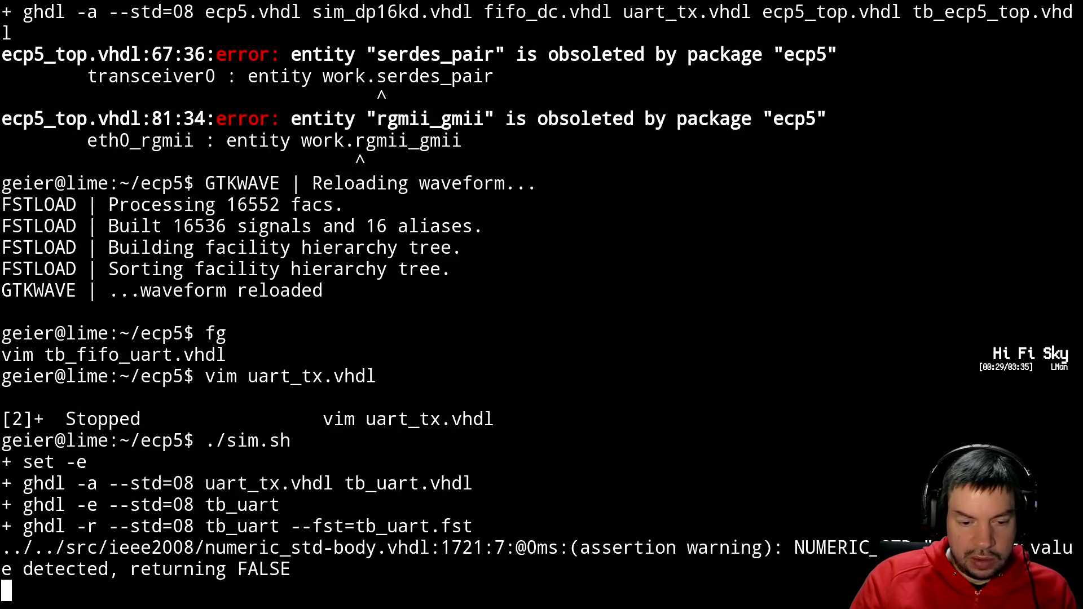
key(alt+Tab)
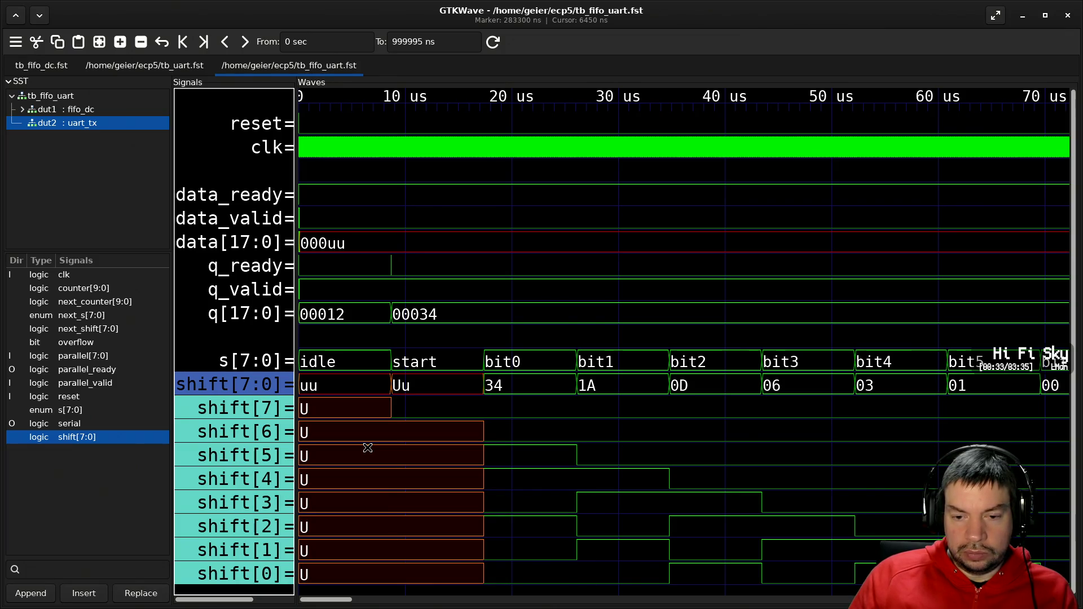
- Inspect later times, placing the cursor near 104690 ns and then 205390 ns
scroll(367, 447, down, 5)
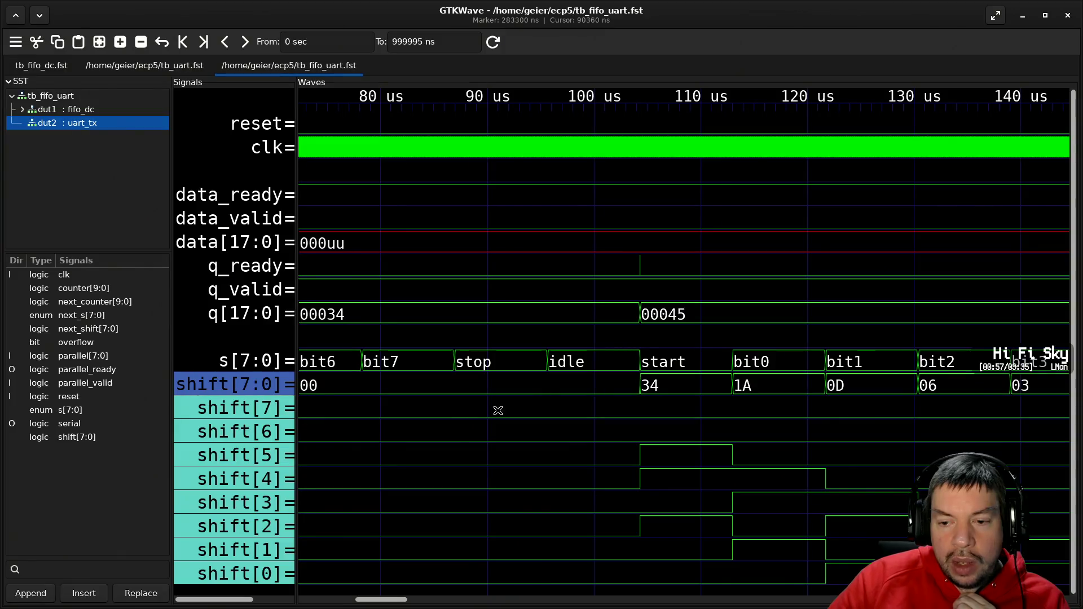
click(652, 388)
click(645, 415)
scroll(645, 415, down, 5)
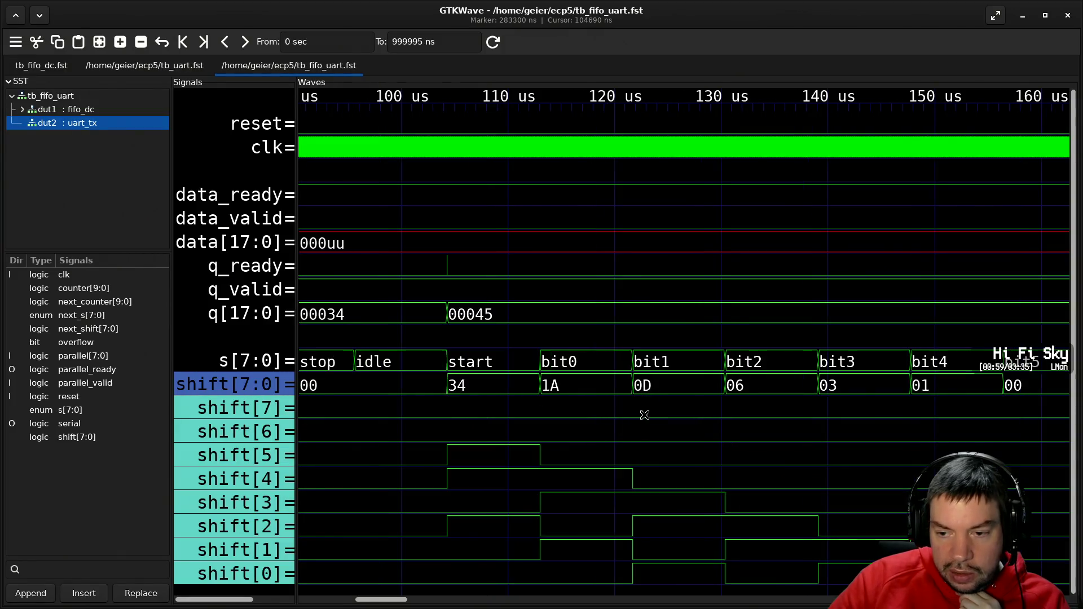
scroll(645, 415, down, 3)
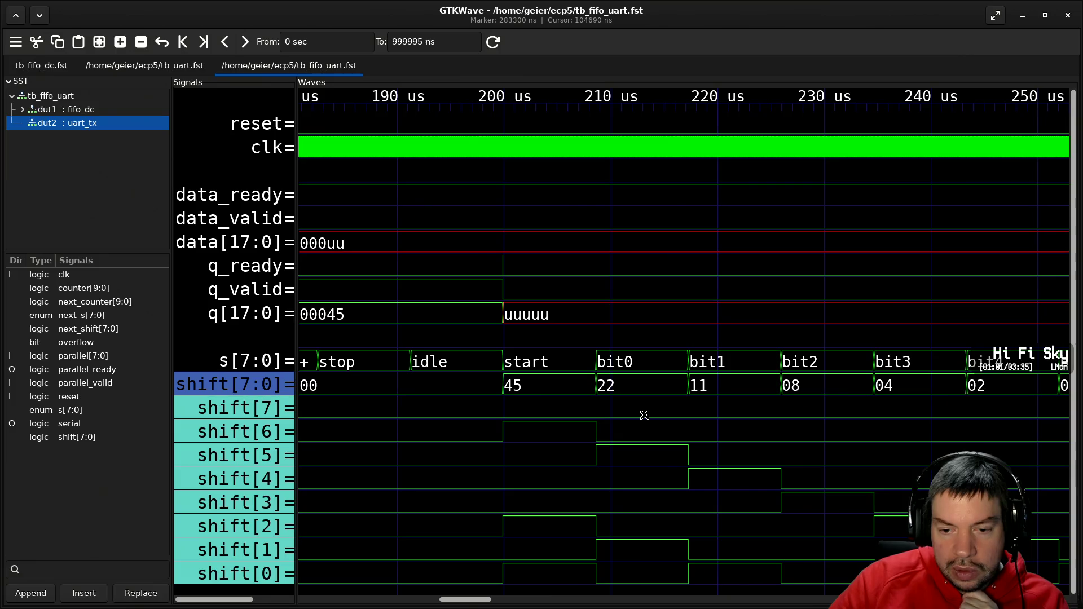
click(563, 395)
- Scroll back to 0 µs to see shift step 12, 09, 04, 02, 01 through the bit states
scroll(563, 395, down, 4)
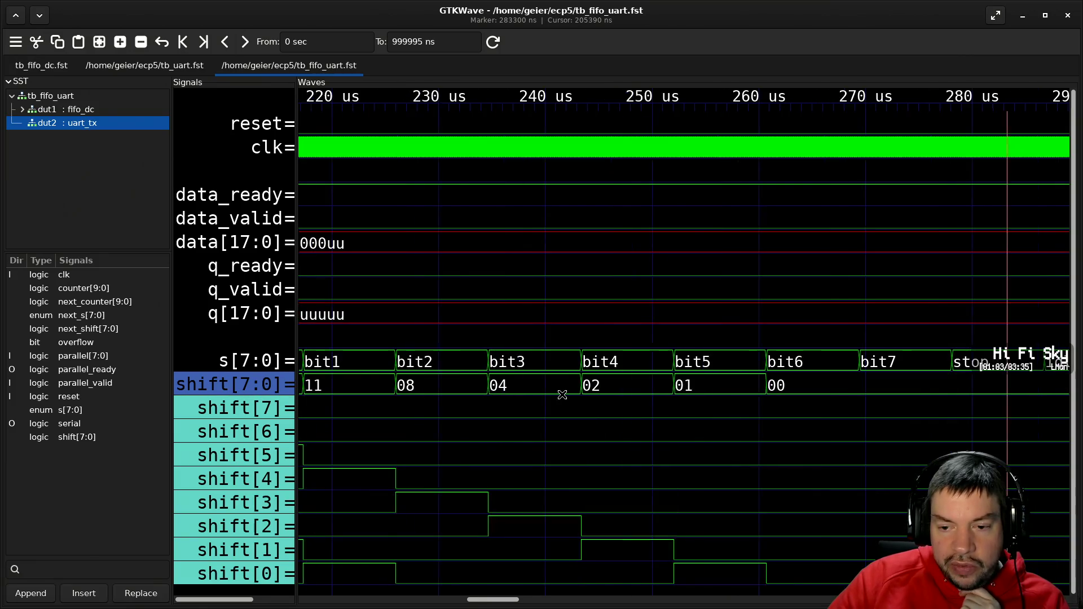
scroll(562, 395, down, 2)
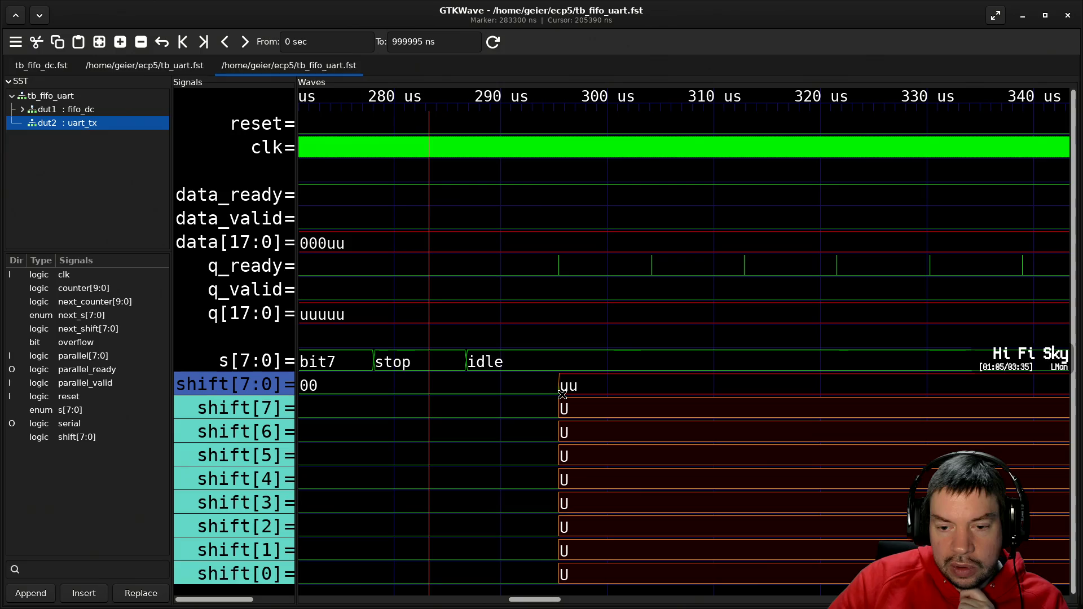
scroll(562, 395, down, 2)
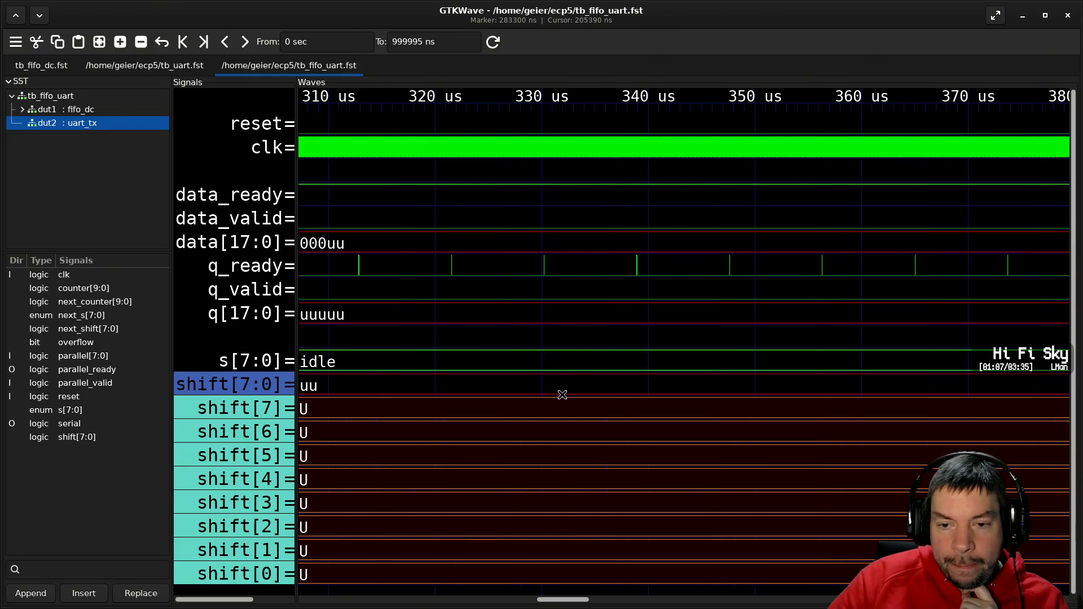
scroll(562, 395, up, 1)
scroll(562, 395, up, 2)
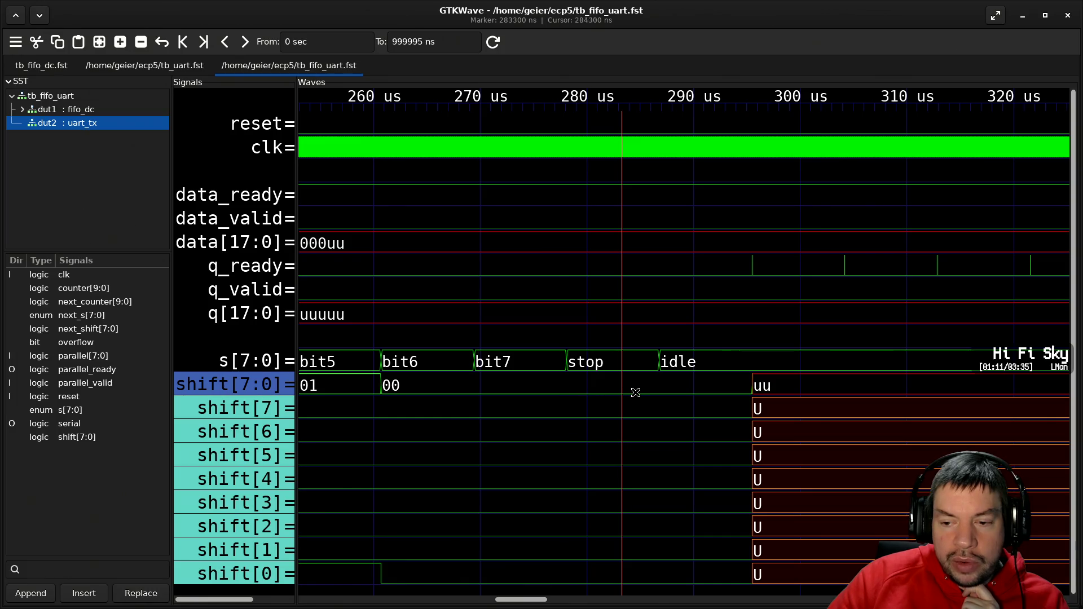
scroll(564, 395, down, 1)
scroll(612, 395, down, 4)
scroll(612, 395, down, 4)
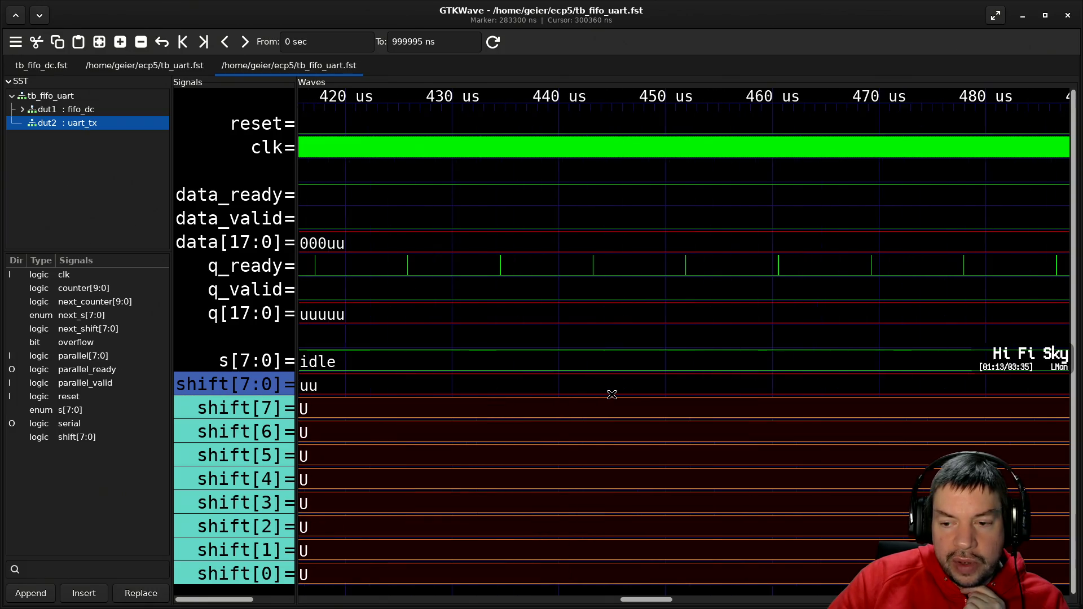
scroll(613, 395, down, 14)
scroll(612, 396, down, 14)
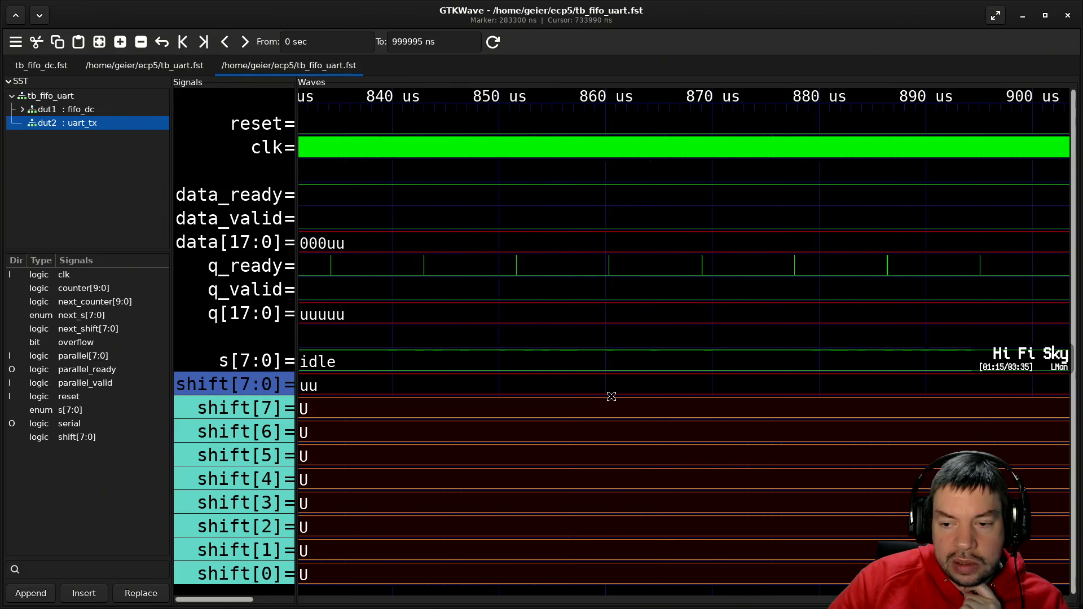
scroll(612, 401, up, 20)
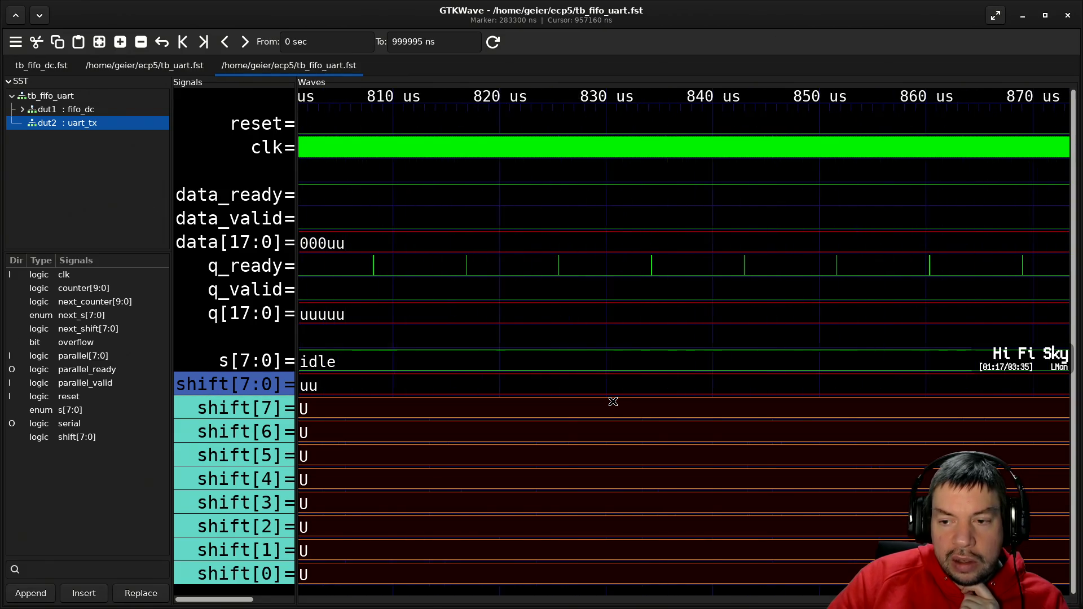
scroll(609, 408, up, 12)
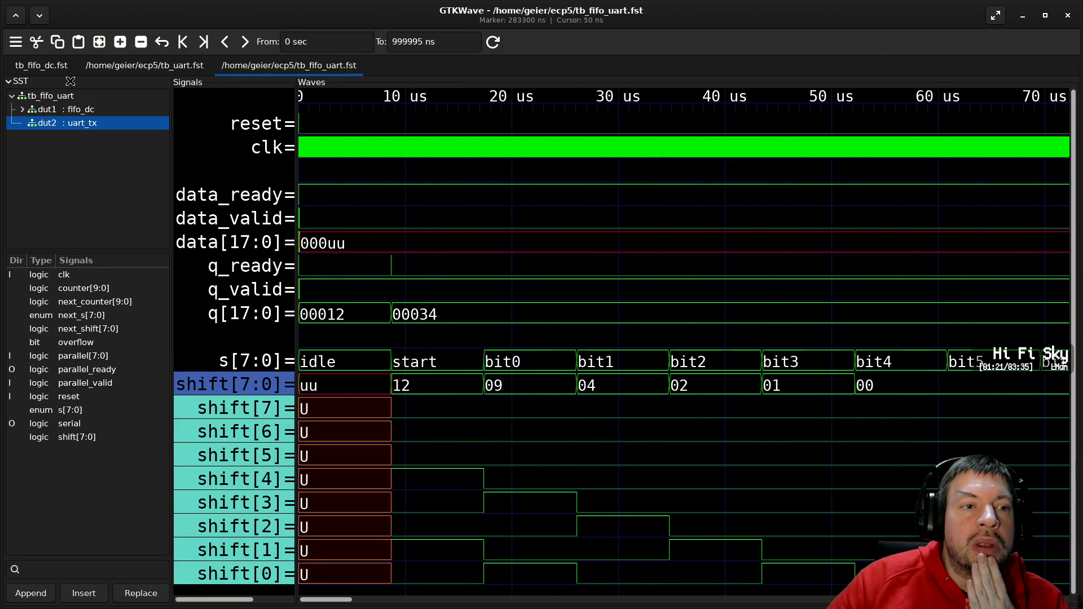
key(alt+Tab)
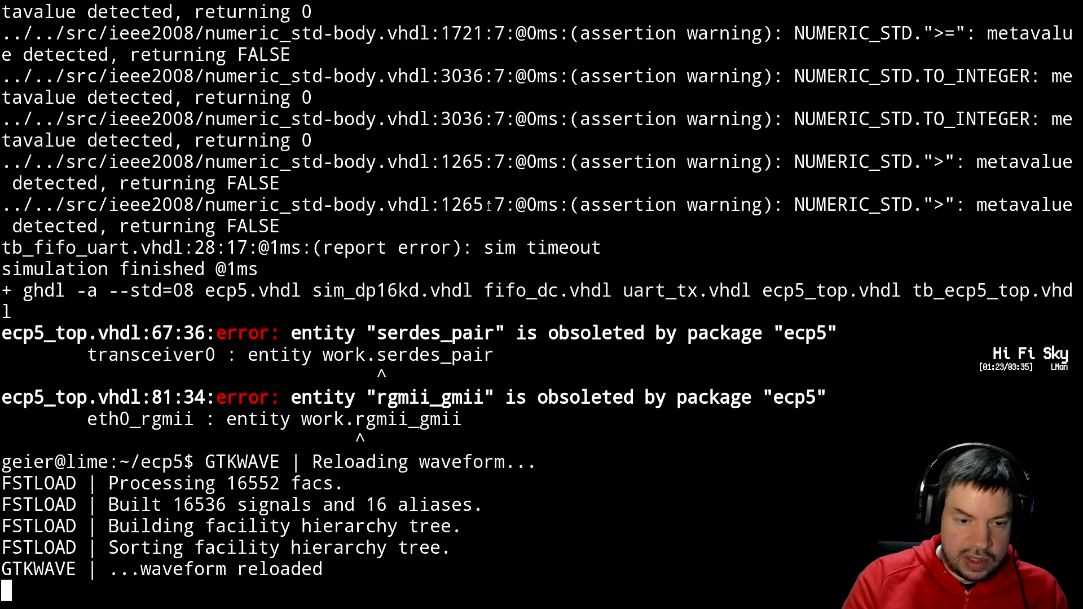
- Rebuild the ECP5 bitstream with make
key(Return)
text(mae)
key(BackSpace)
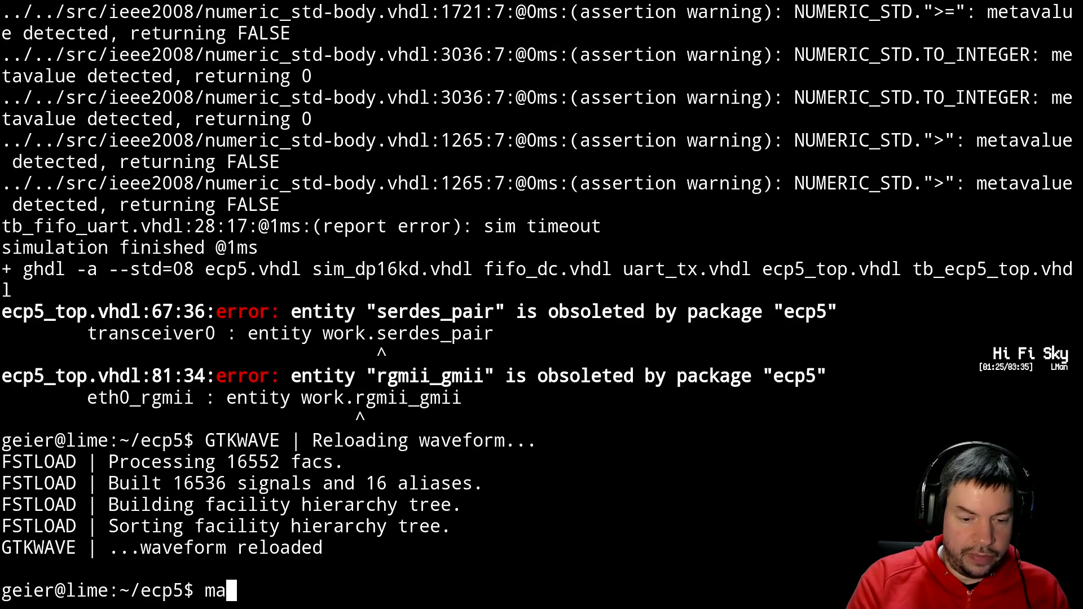
text(ke)
key(Return)
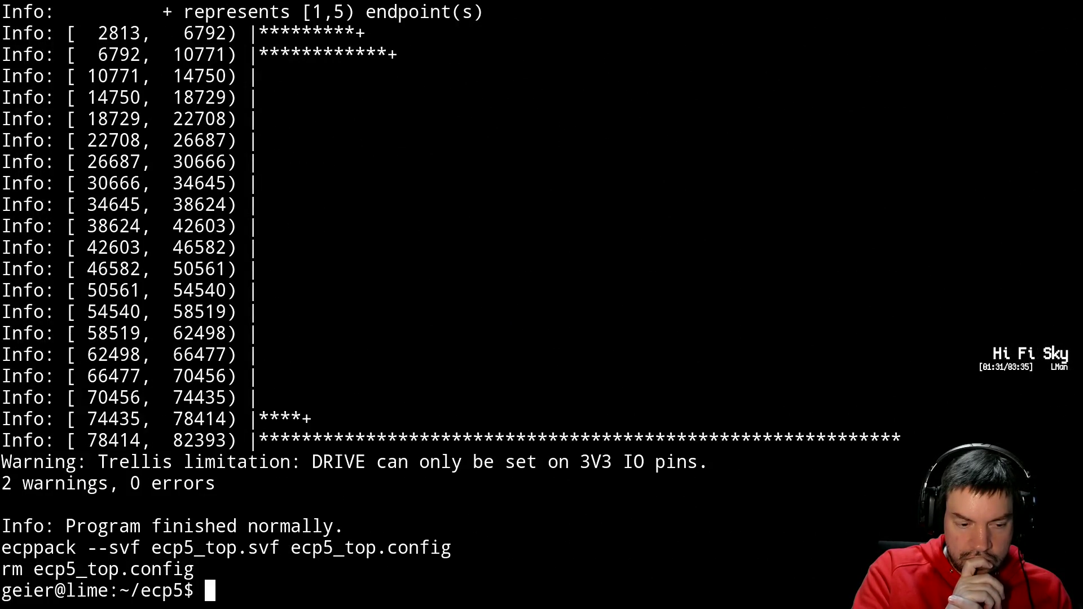
- Rerun the scp upload of ecp5_top.svf to malatang, rerun the previous command, and clear the screen
key(ctrl+r)
text(scp)
key(Return)
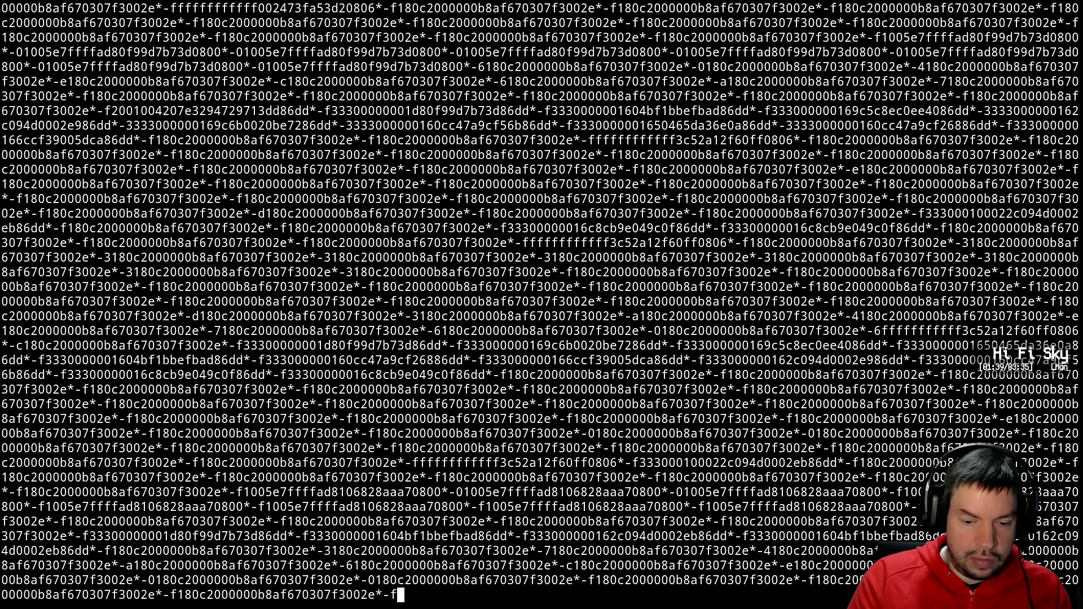
key(Up)
key(Return)
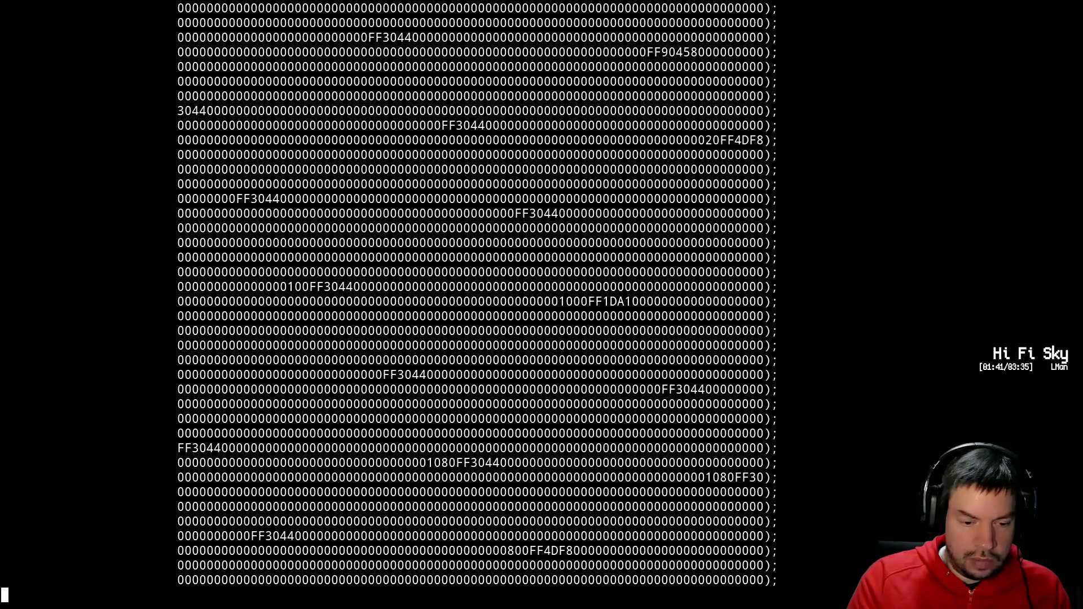
key(ctrl+l)
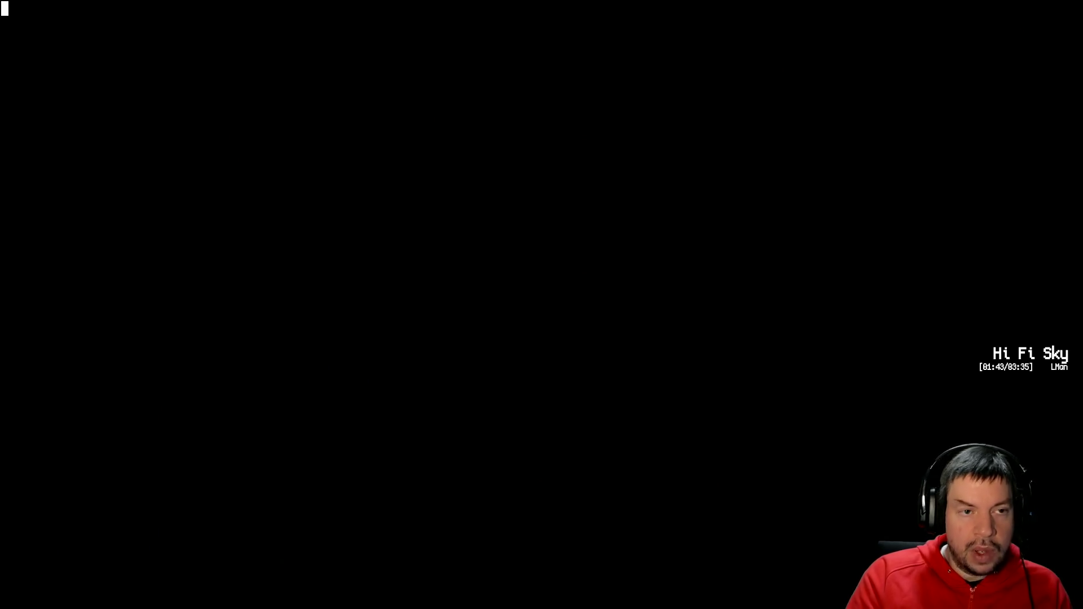
- Type 13022 into the serial console, watch digits like 10321 stream back, then return to the shell
text(13022)
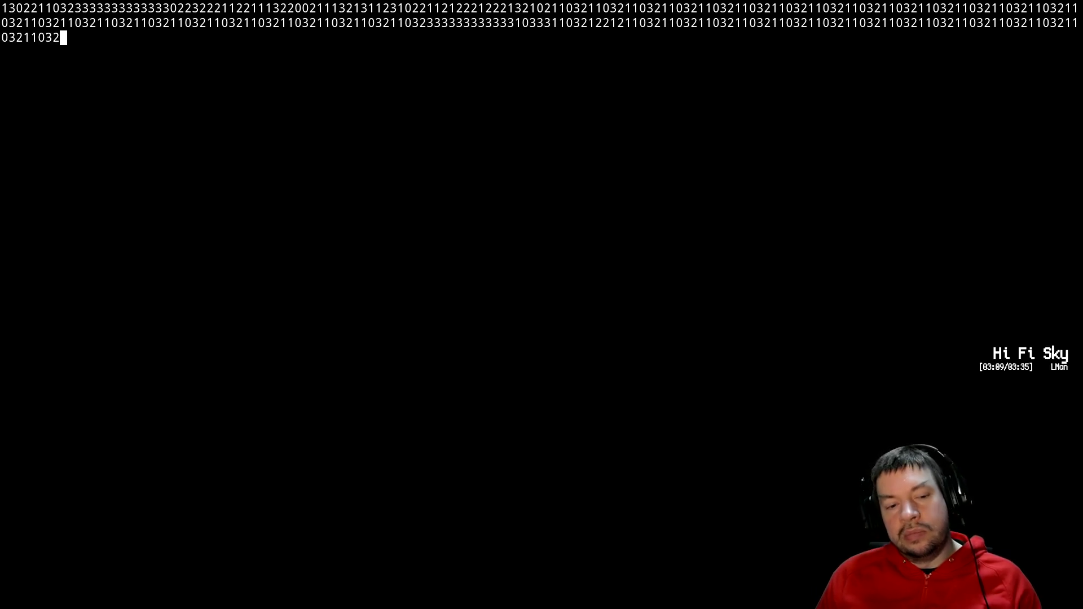
key(alt+Tab)
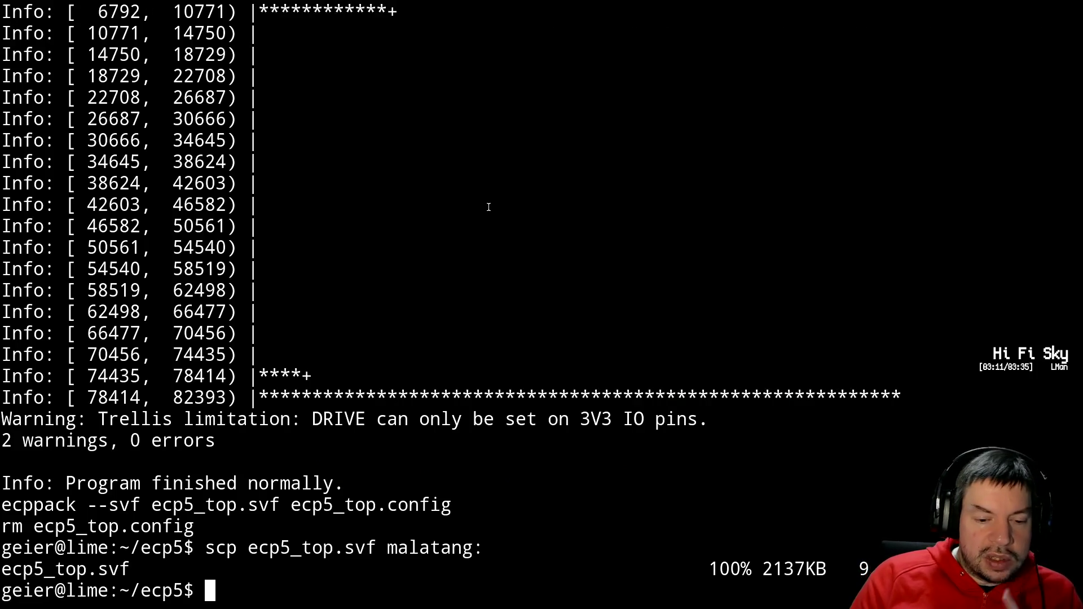
- Resume Vim, save uart_tx.vhdl, page through tb_fifo_dc.vhdl, and quit it
key(alt+Tab)
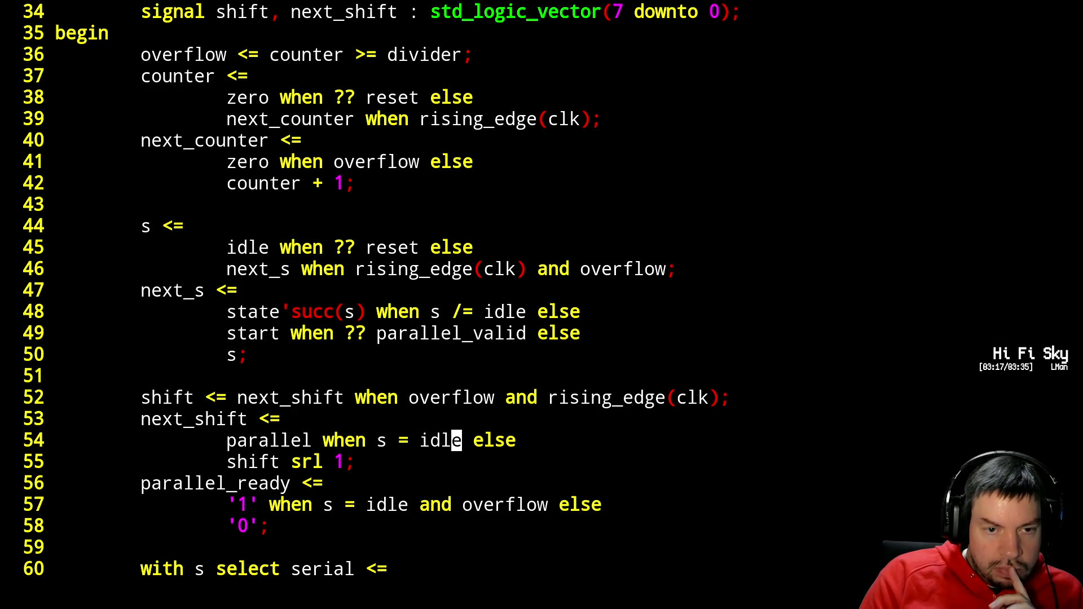
text(:x)
key(Return)
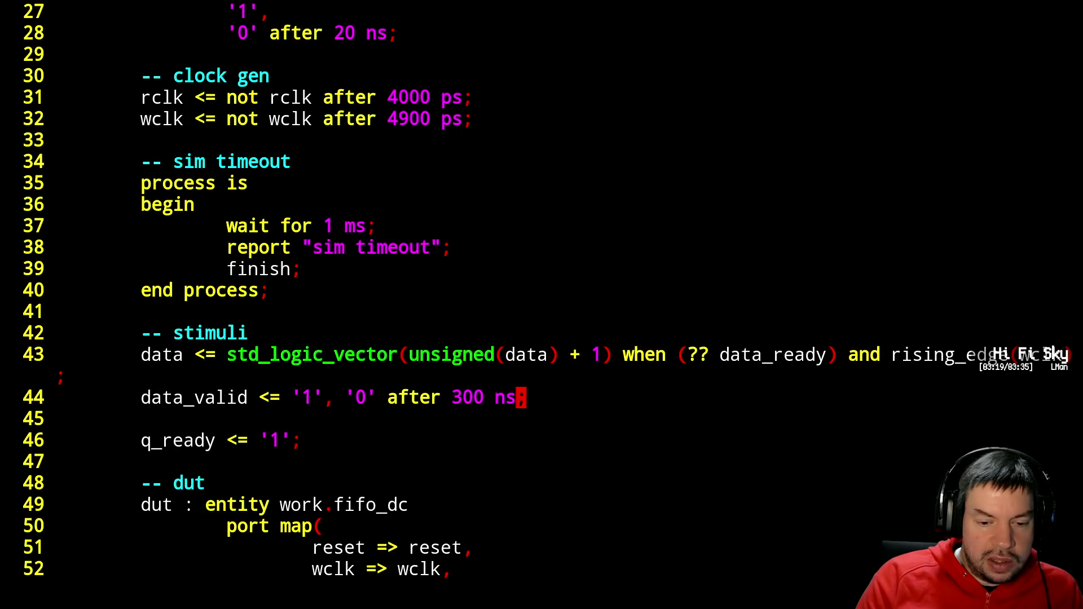
key(ctrl+f)
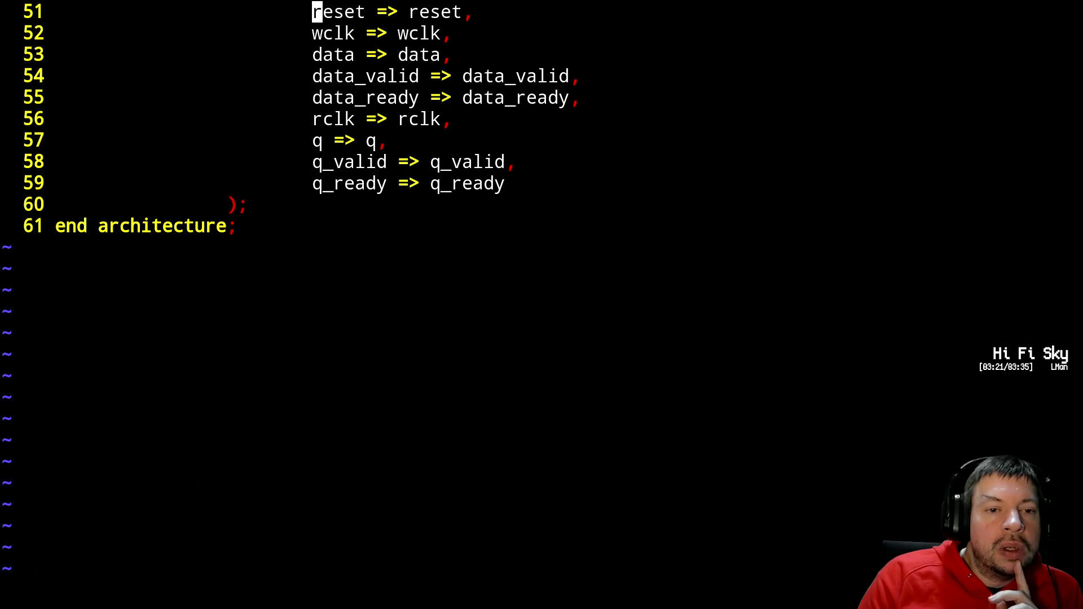
key(ctrl+b)
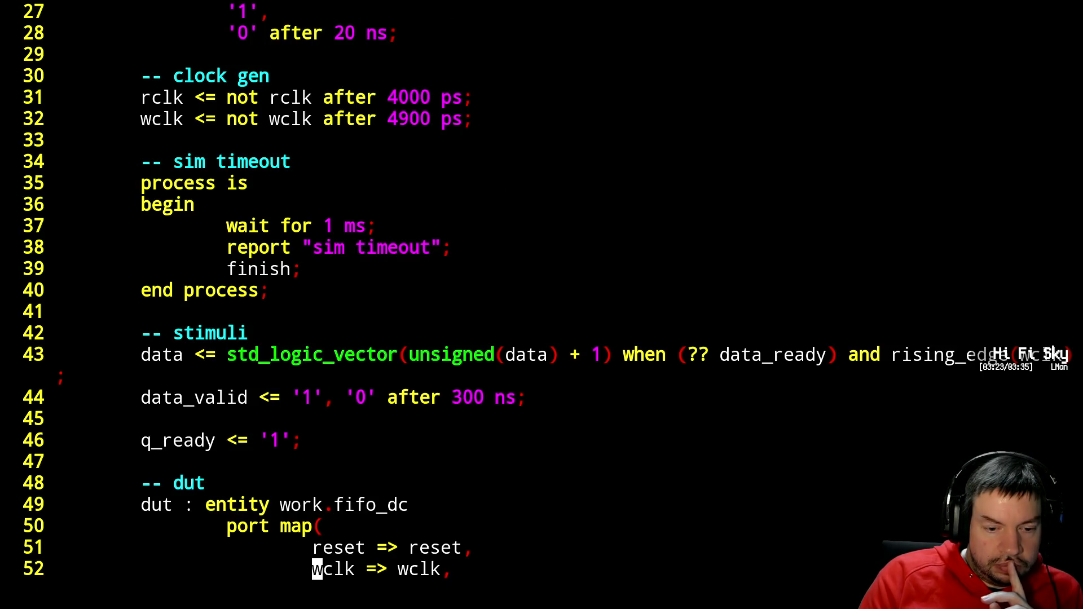
text(:q)
key(Return)
- Try fg for another suspended editor, then open fifo_dc.vhdl in Vim
text(fg)
key(Return)
text(vim f)
key(Tab)
key(Return)
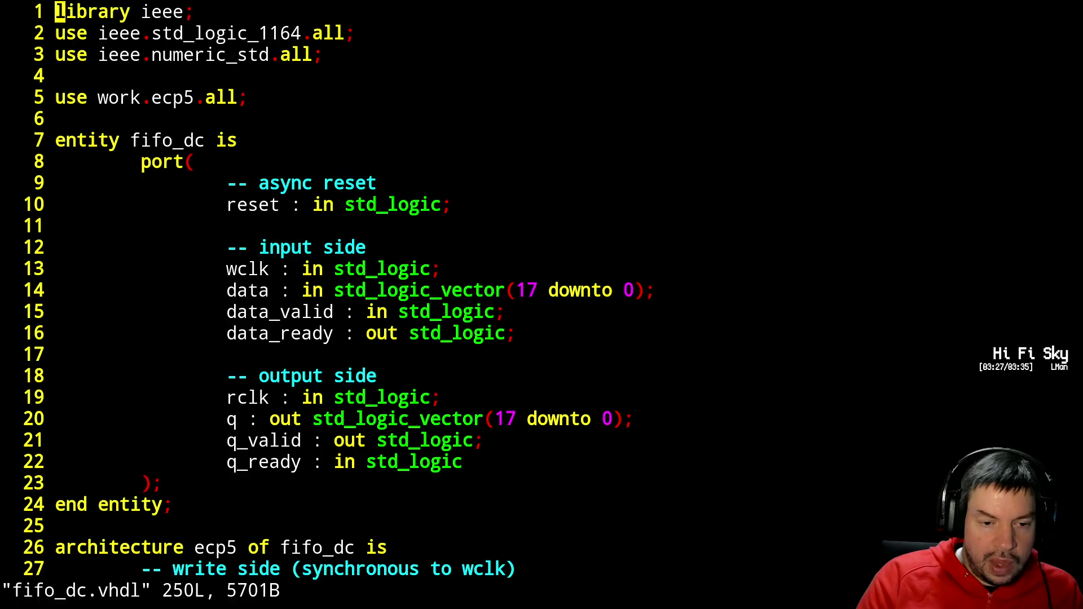
- On line 48, make data_ready assign 'when rising_edge(wclk)', then save and quit
key(ctrl+f)
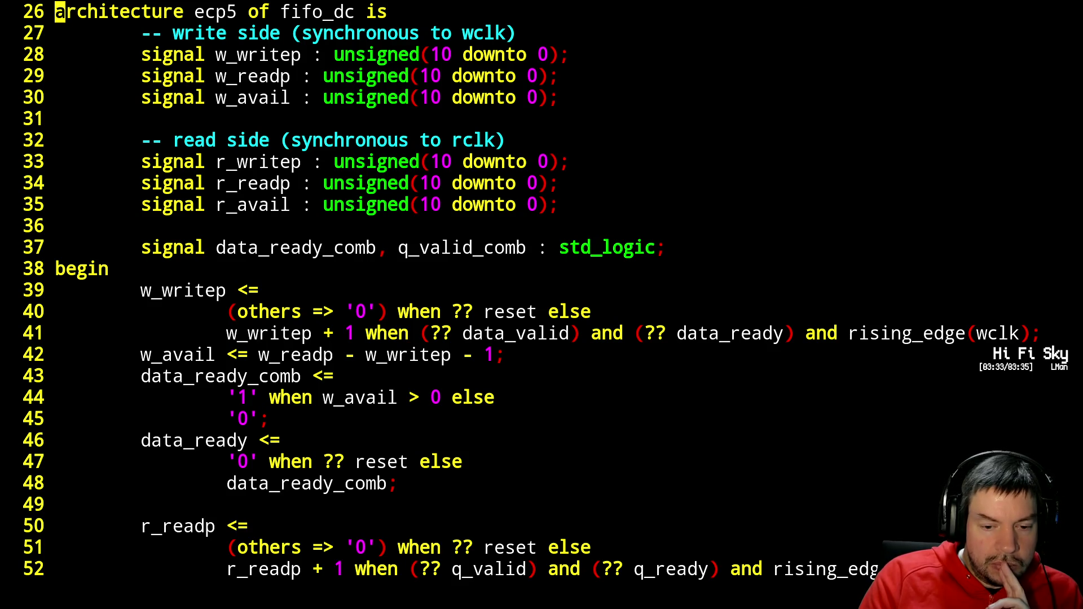
key(j)
key(j)
key(j)
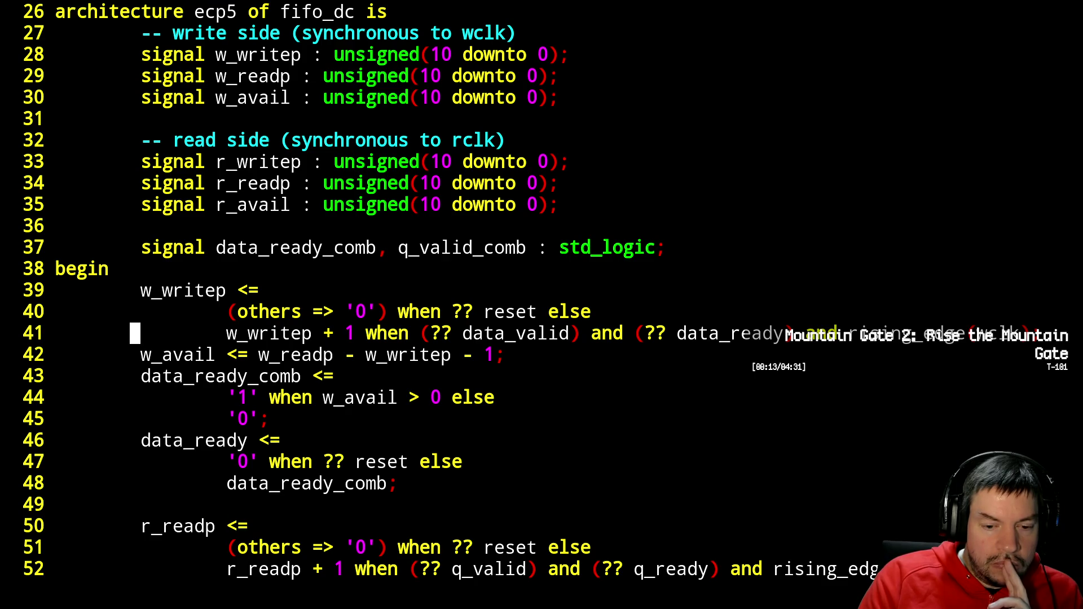
key(j)
key(j)
key(j)
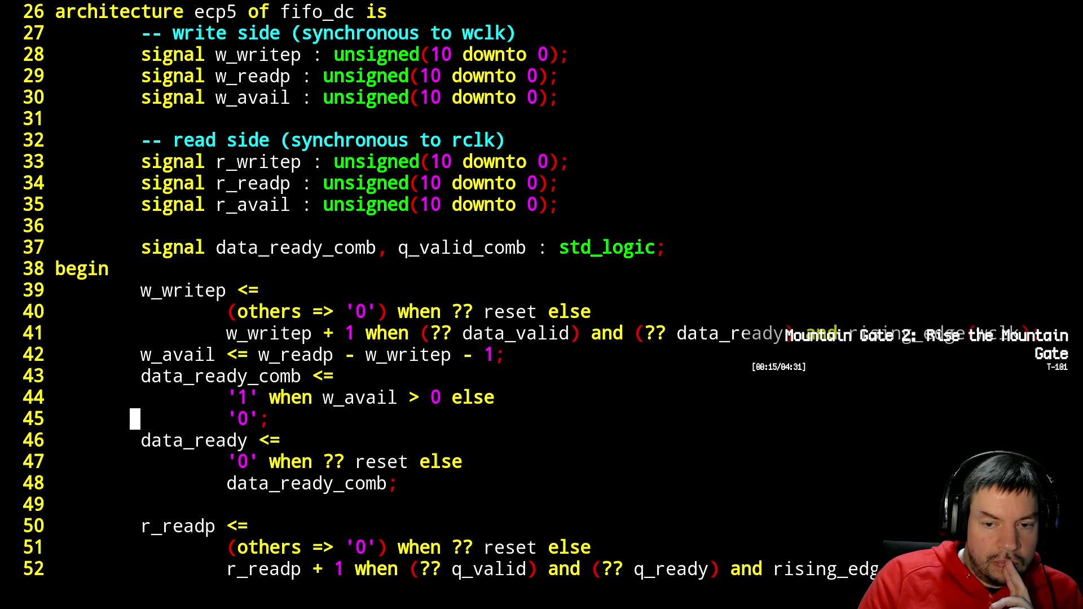
key(j)
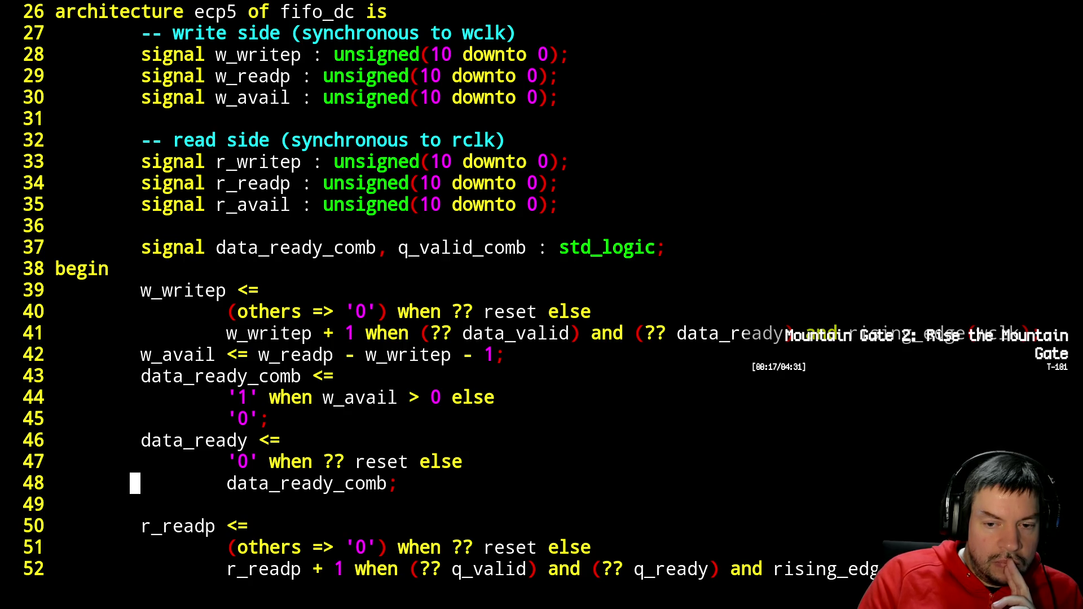
key(A)
key(BackSpace)
text(w)
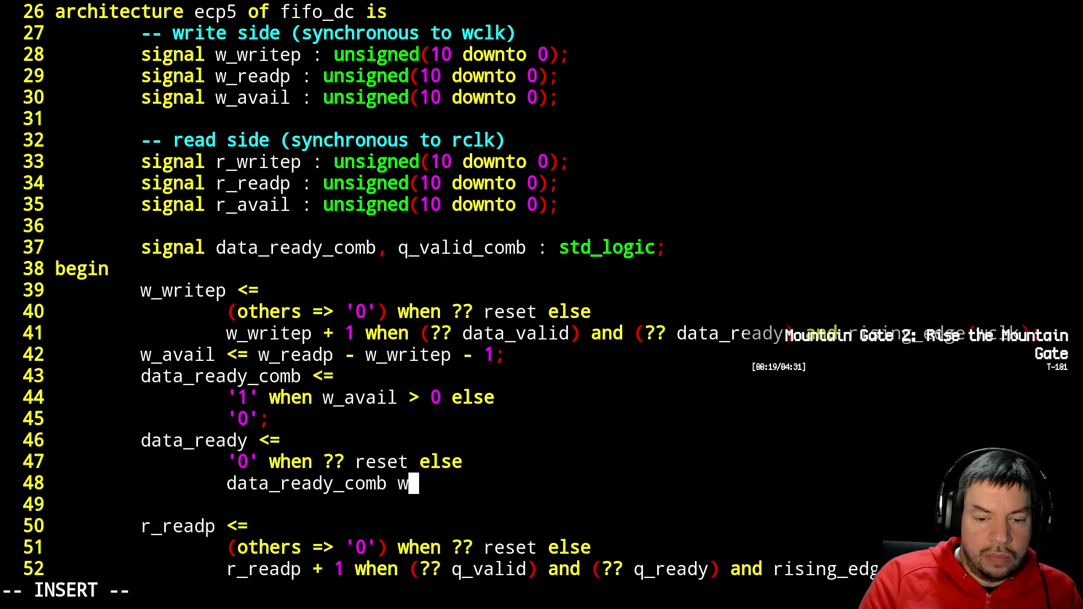
text(hen rising_e)
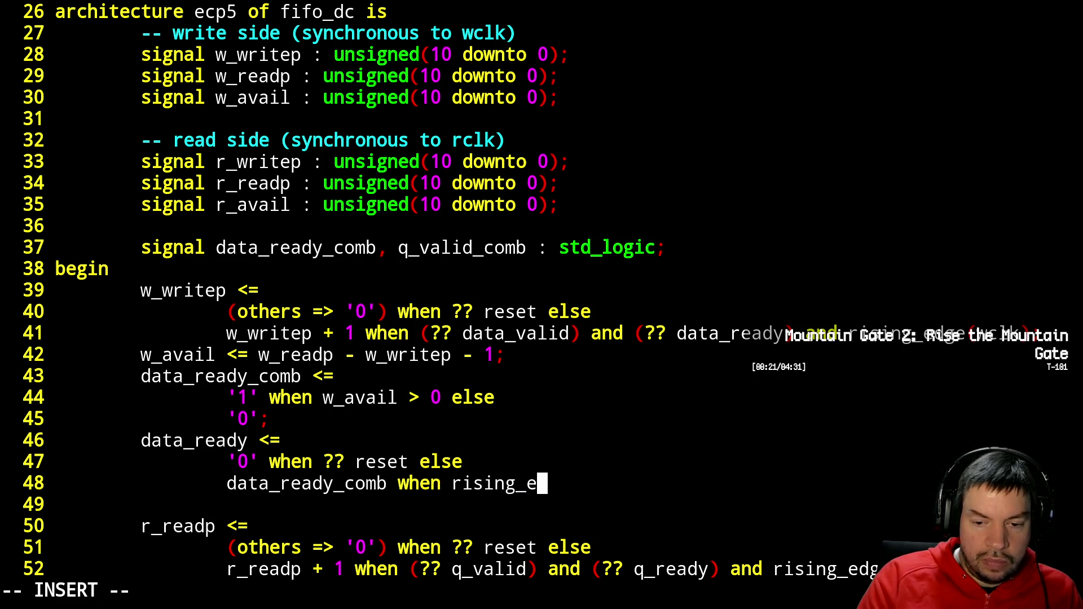
text(dge(clk);)
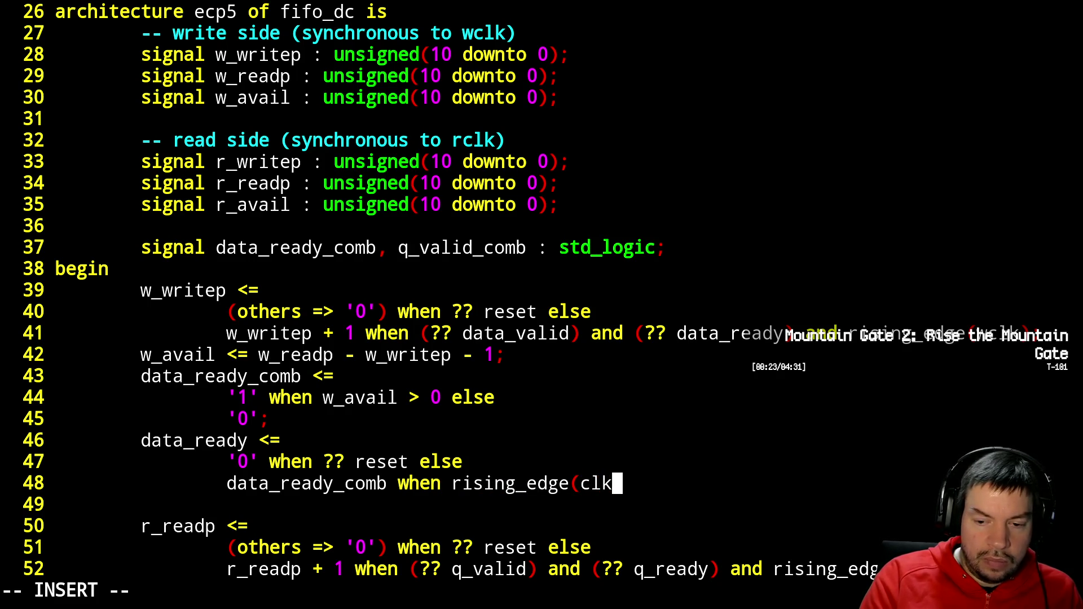
key(Escape)
key(h)
key(h)
key(h)
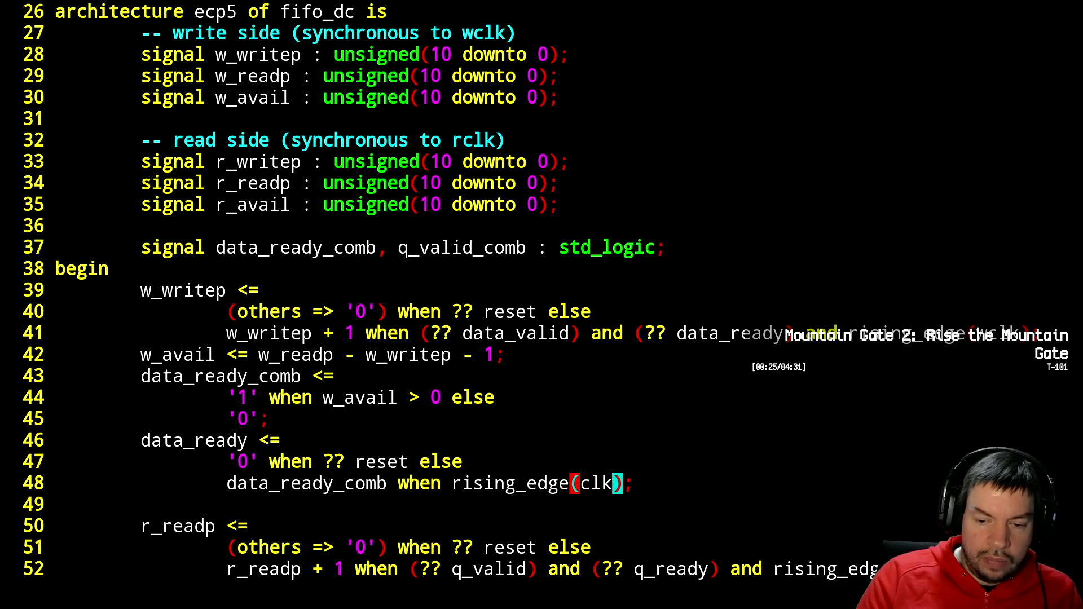
text(a)
text(w)
key(Escape)
text(:)
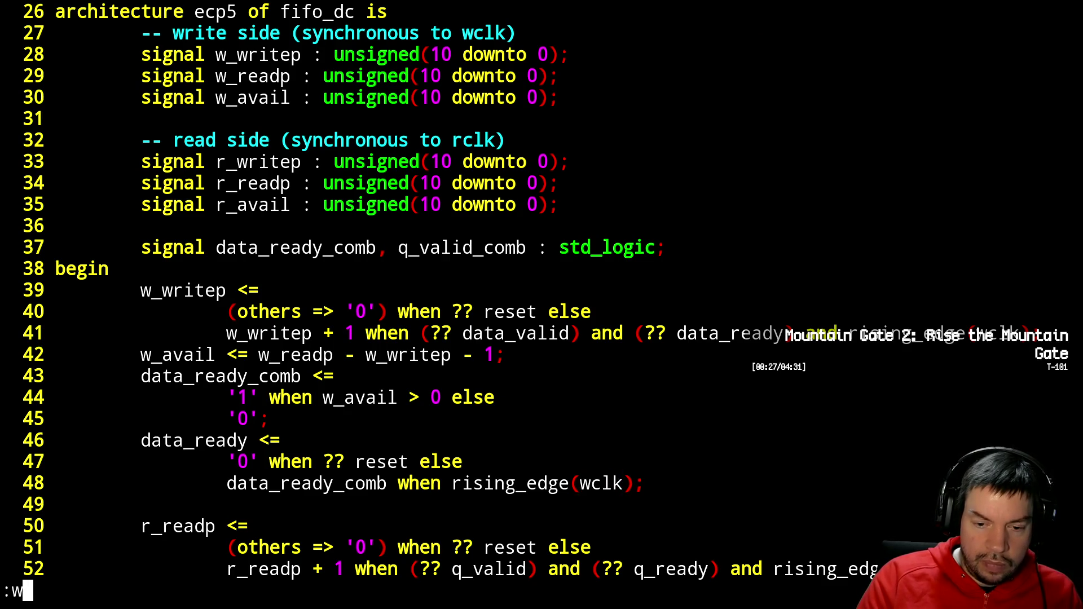
text(wq)
key(Return)
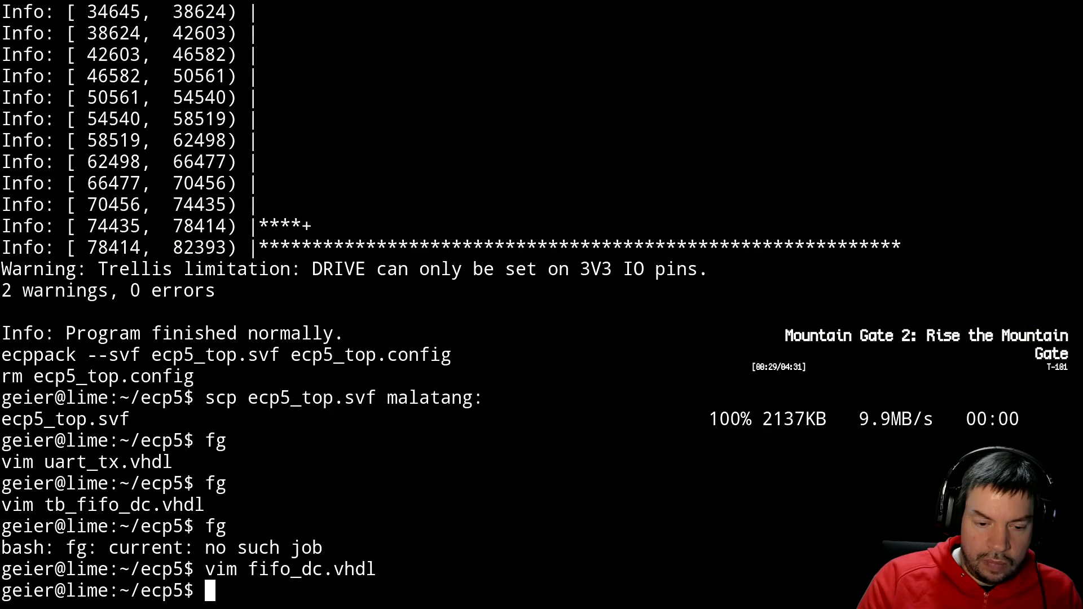
- Rebuild with make and send ecp5_top.svf to malatang with scp again
key(Up)
key(Up)
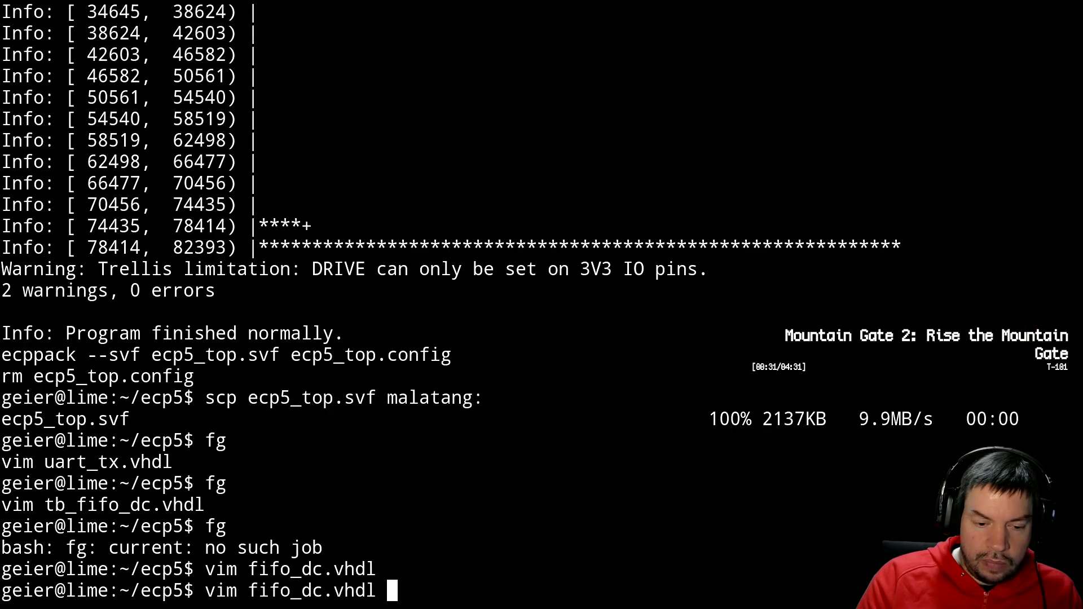
key(Up)
key(Down)
key(Down)
key(Down)
text(make)
key(Return)
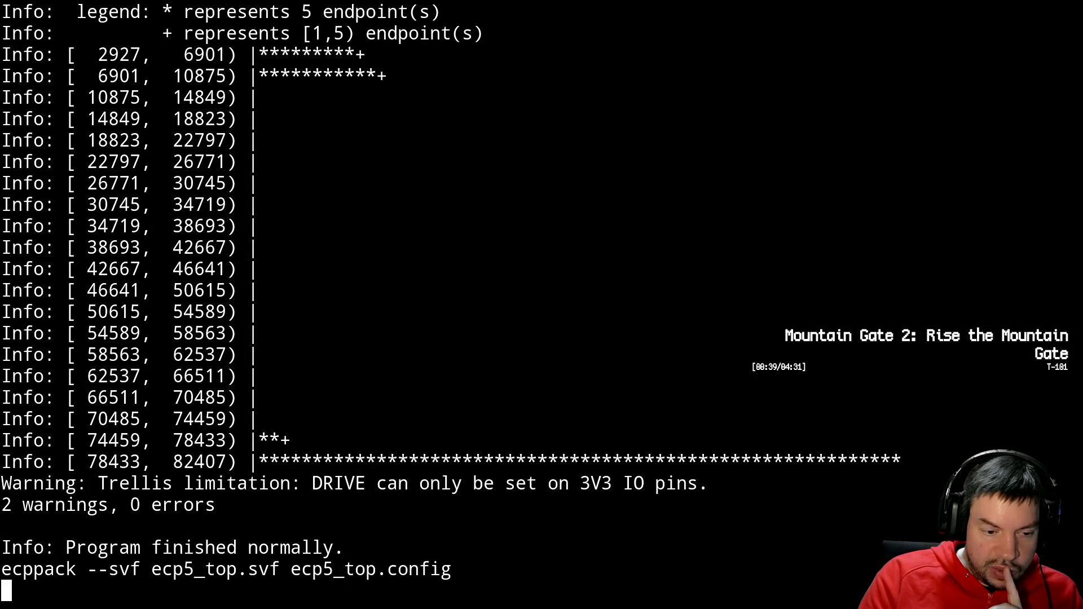
key(Up)
key(Up)
key(Up)
key(Return)
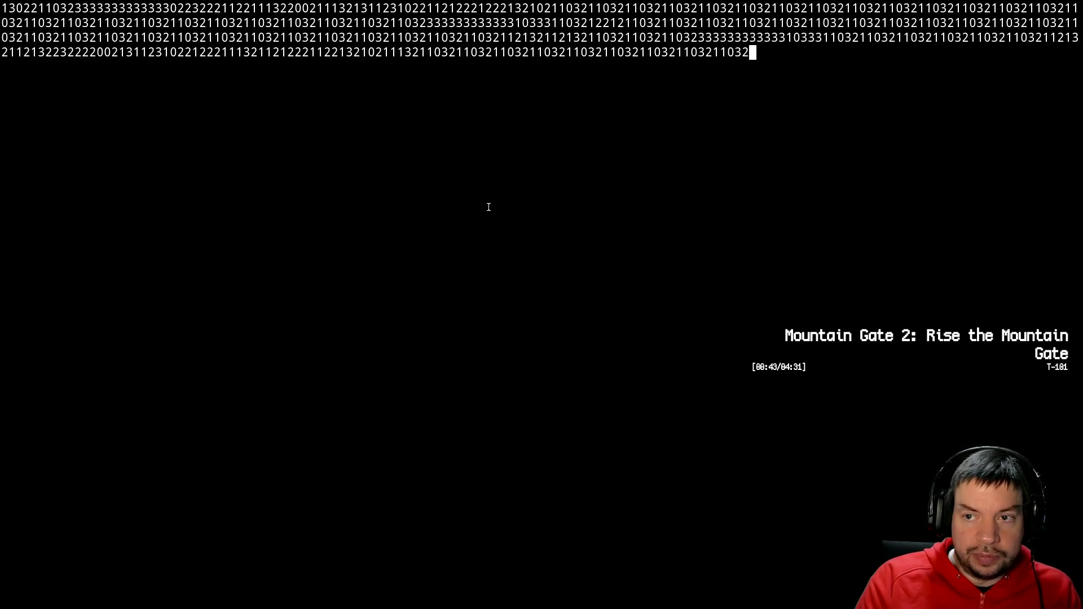
- Program the board with 'svf ecp5_top.svf', watch the streamed digits, then return to the build terminal
key(Up)
key(Return)
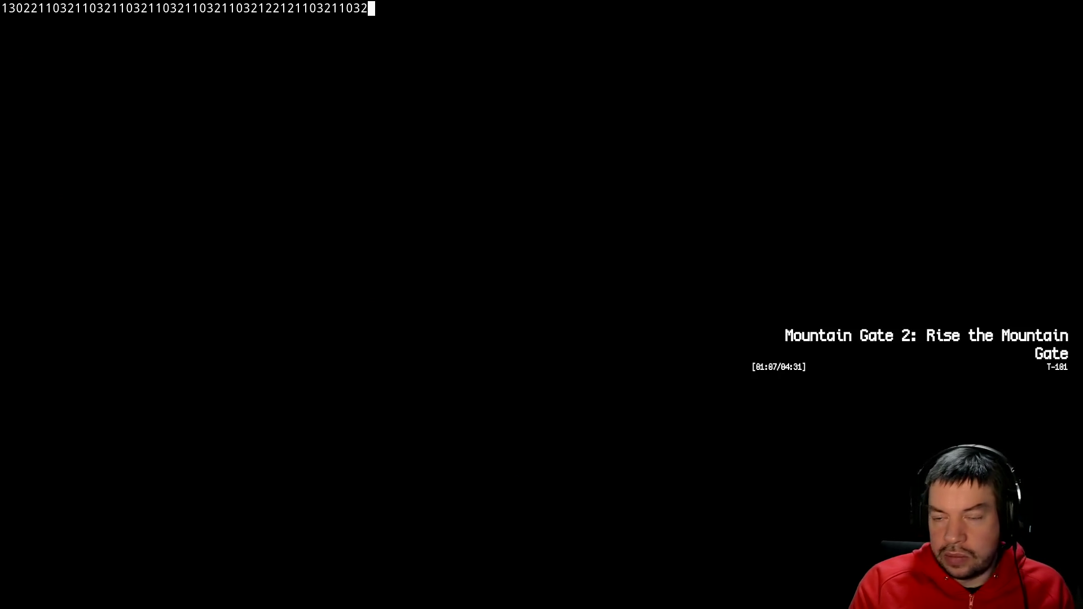
key(alt+Tab)
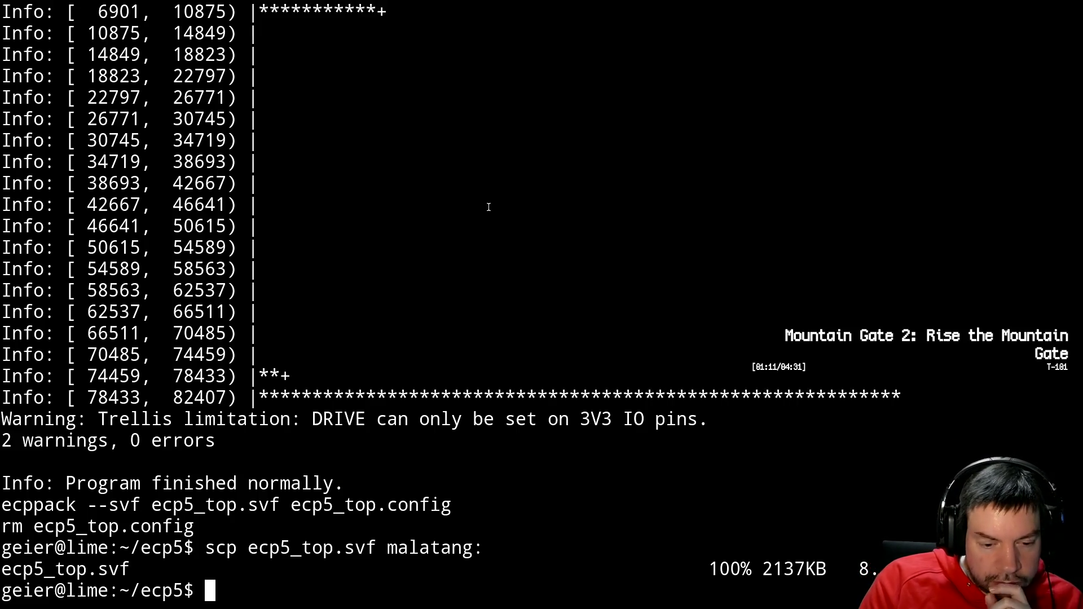
- Reopen fifo_dc.vhdl in Vim and page down to the ecp5 architecture's pointer logic
key(Up)
key(Up)
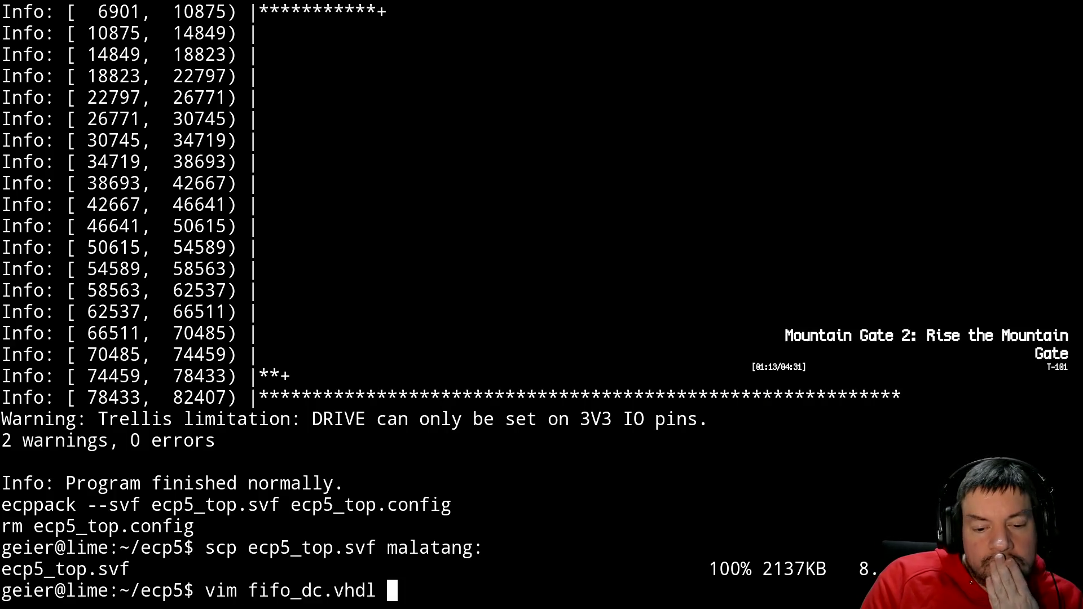
key(Return)
key(ctrl+f)
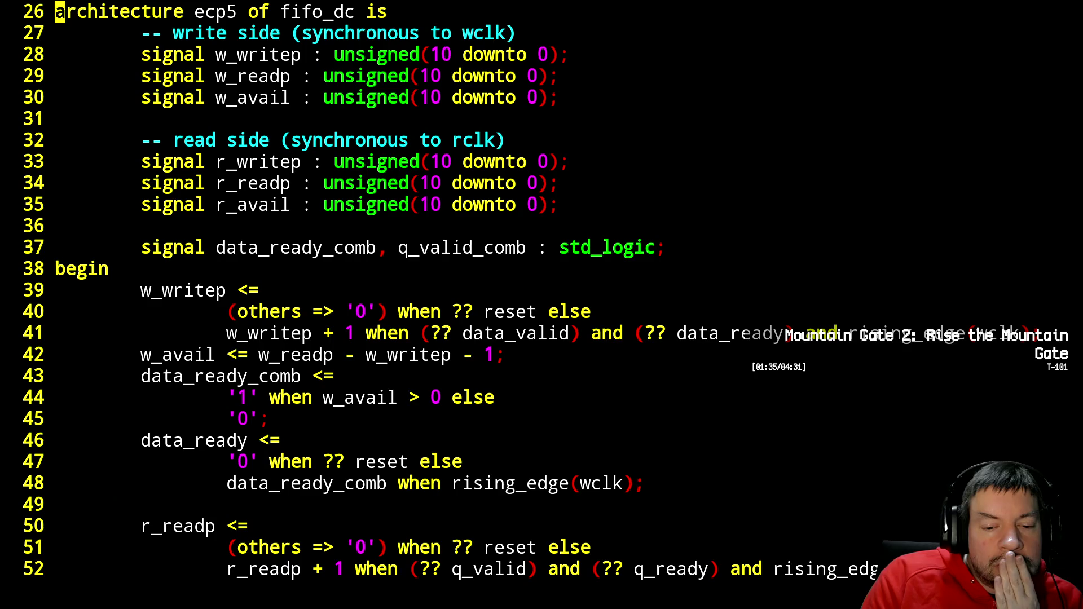
- Review the write- and read-side pointer and r_avail logic, ending back at the architecture section
key(j)
key(j)
key(j)
key(j)
key(j)
key(j)
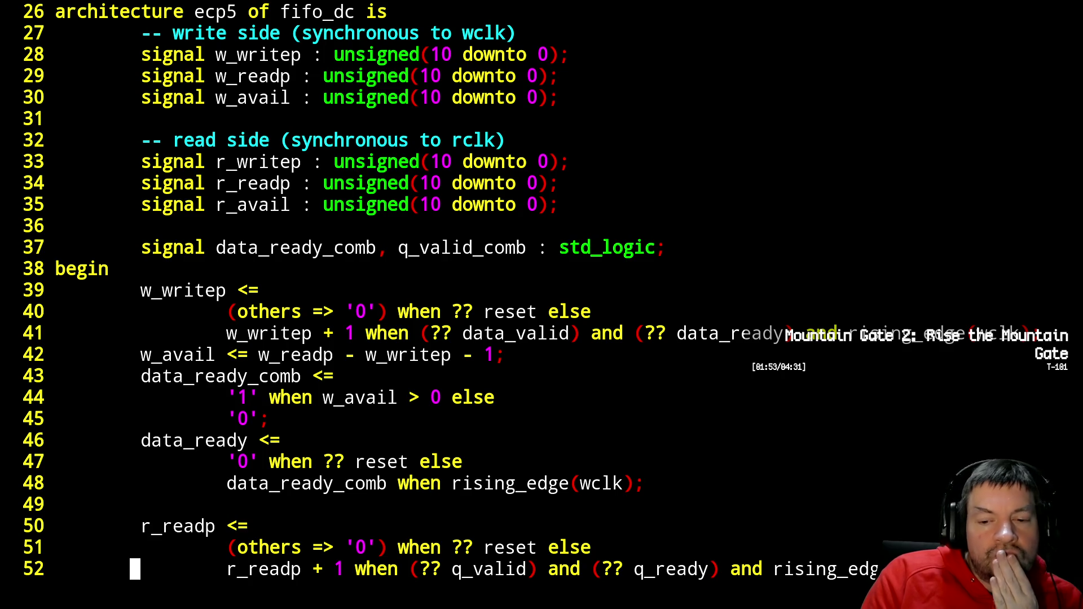
key(Down)
key(Down)
key(Down)
key(Down)
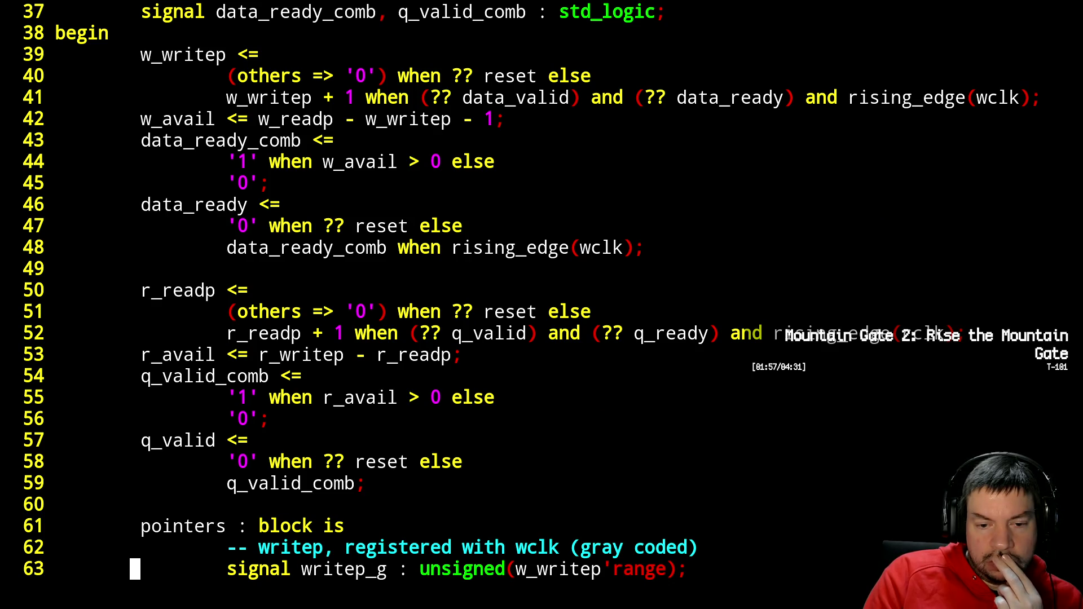
key(Up)
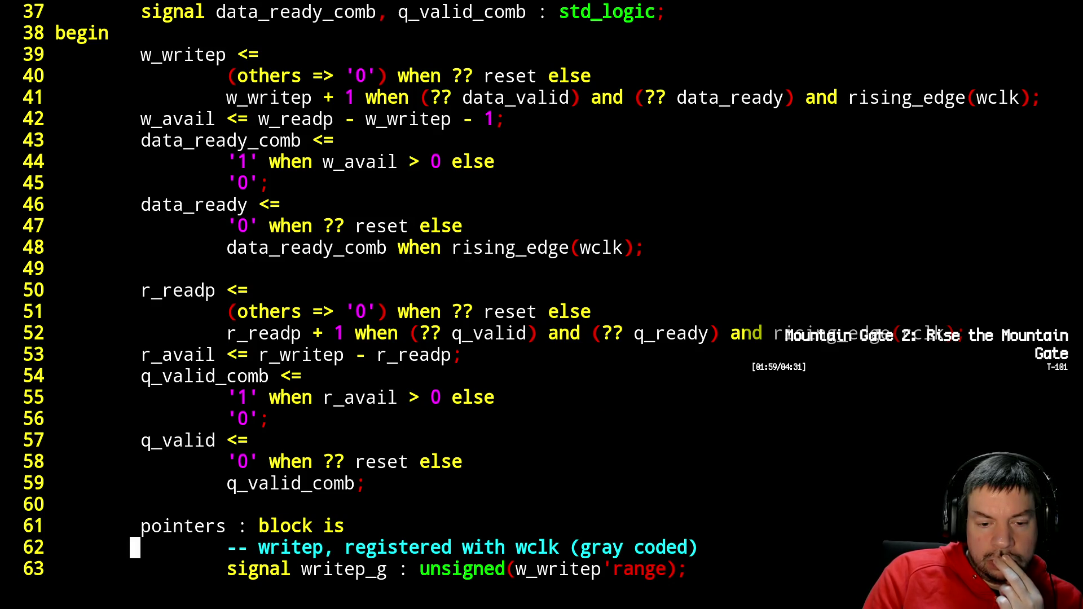
key(ctrl+b)
key(ctrl+b)
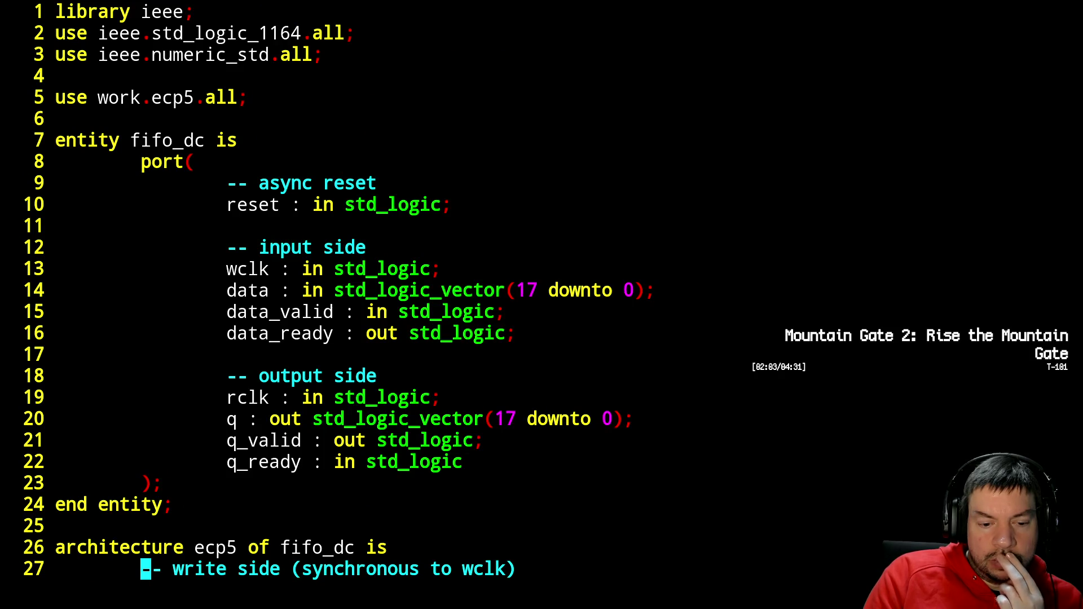
key(ctrl+f)
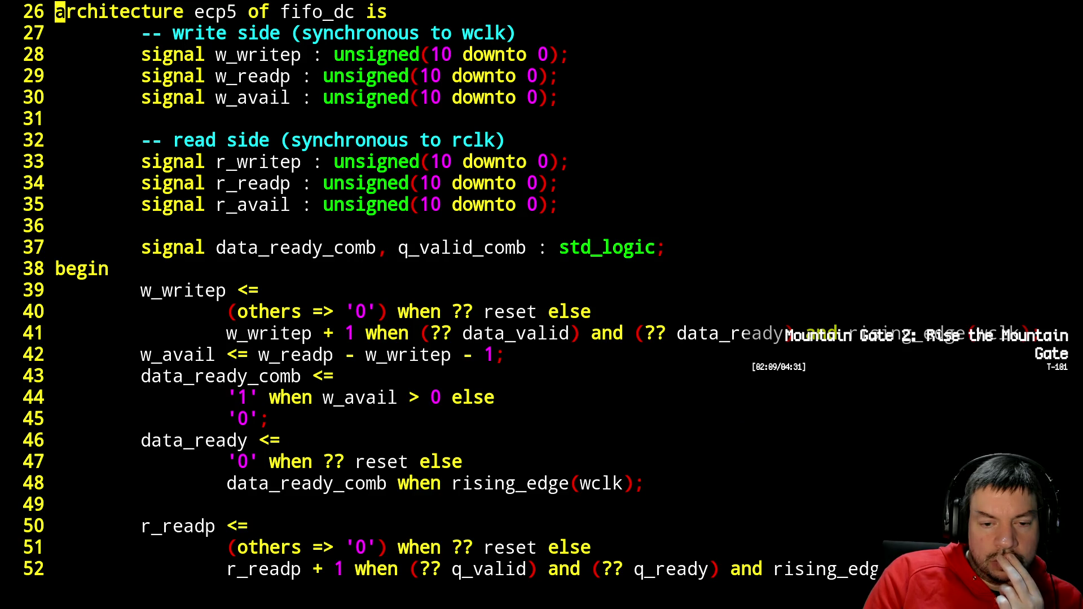
- Declare 'signal w_resetting, r_resetting : std_logic;' below the architecture line
key(o)
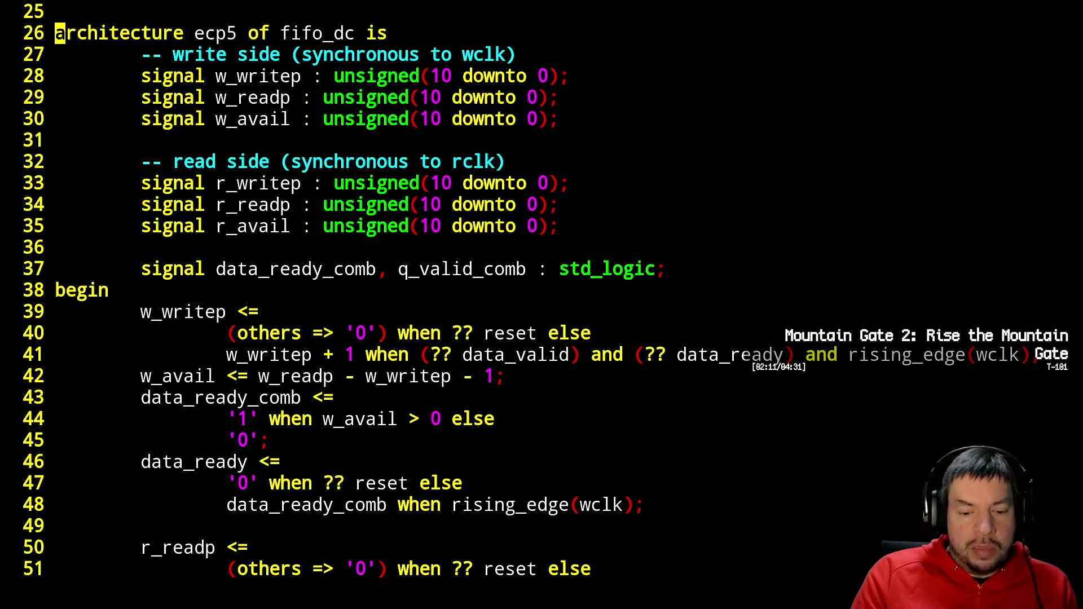
key(Tab)
text(sign)
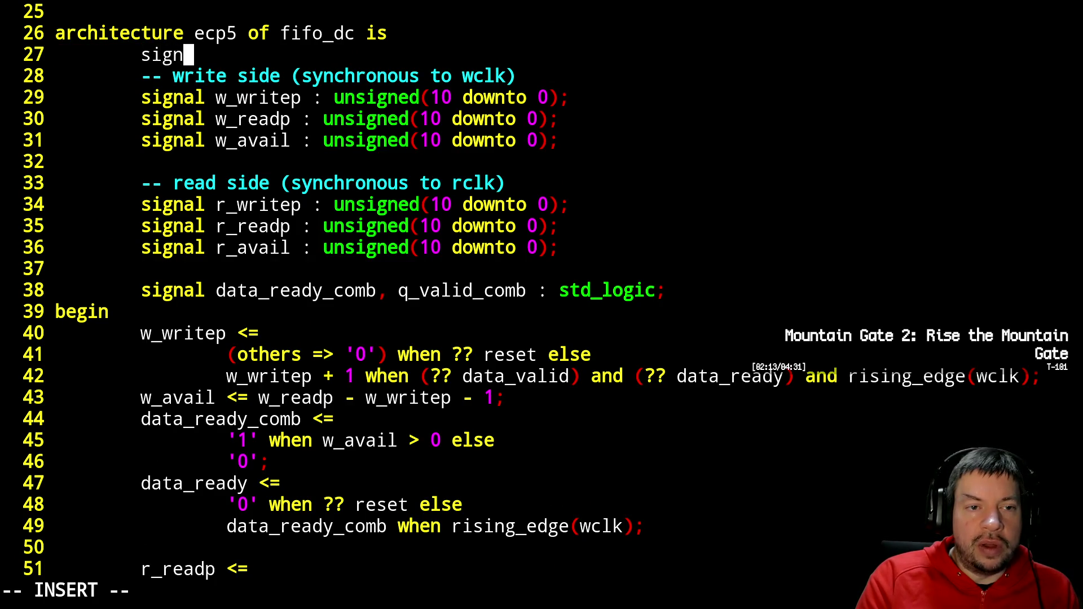
text(al w_r)
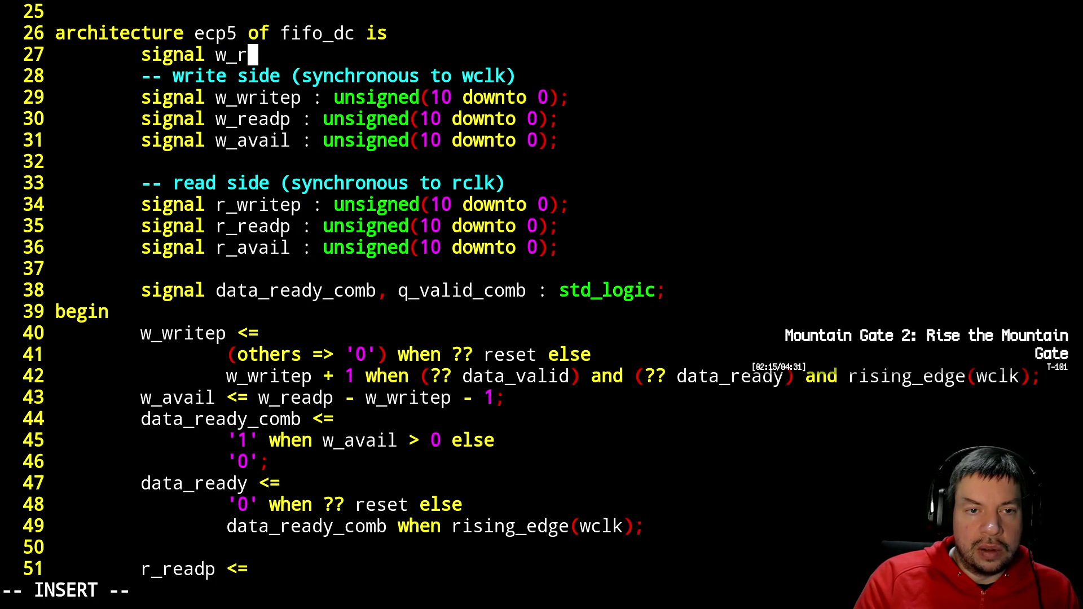
text(esetting)
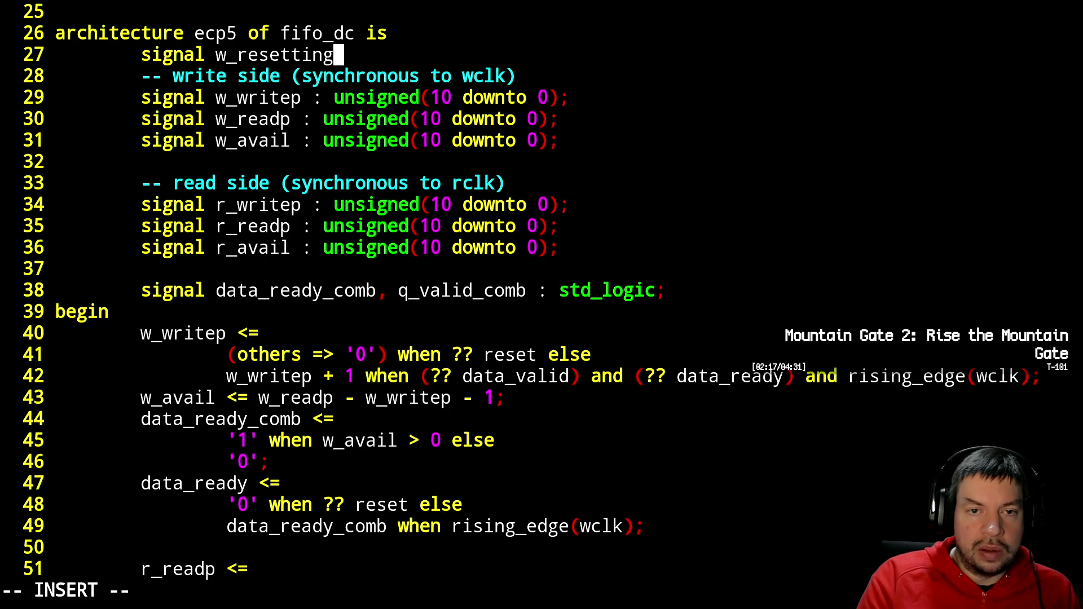
text(, r_res)
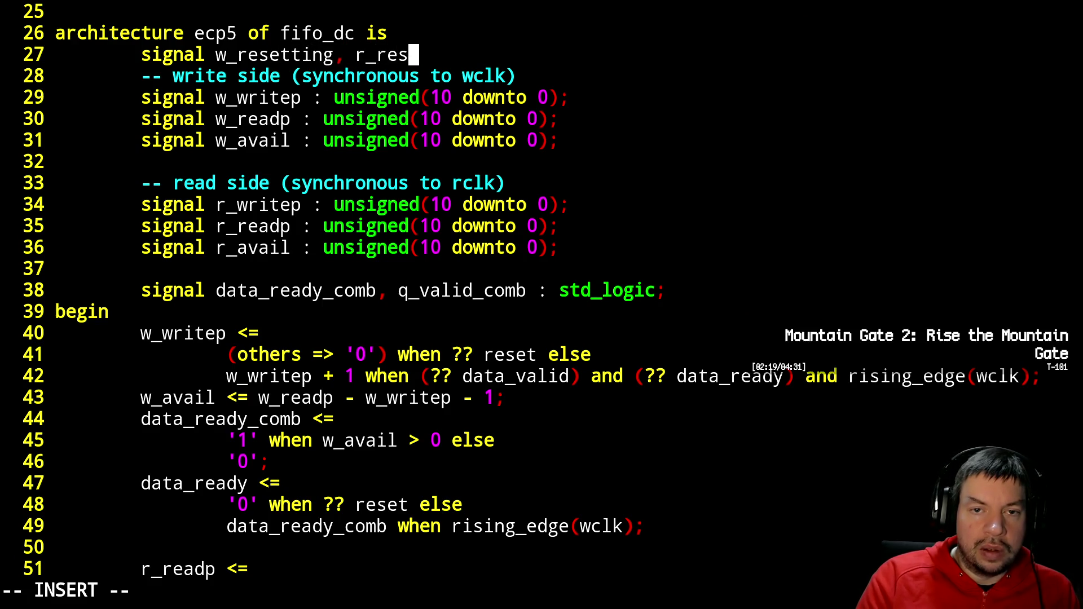
text(etting :)
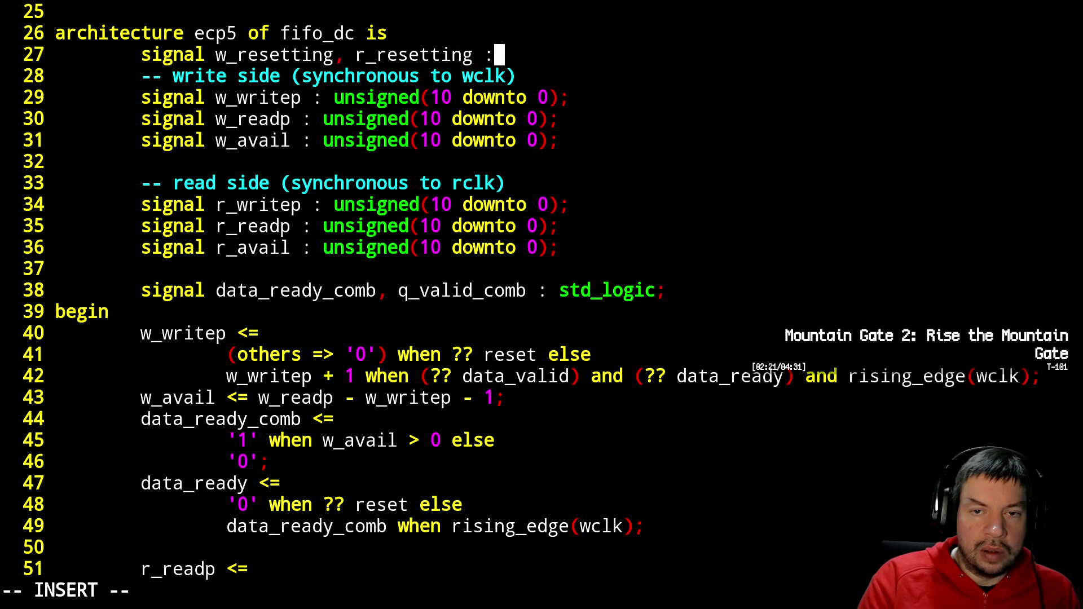
text( std_logic;)
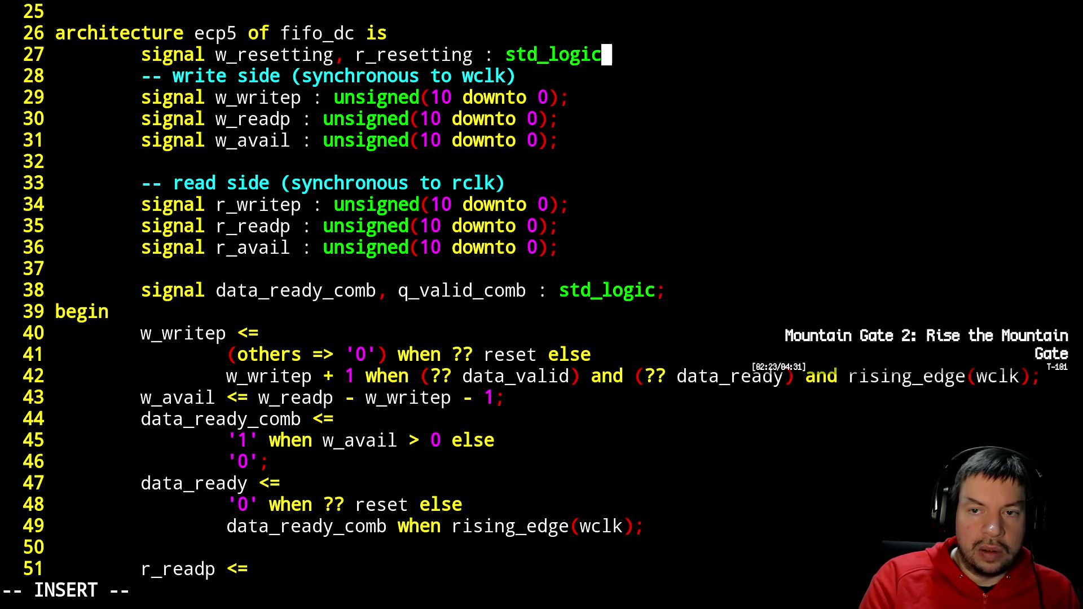
key(Return)
key(Escape)
- After begin, start the assignment 'w_resetting <= '1' when ?? reset else'
key(j)
key(j)
key(j)
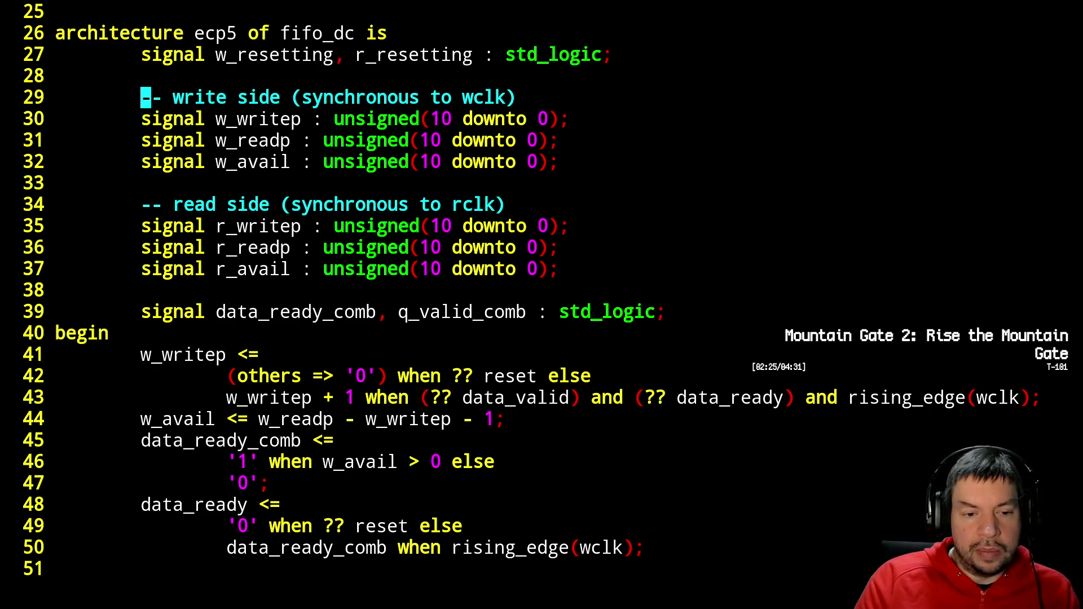
key(o)
key(Tab)
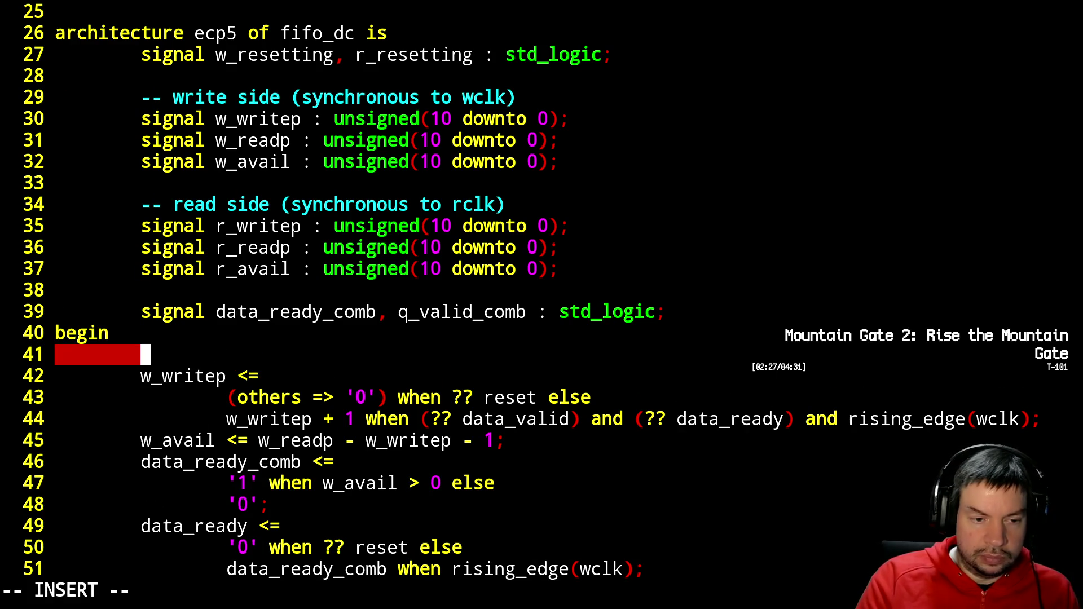
text(w_r)
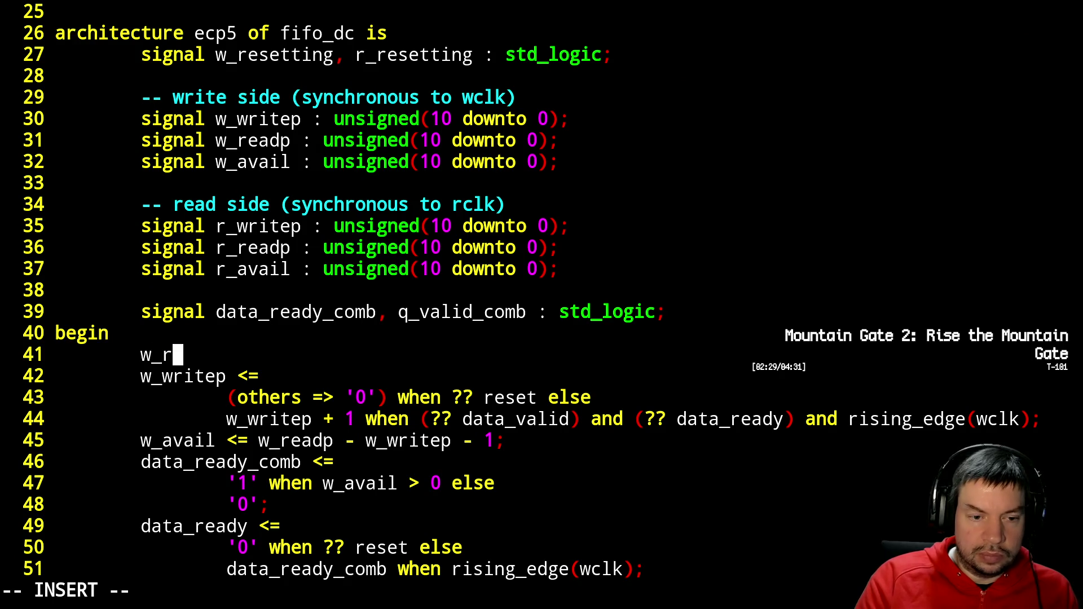
text(esetting <)
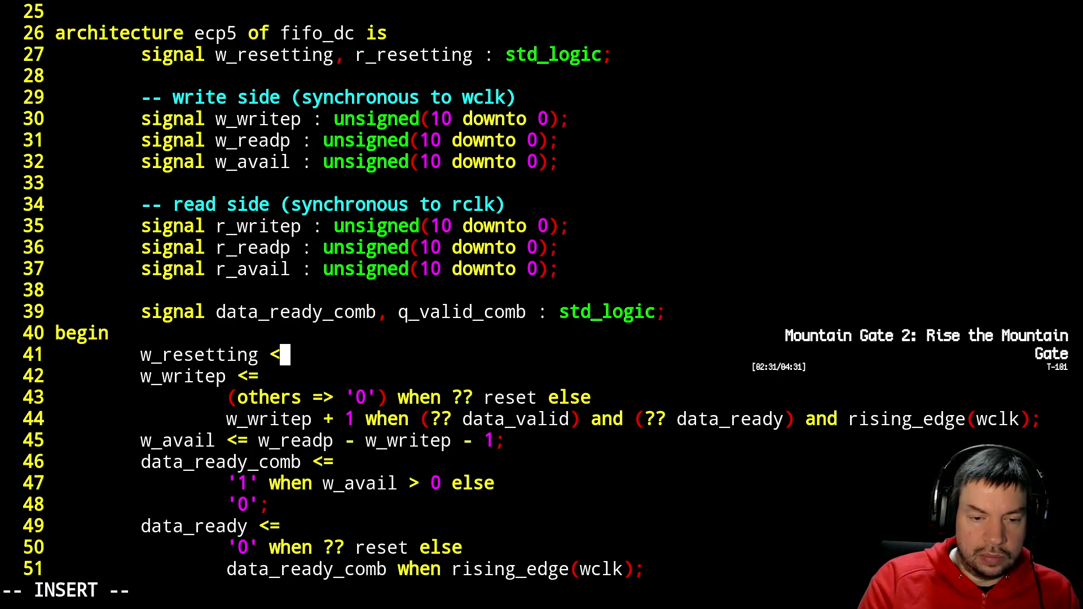
text(= ')
key(BackSpace)
key(Return)
key(Tab)
text('1')
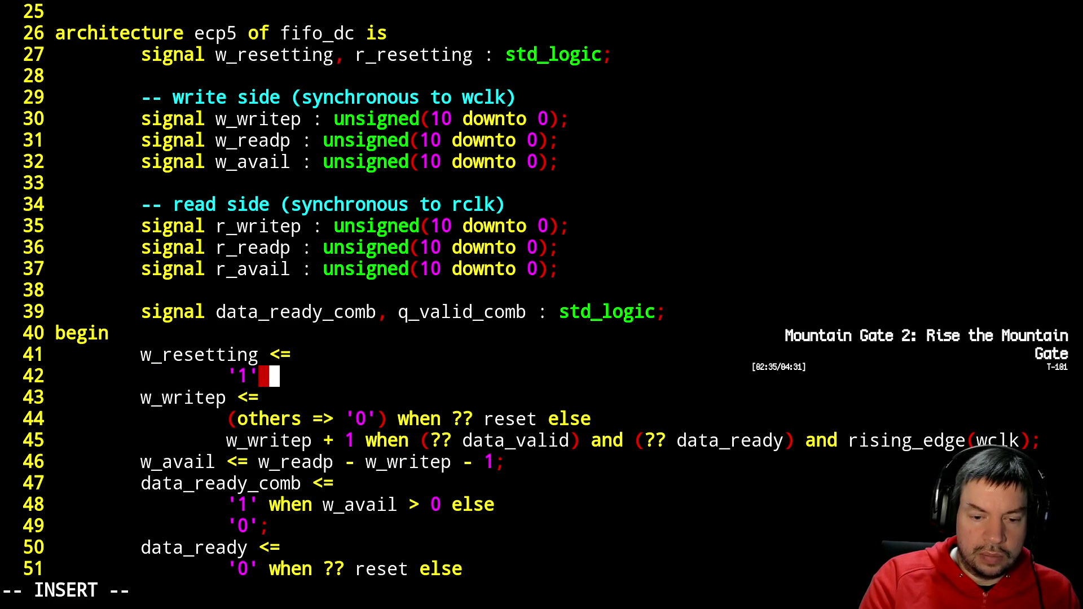
text( when ?? reset)
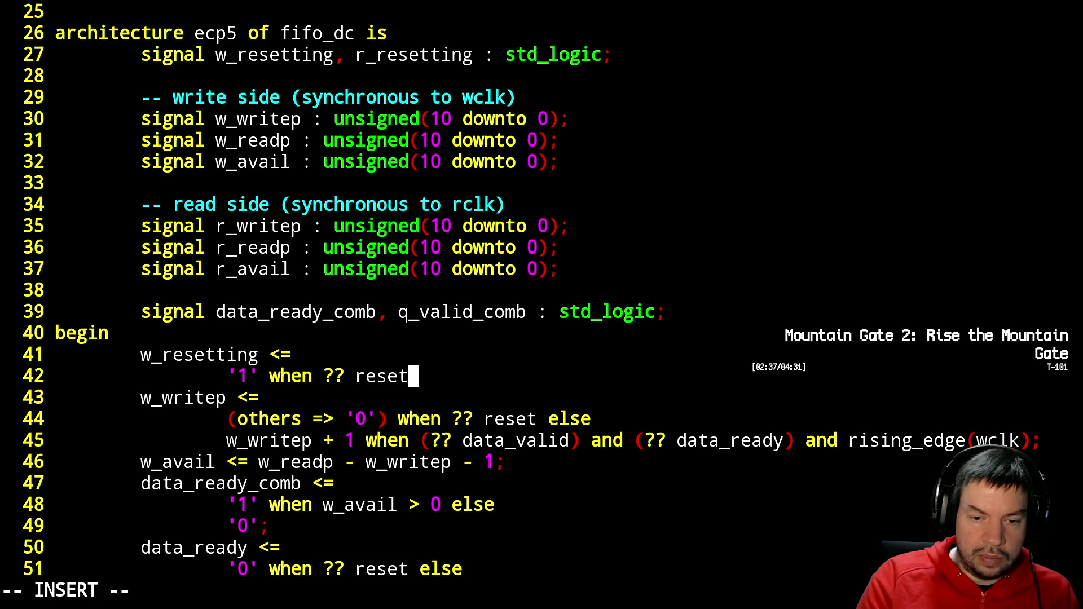
text(,)
key(BackSpace)
text(else)
- Complete w_resetting with the branch '0' when rising_edge(wclk);
key(Return)
text(')
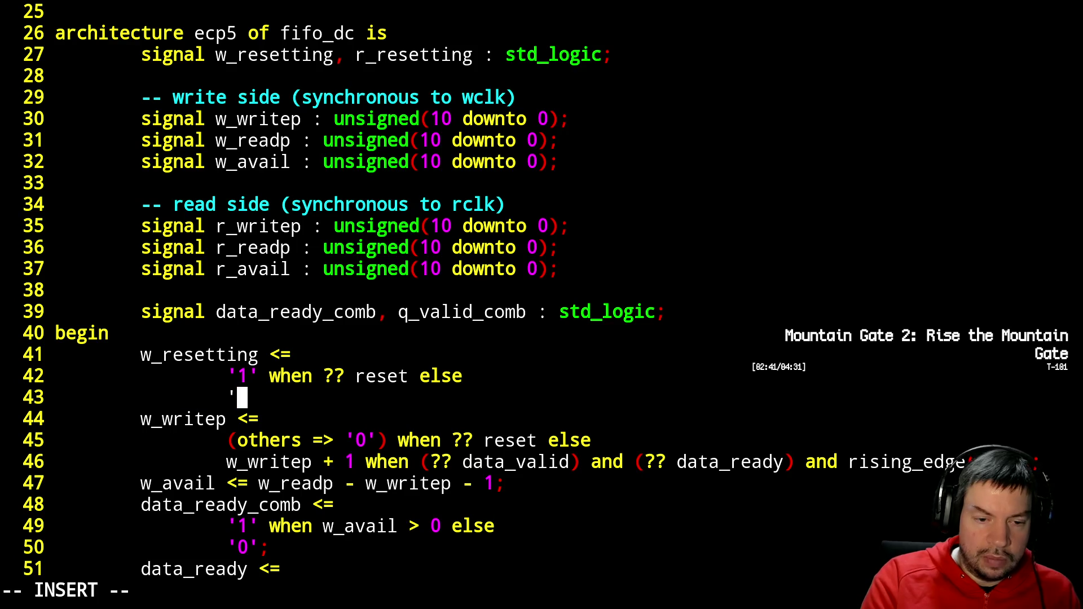
text(0' when ris)
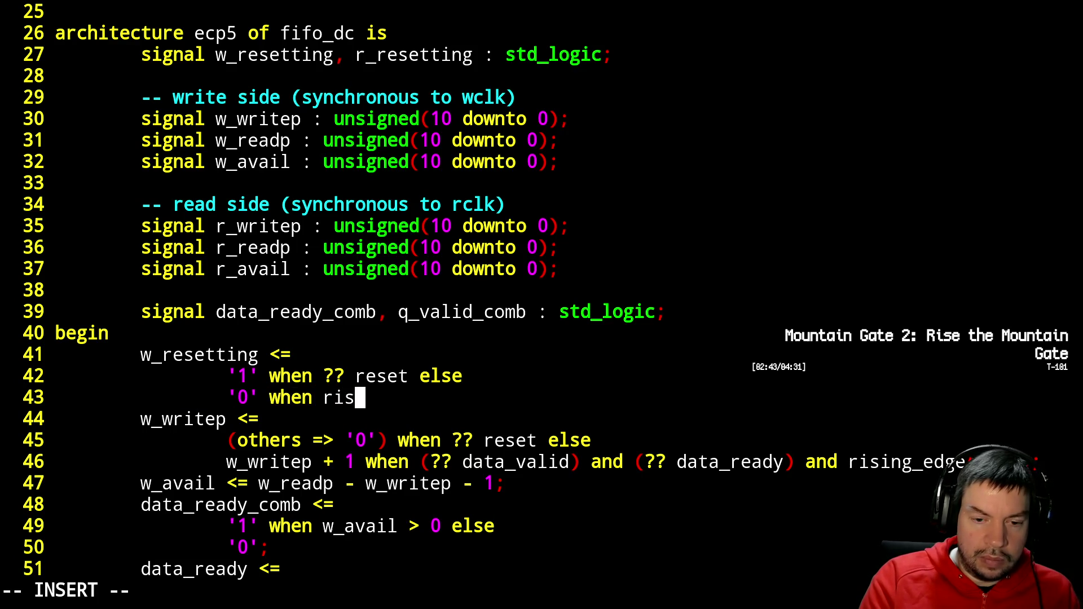
text(ing_edge(wclk9+)
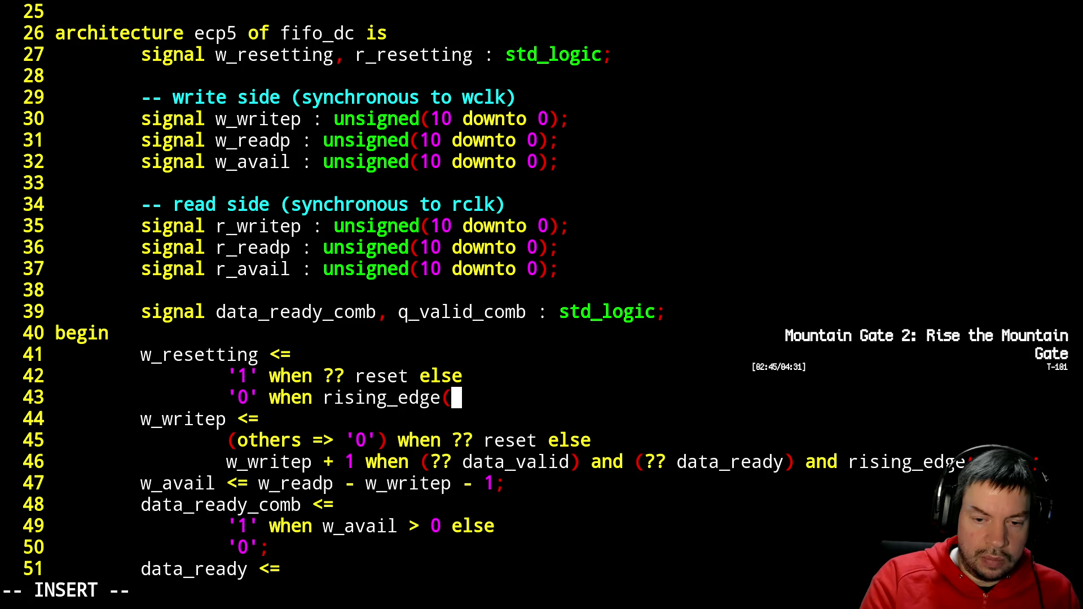
key(BackSpace)
key(BackSpace)
text()l)
key(Return)
key(BackSpace)
key(BackSpace)
key(BackSpace)
key(BackSpace)
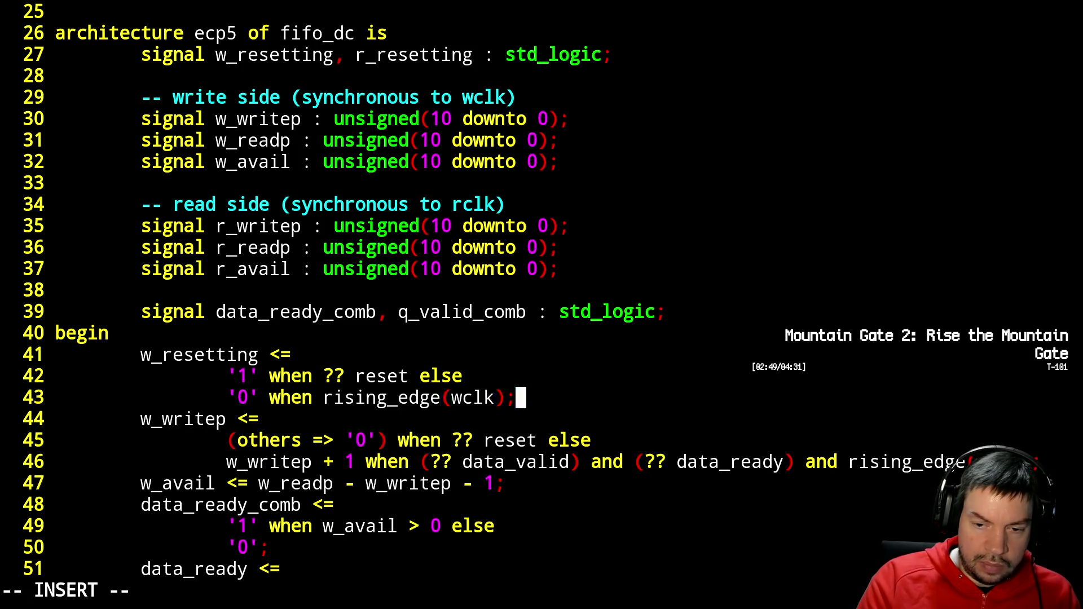
text(;)
key(Return)
key(Escape)
- Make line 49 drive data_ready directly, with 'not w_resetting' replacing the constant '1'
key(j)
key(j)
key(j)
key(j)
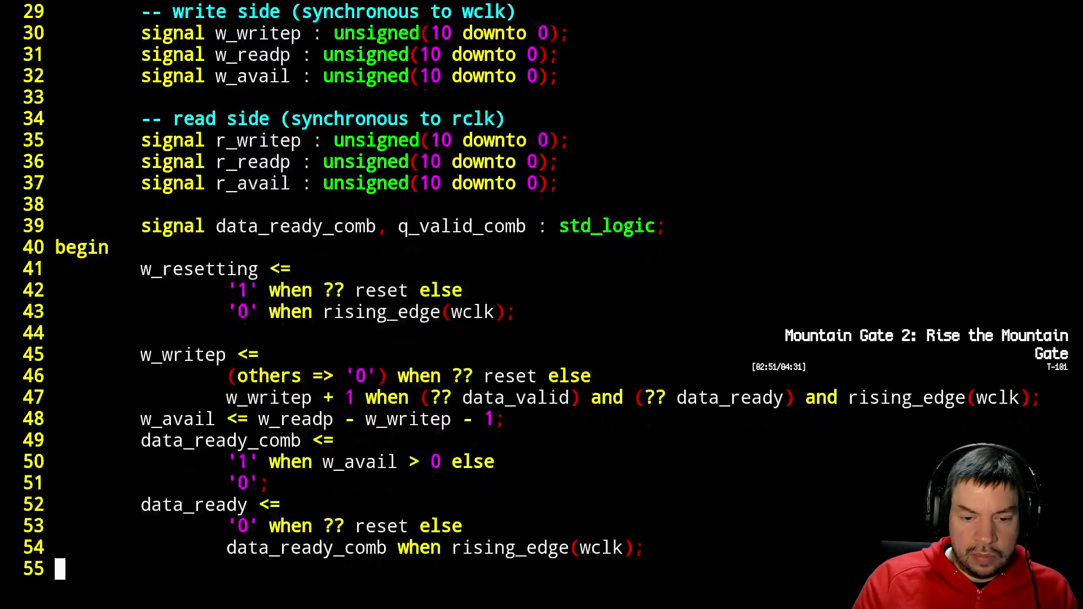
key(k)
key(k)
key(k)
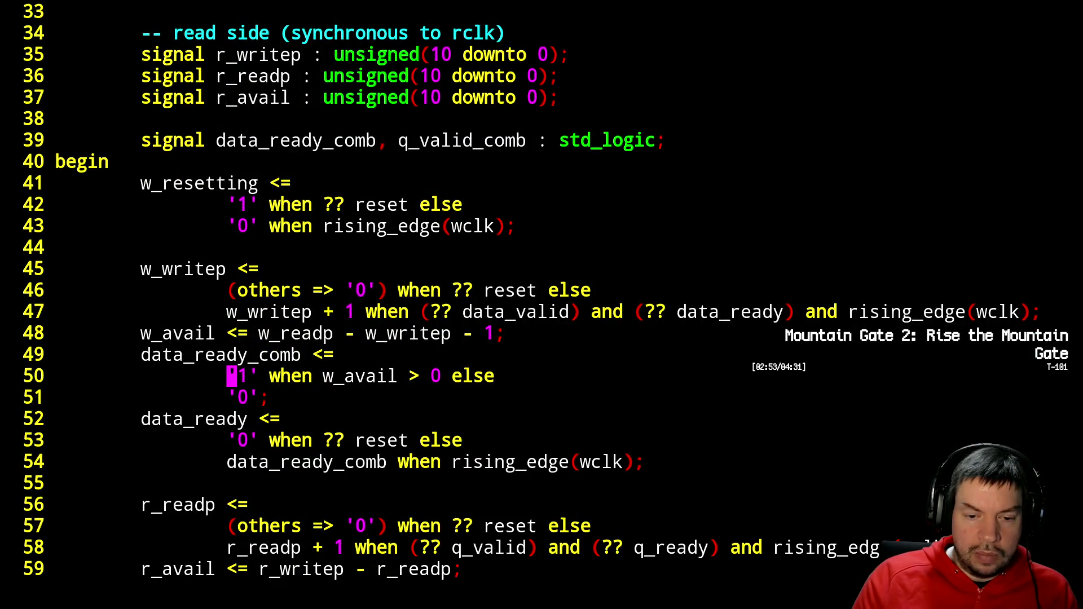
key(d)
key(shift+w)
text(inot )
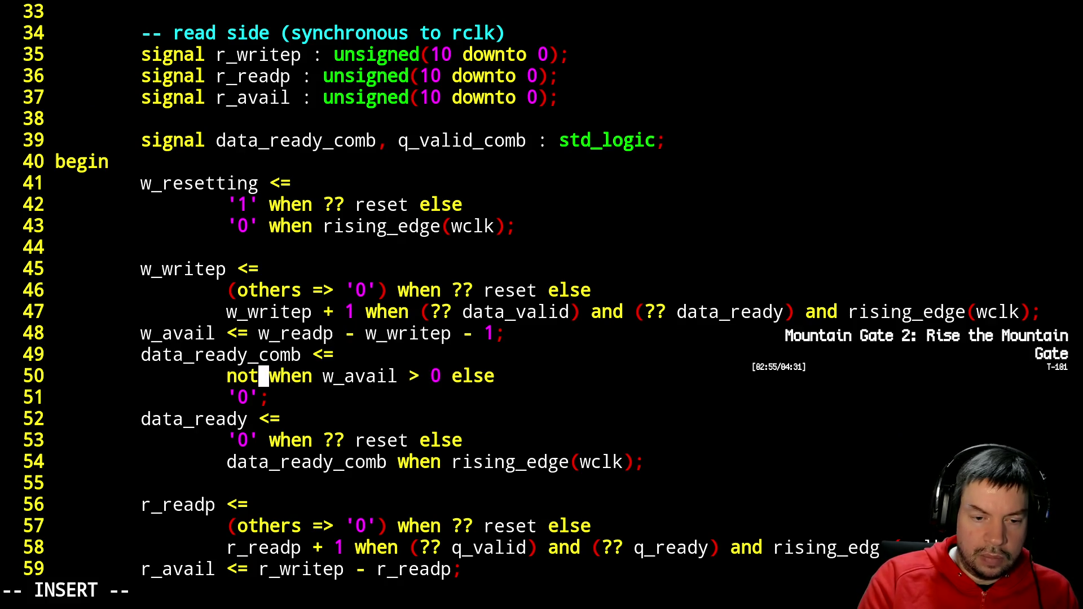
text(w_rese)
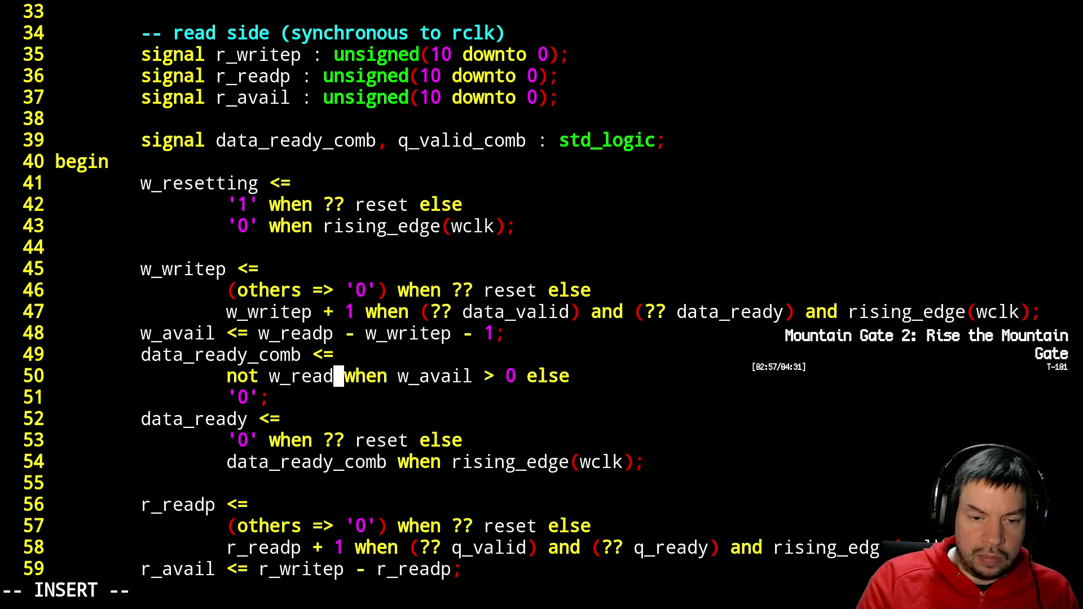
text(tting)
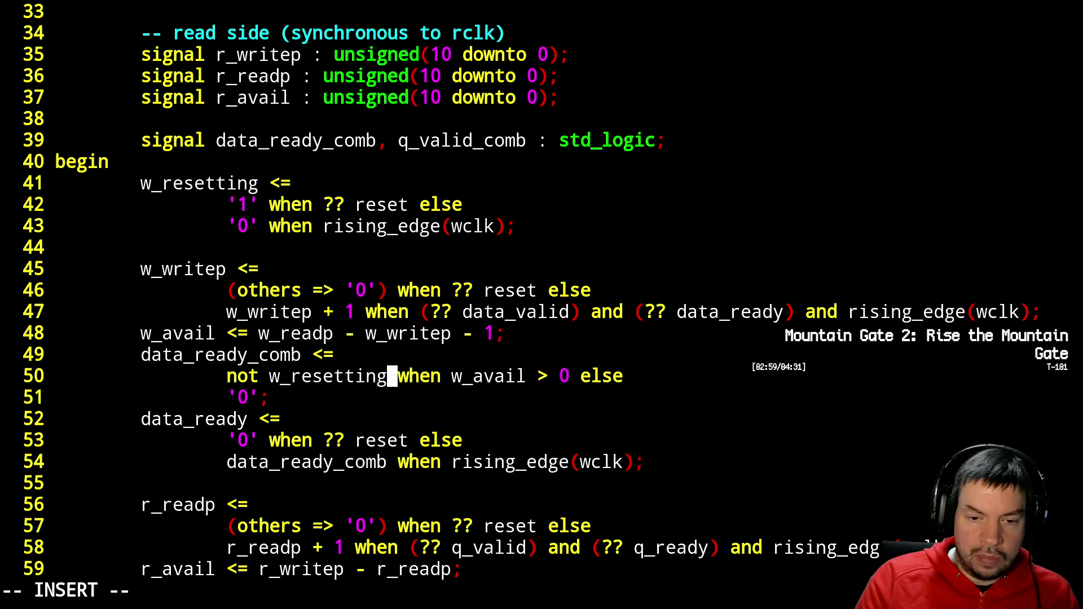
key(Escape)
key(j)
key(j)
key(k)
key(k)
key(k)
key(h)
key(h)
key(h)
key(d)
key(e)
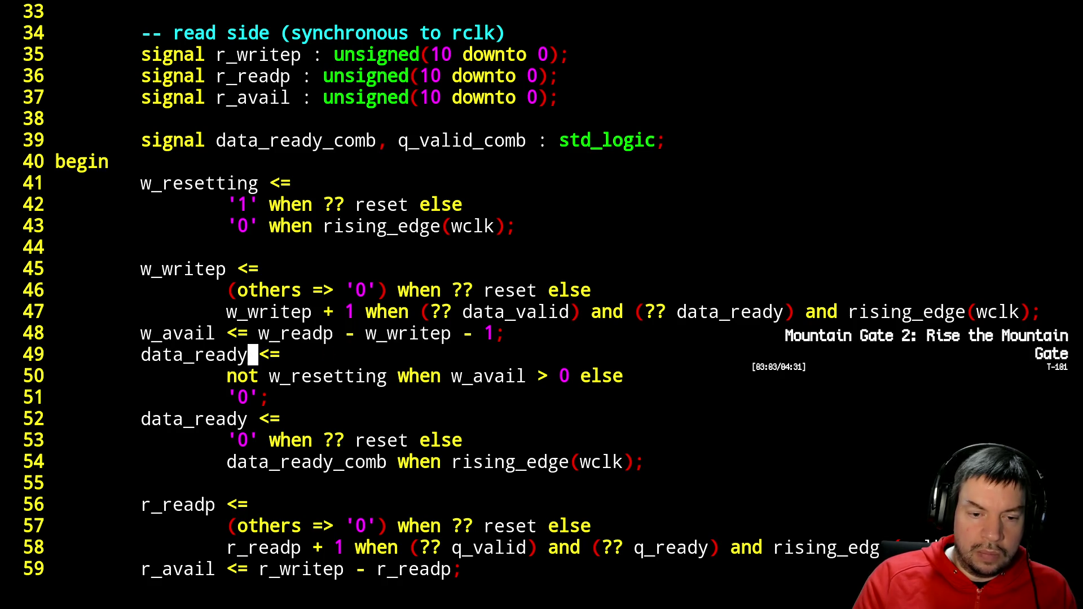
- Delete the registered data_ready block and the data_ready_comb/q_valid_comb signal declaration
key(j)
key(j)
key(j)
key(shift+v)
key(j)
key(j)
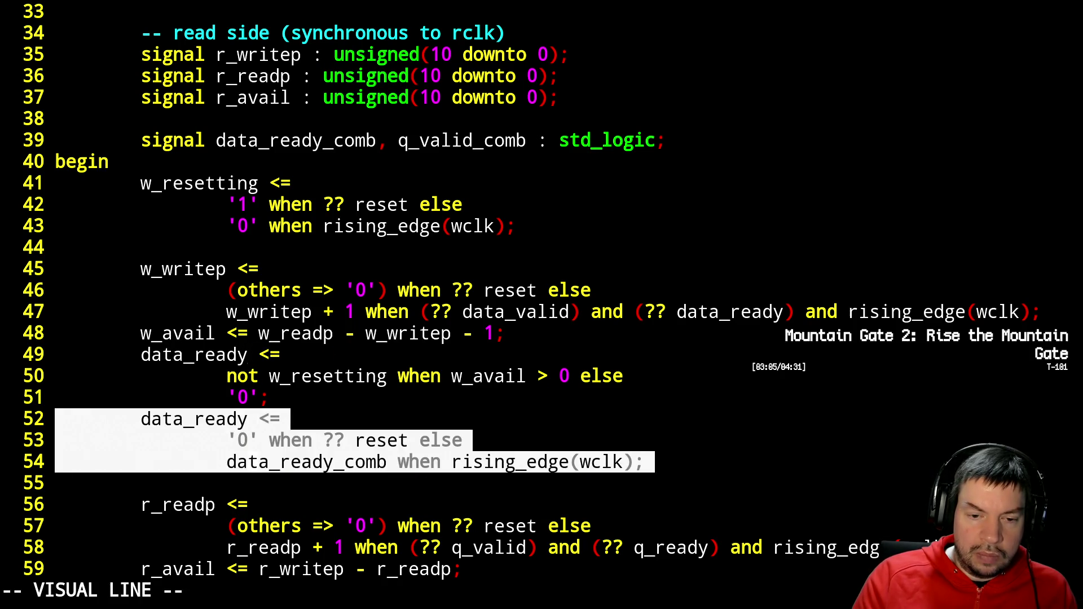
key(d)
key(ctrl+b)
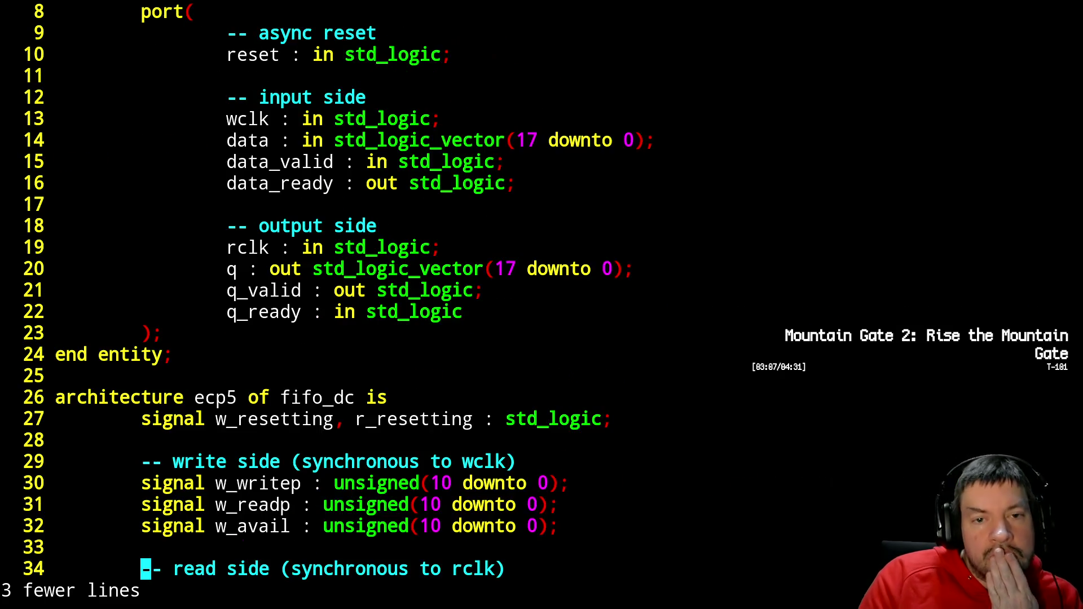
key(ctrl+f)
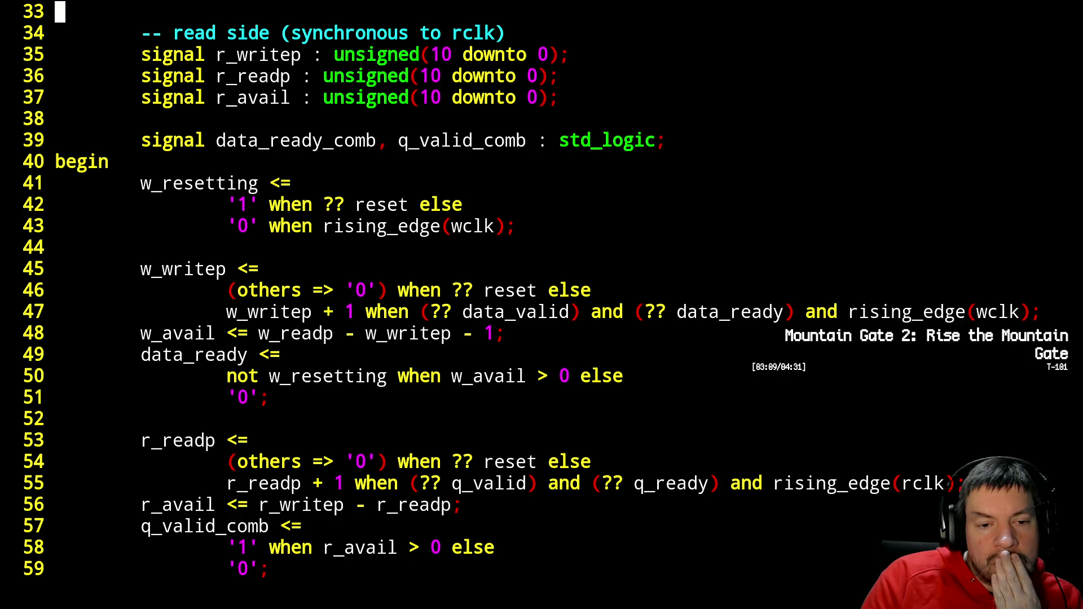
key(j)
key(j)
key(j)
key(shift+v)
key(j)
key(d)
key(j)
key(j)
key(j)
key(j)
key(j)
key(j)
- Start an r_resetting assignment on a new line after the data_ready logic
key(o)
key(Up)
key(Return)
key(Tab)
text(r_resetting =)
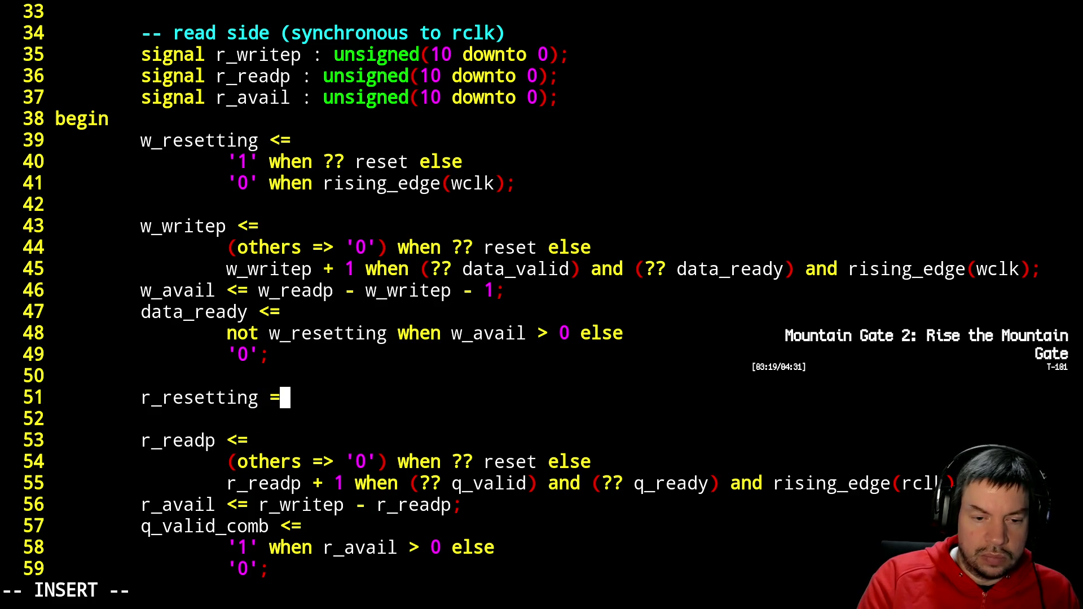
text(=)
key(Return)
key(Tab)
- Finish r_resetting as '1' when ?? reset else '0' clocked by rclk
text('1' when ?? reset else)
key(Return)
text('0')
text(r)
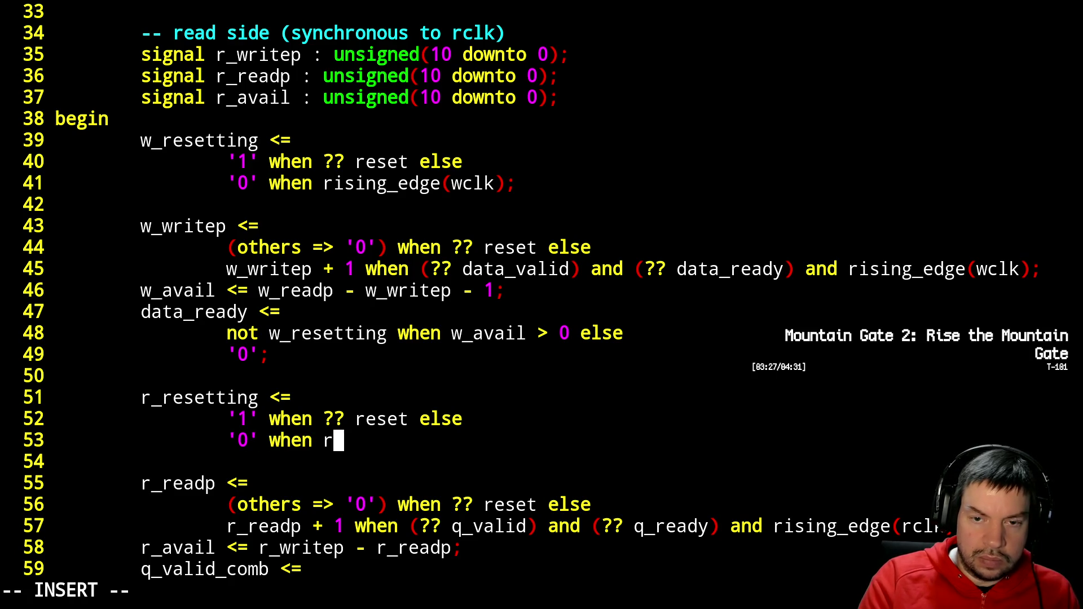
text(ising_edge(c)
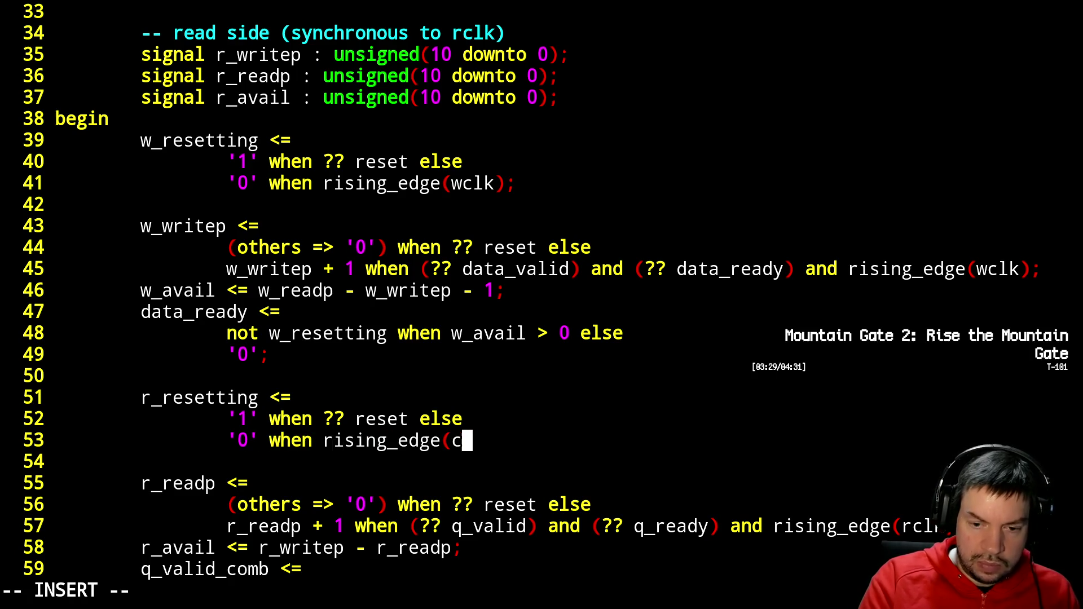
text(clk);)
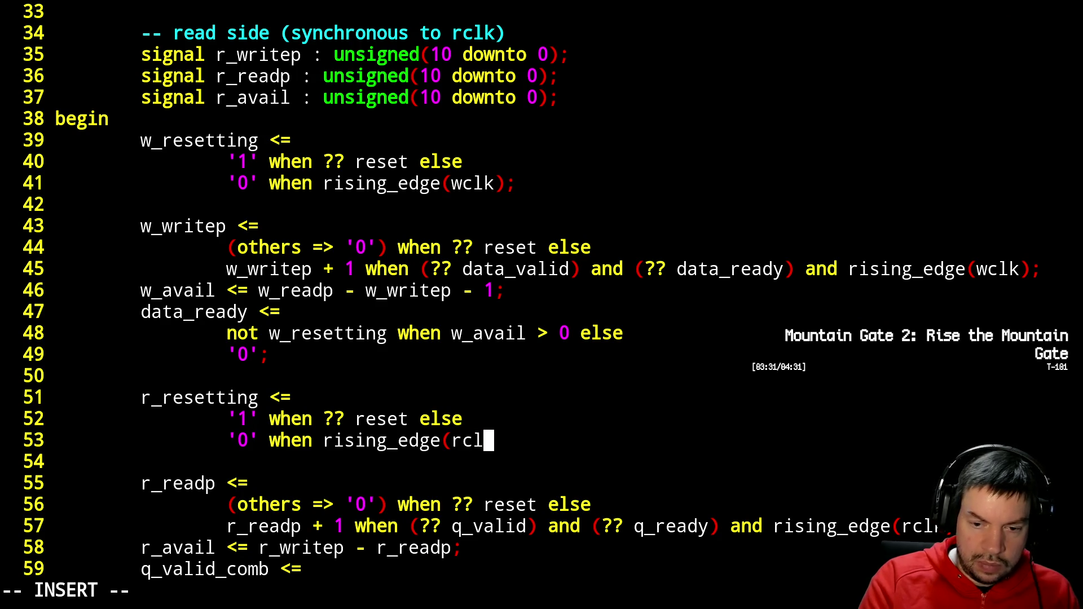
key(Escape)
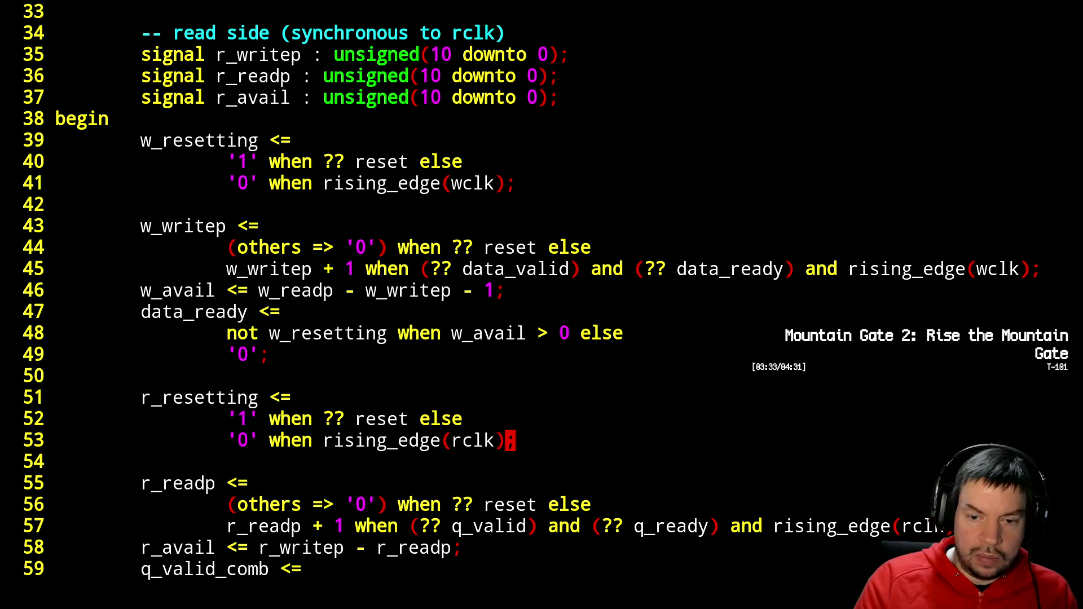
- Change q_valid_comb to q_valid and replace its constant '1' with 'not r_resetting'
key(j)
key(j)
key(j)
key(j)
key(j)
key(j)
key(k)
key(k)
key(k)
key(j)
key(j)
key(j)
key(j)
key(j)
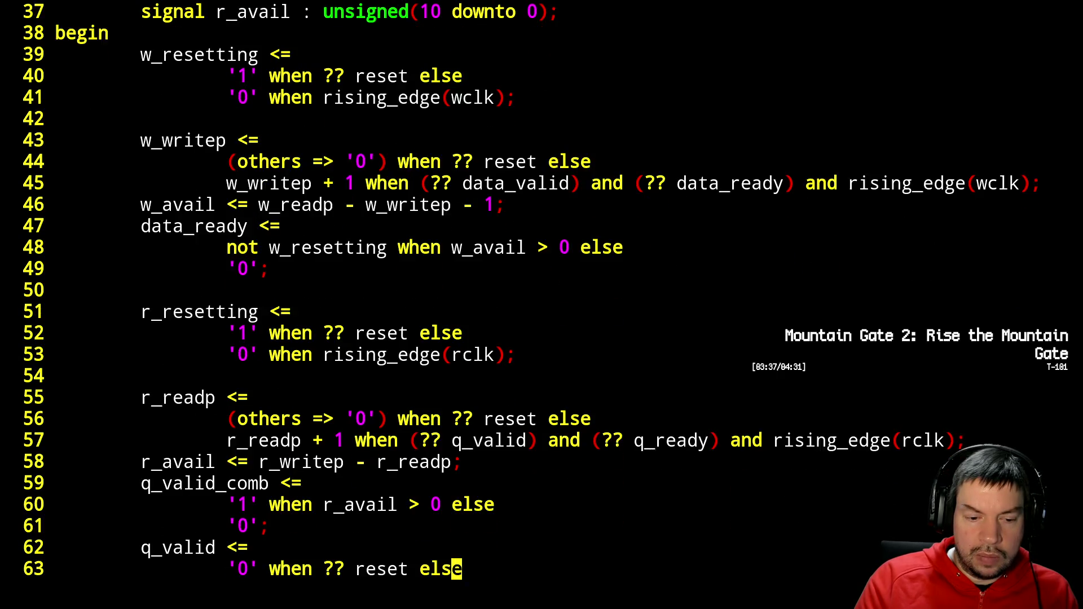
key(k)
key(k)
key(k)
key(k)
key(h)
key(h)
key(h)
key(x)
key(x)
key(x)
- Delete the registered q_valid lines, then save with :wq and exit Vim
key(j)
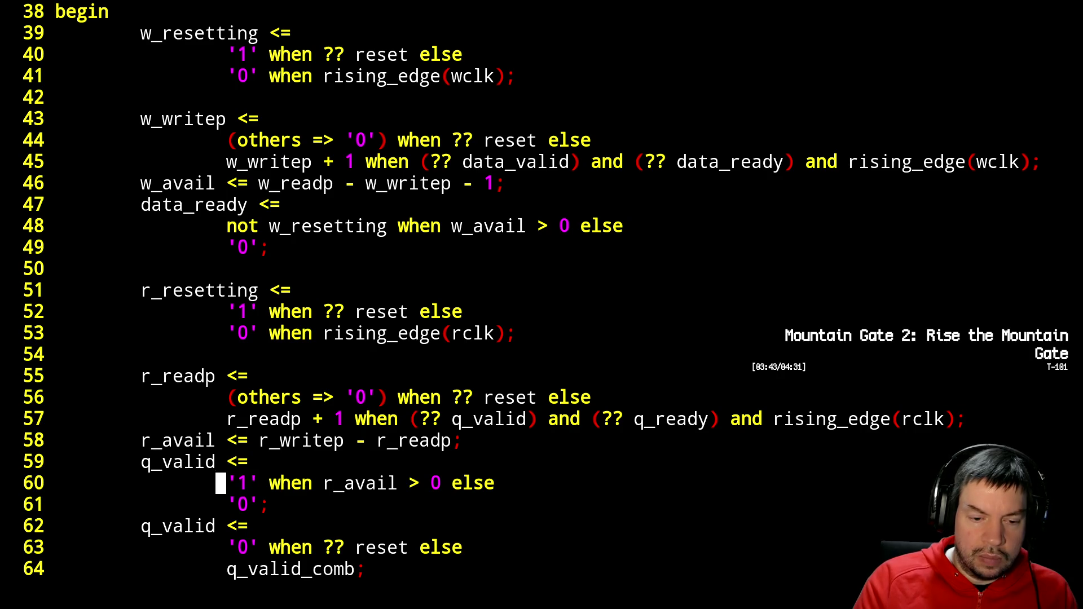
key(l)
key(x)
key(x)
key(x)
text(ino)
key(BackSpace)
text(t r_resetting)
key(Escape)
key(j)
key(j)
key(j)
key(k)
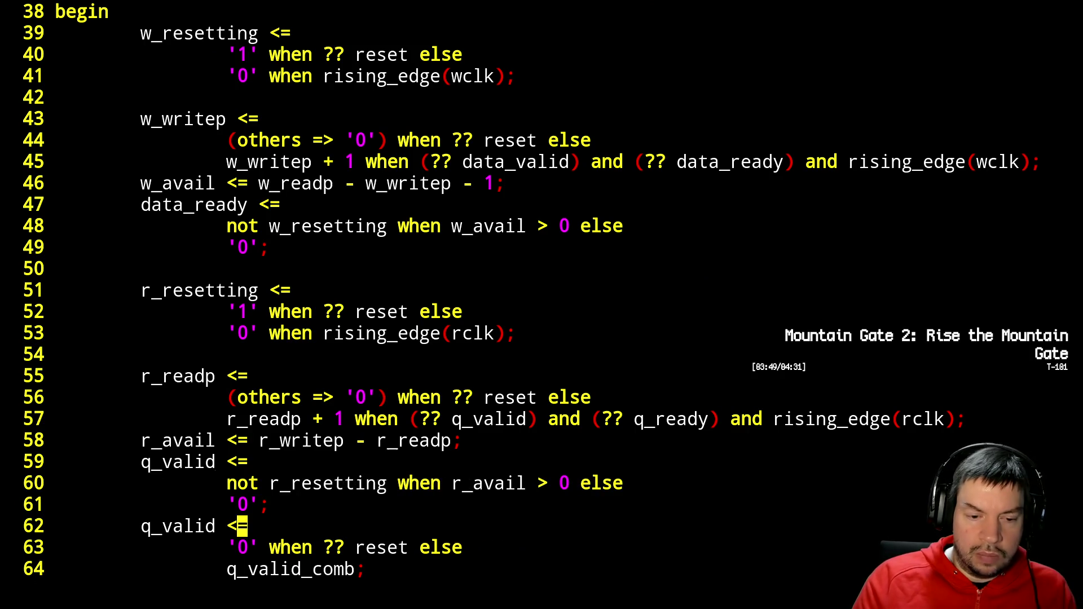
key(shift+v)
key(j)
key(j)
text(jkd)
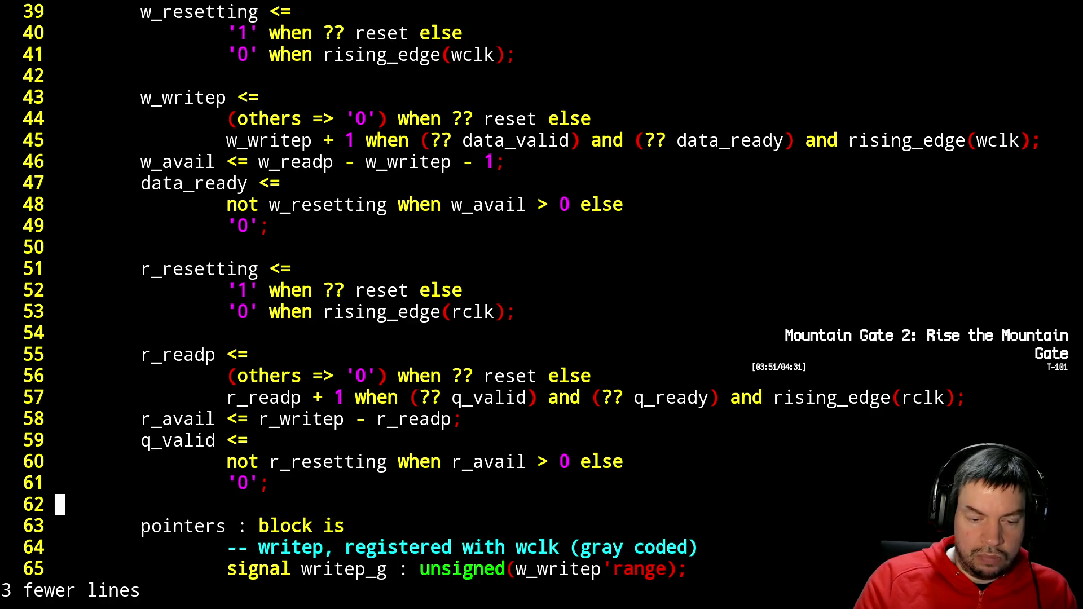
text(:wq)
key(Return)
- Run ./sim.sh to rerun the ghdl simulations and reload the waveforms in GTKWave
text(m)
key(BackSpace)
text(./sim.sh)
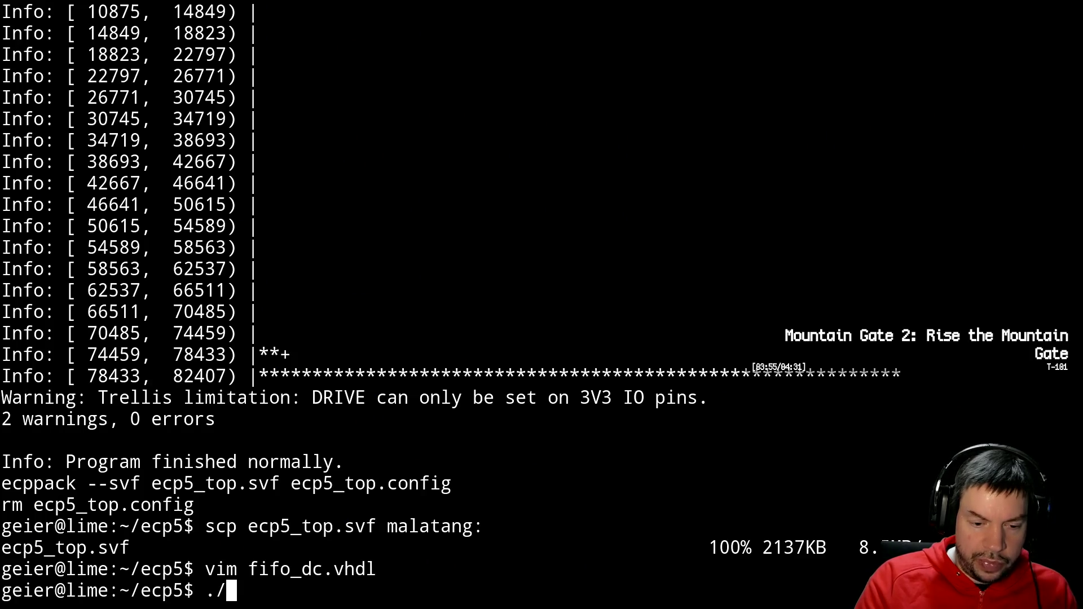
key(Return)
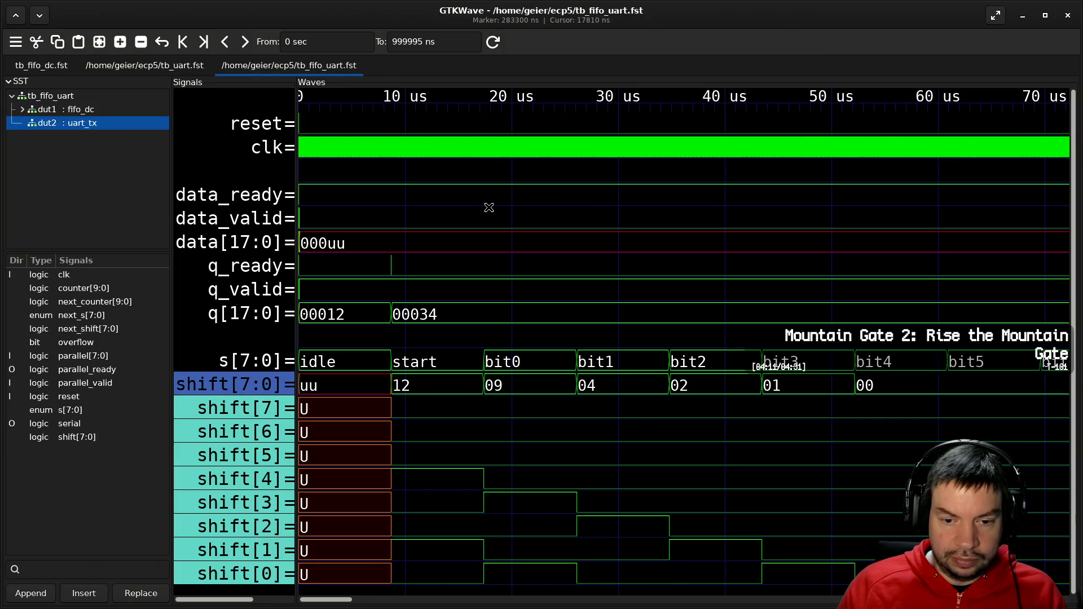
- Check the simulation output, then zoom out the reloaded tb_fifo_uart waves to see shifted-out bytes
key(alt+Tab)
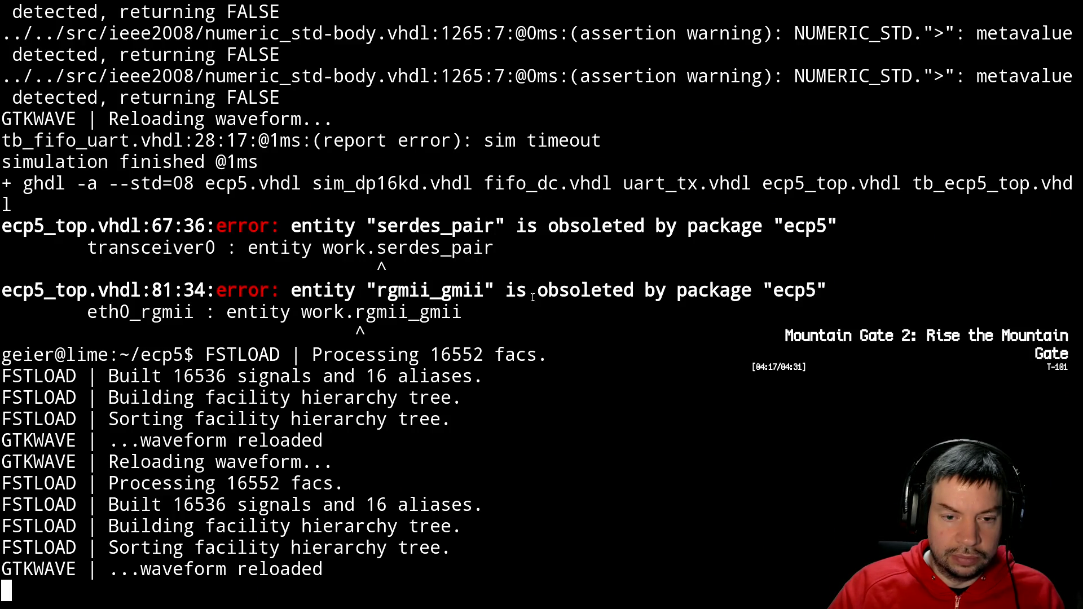
key(alt+Tab)
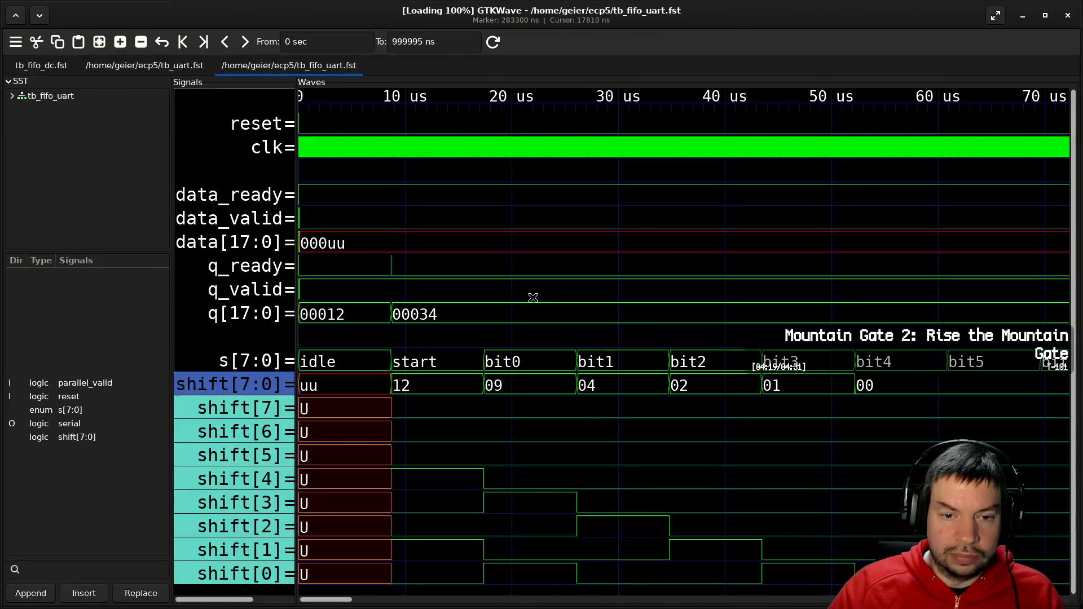
ctrl+scroll(490, 423, down, 3)
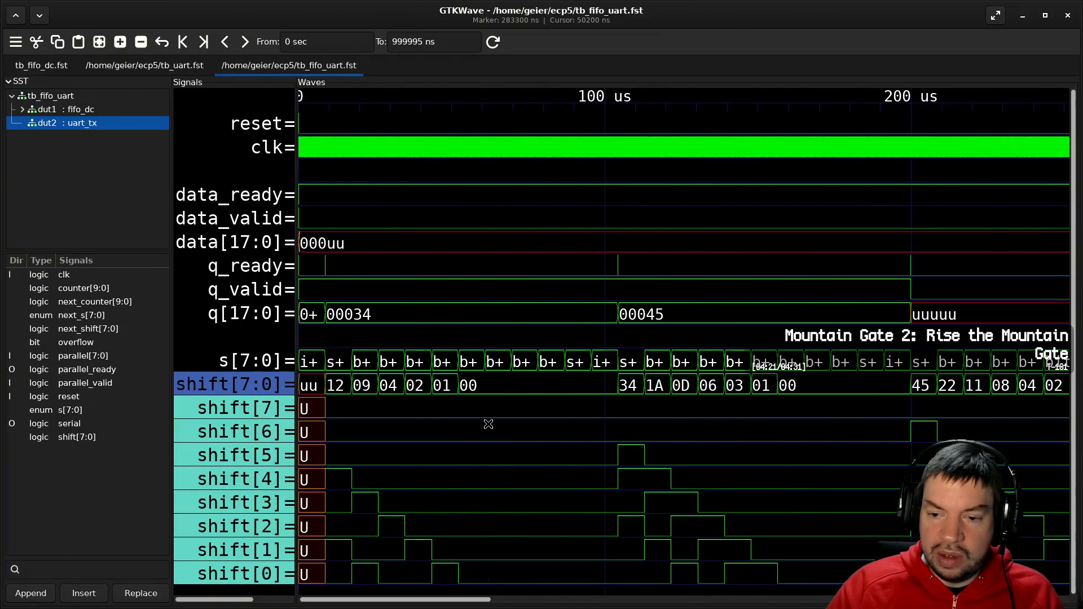
ctrl+scroll(489, 424, down, 1)
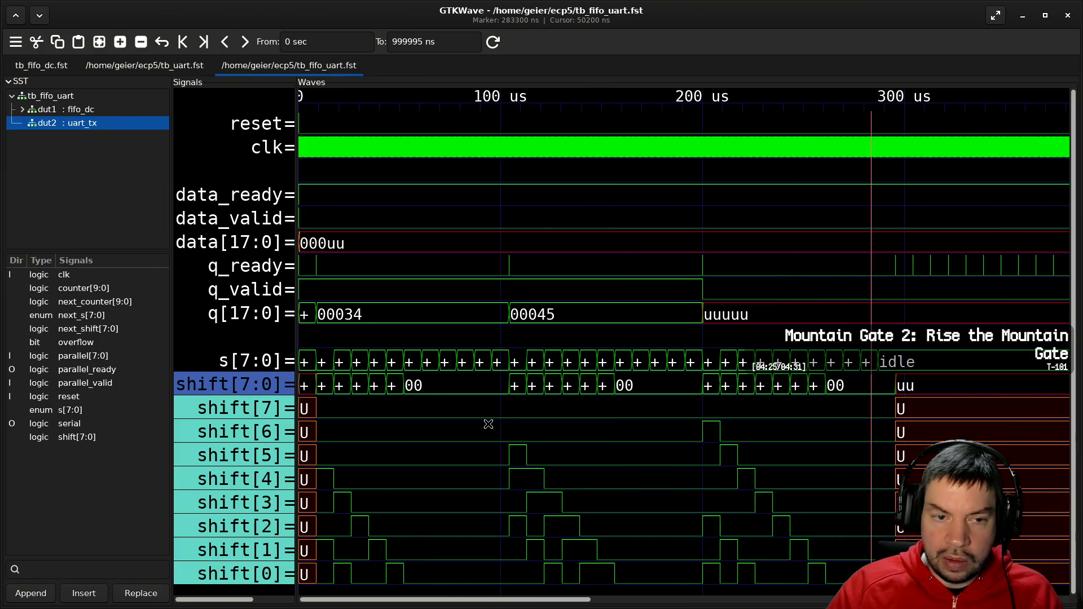
scroll(489, 424, down, 2)
scroll(488, 425, up, 2)
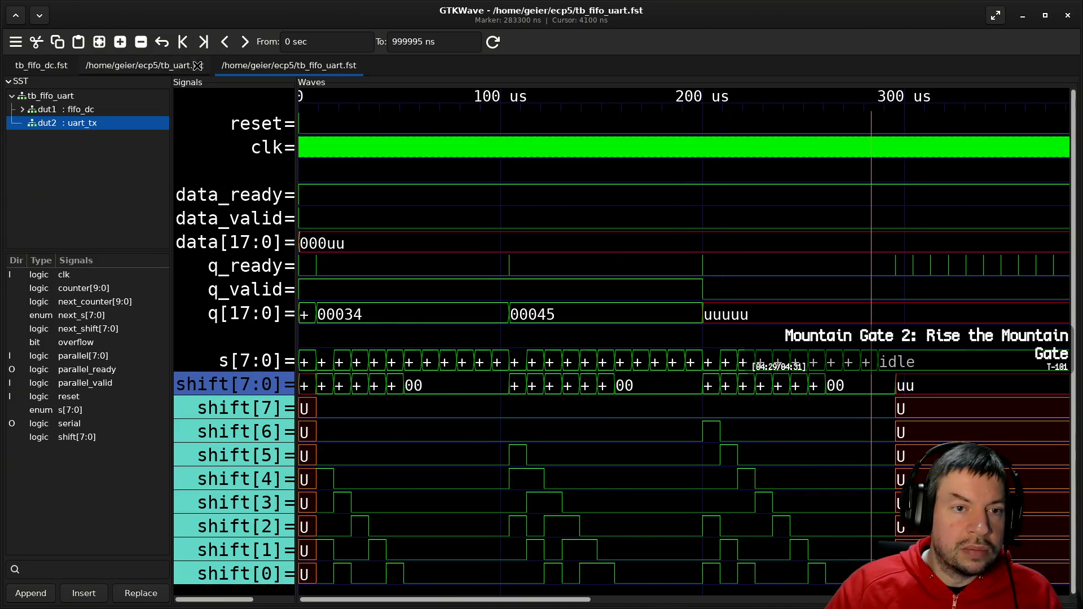
- Review tb_uart.fst's serial output near 100 us, then bring up tb_fifo_dc.fst
click(172, 66)
drag(266, 286, 336, 317)
click(394, 325)
ctrl+scroll(394, 325, down, 5)
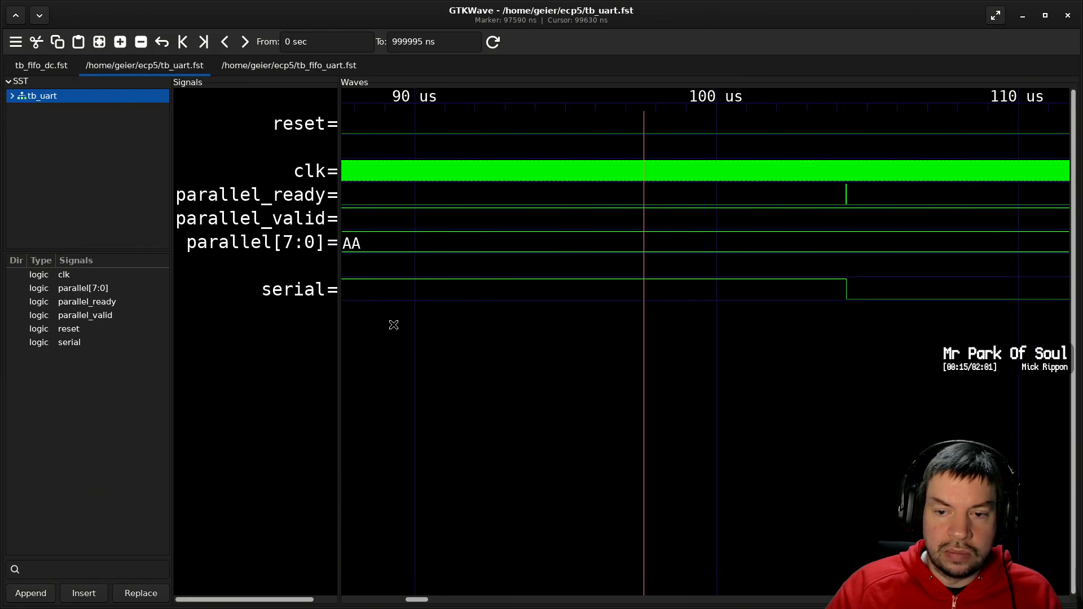
ctrl+scroll(393, 325, down, 10)
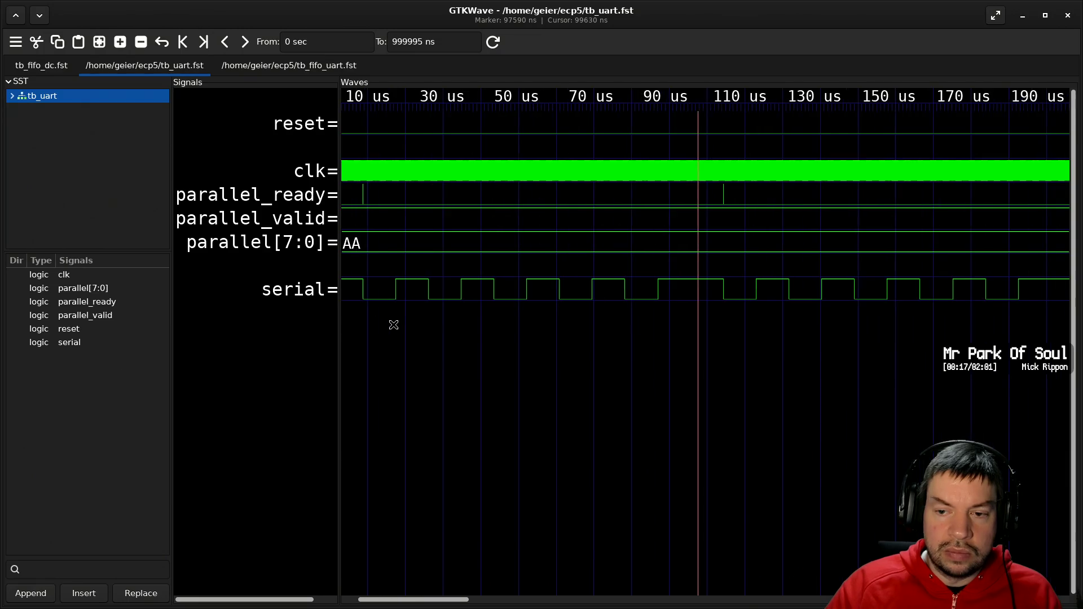
ctrl+scroll(390, 330, down, 4)
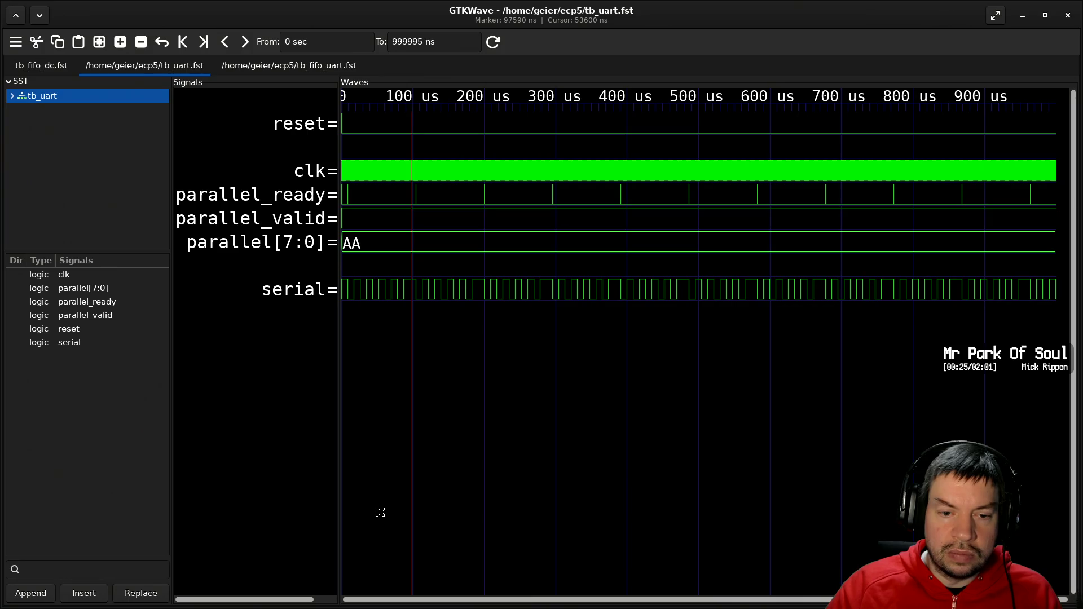
click(47, 67)
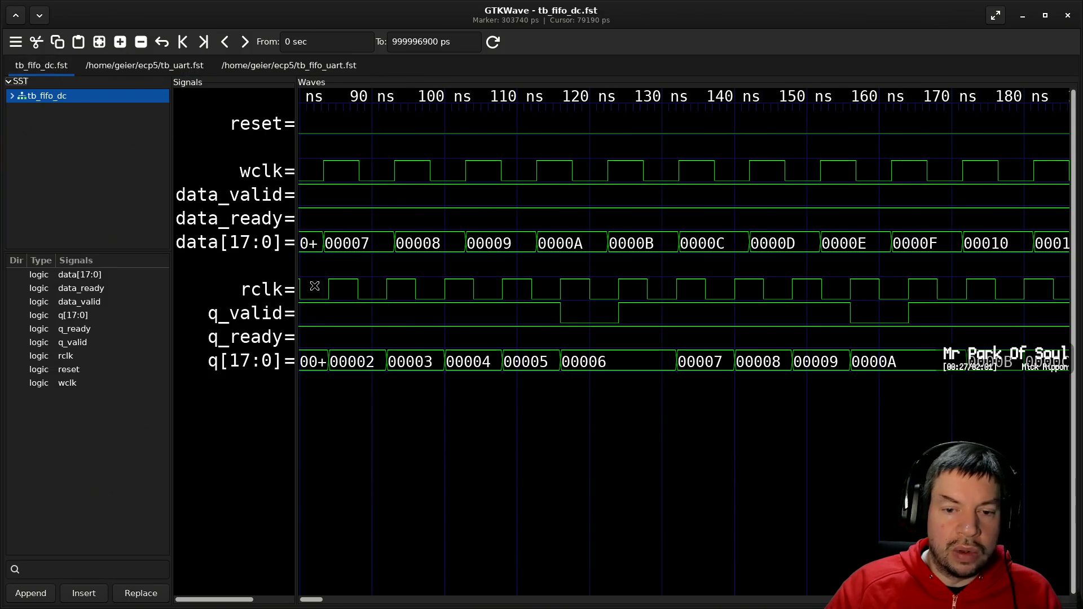
key(ctrl+shift+r)
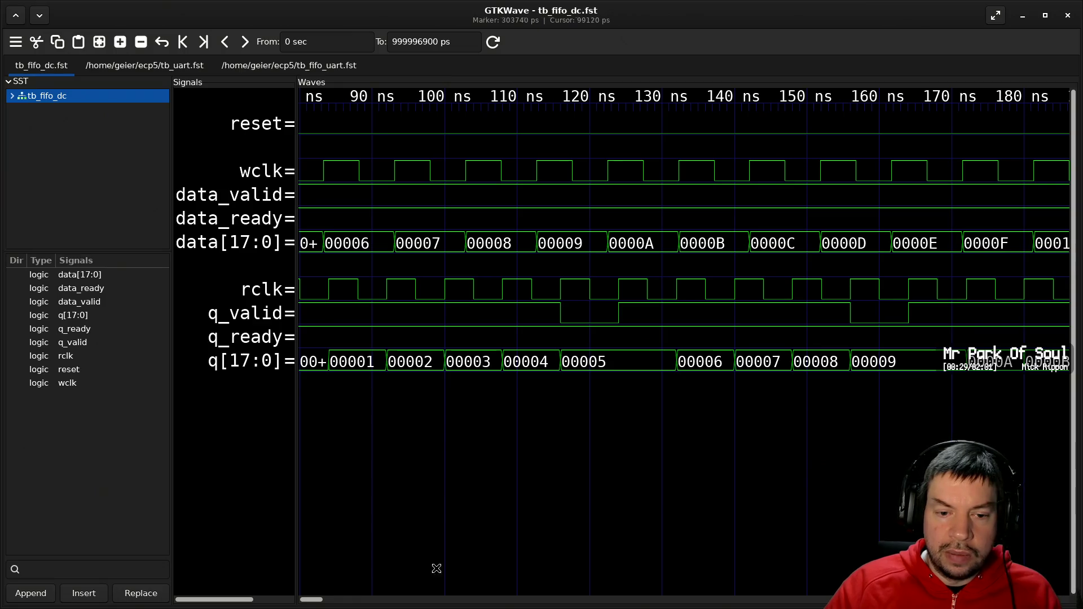
scroll(382, 510, down, 10)
scroll(392, 501, up, 15)
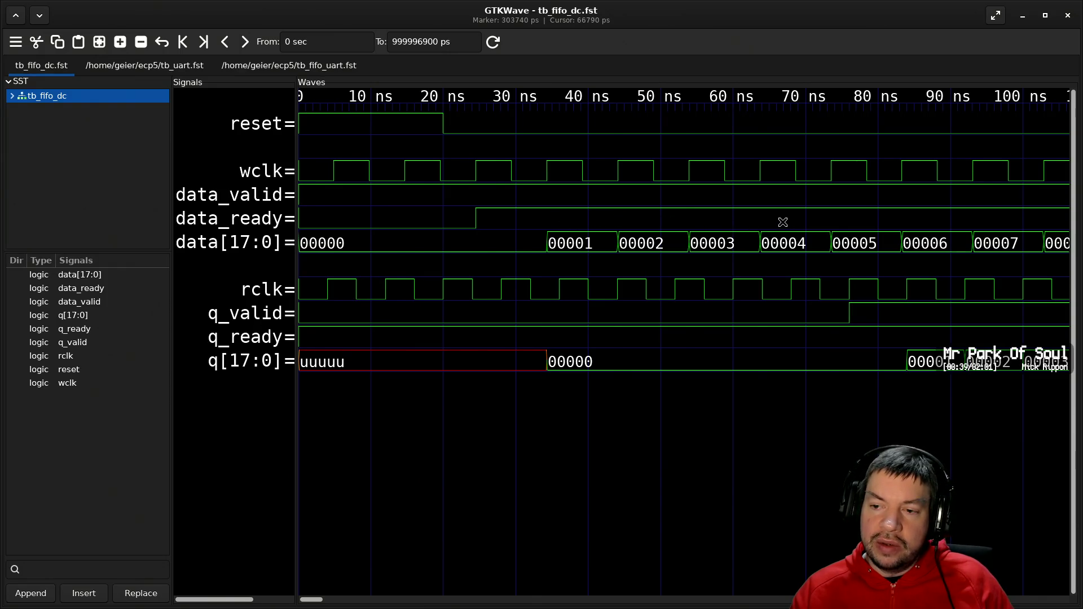
scroll(783, 225, down, 6)
scroll(750, 225, down, 10)
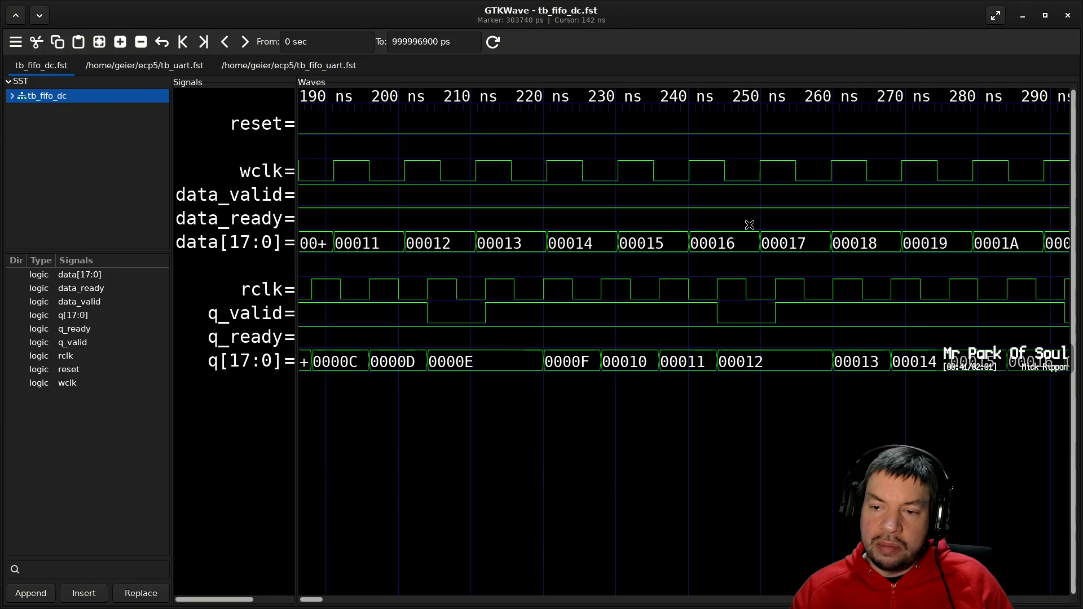
scroll(749, 225, up, 4)
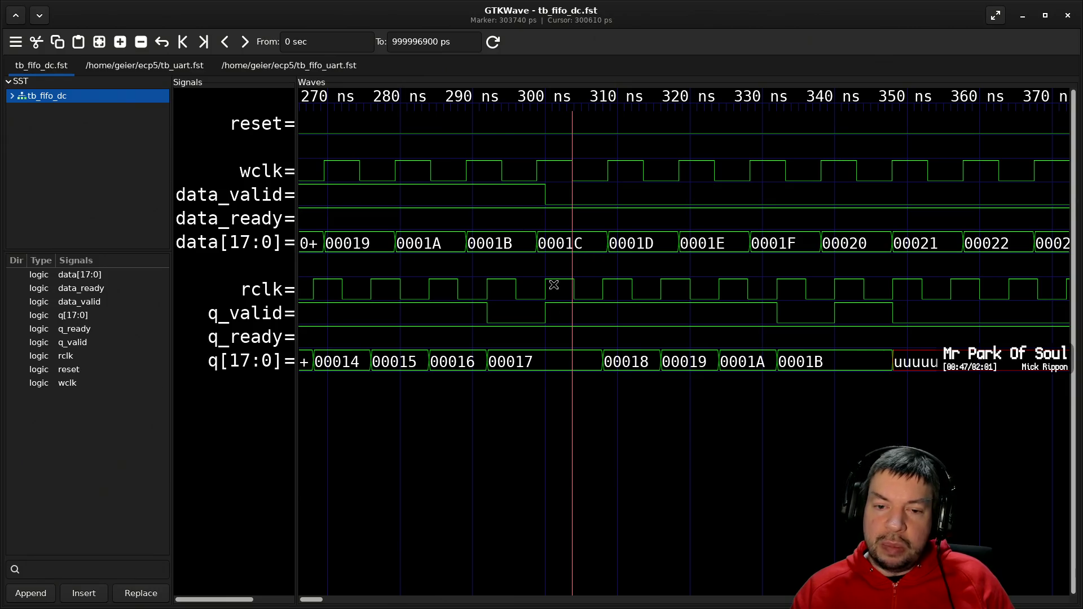
scroll(398, 338, up, 5)
scroll(401, 340, up, 8)
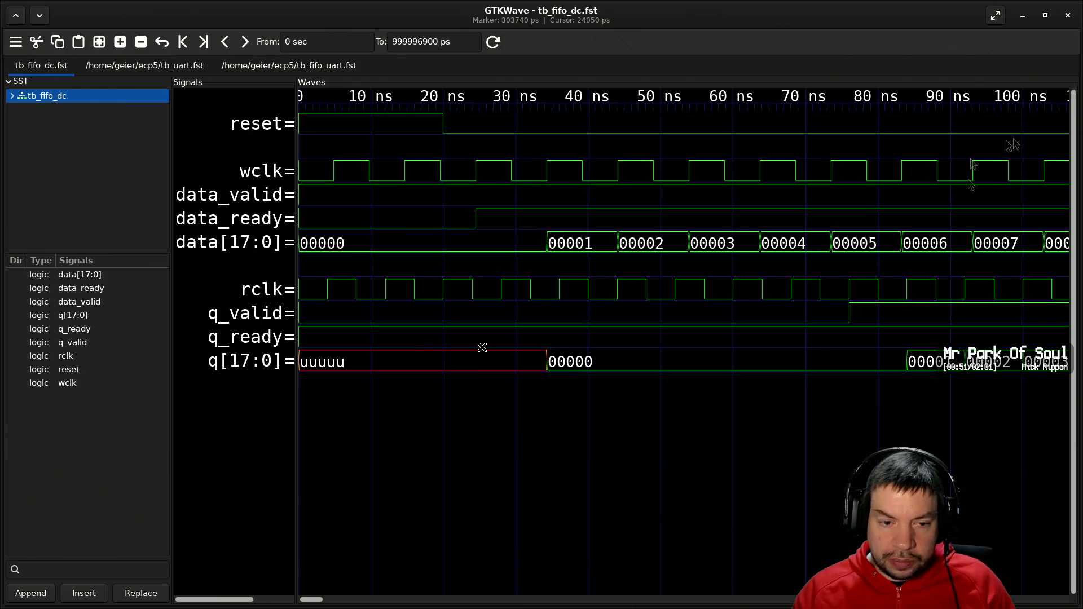
scroll(683, 345, down, 3)
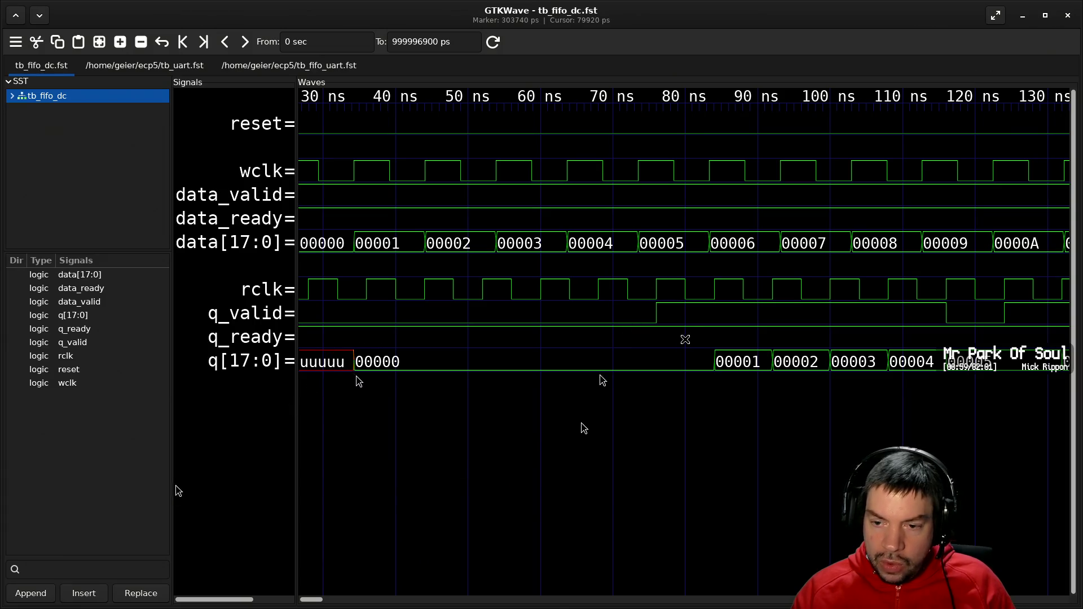
scroll(367, 390, down, 3)
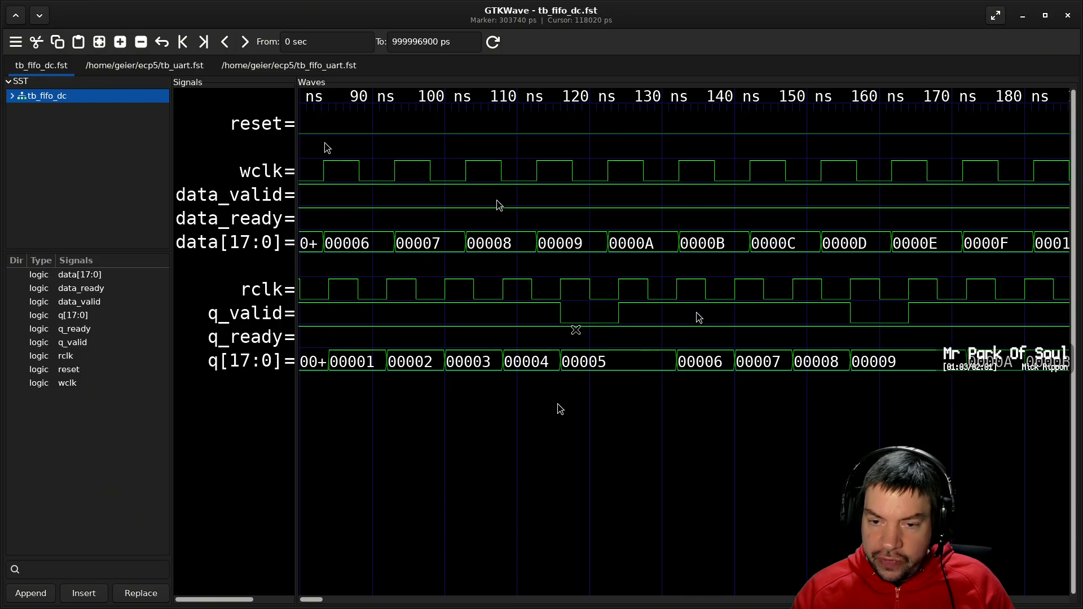
scroll(551, 407, down, 6)
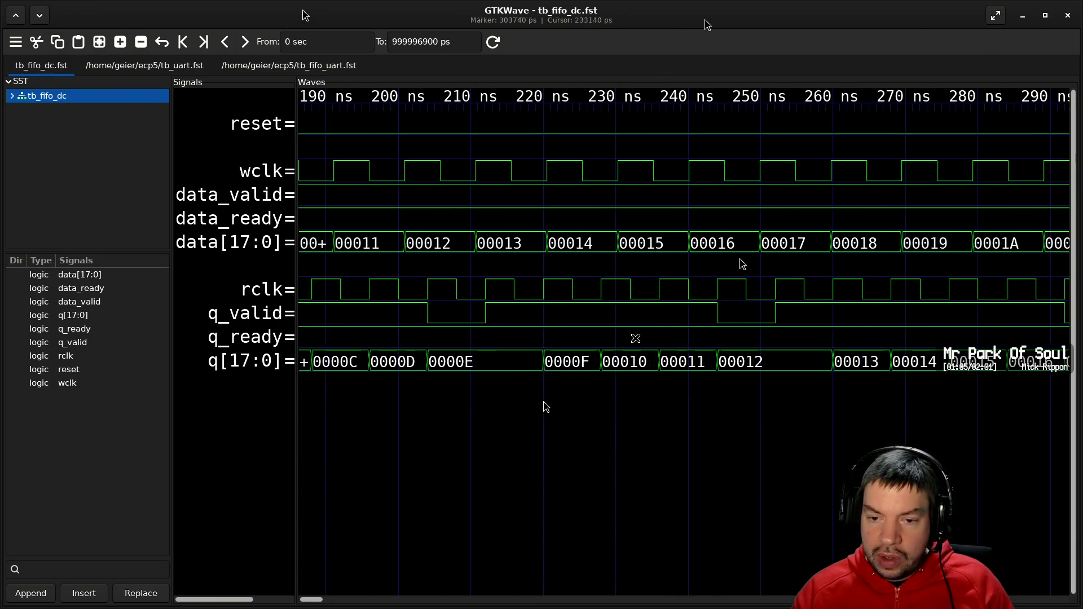
scroll(543, 429, down, 3)
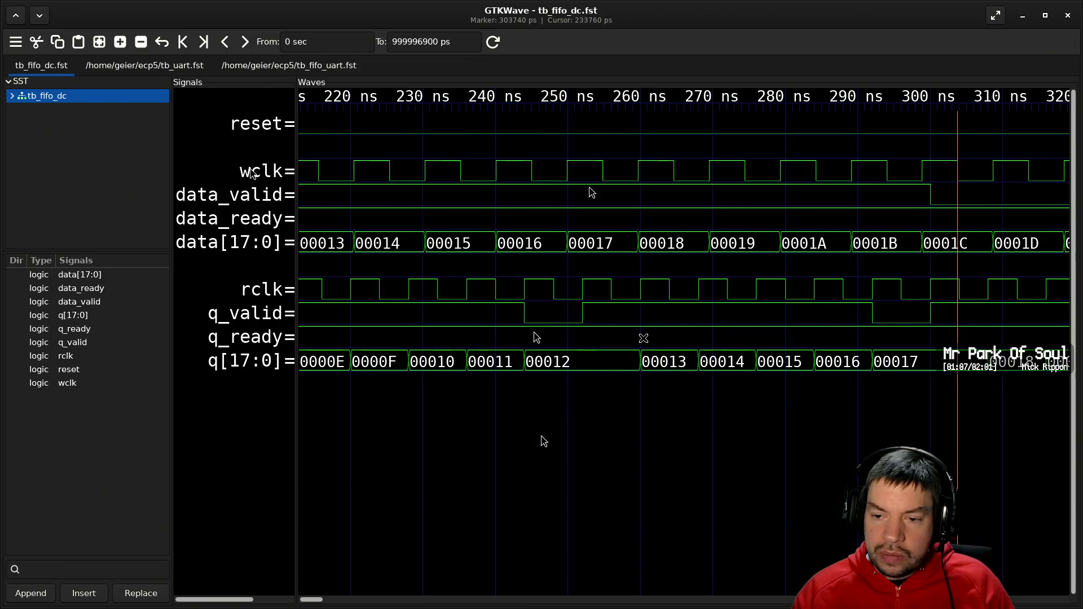
scroll(643, 339, down, 1)
scroll(643, 339, down, 1)
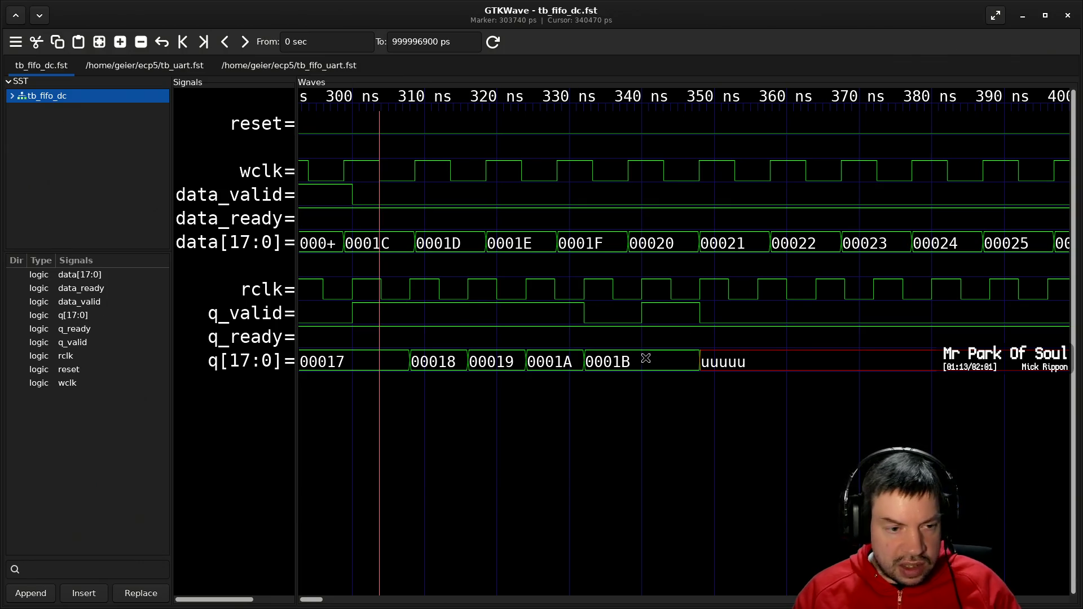
key(alt+Tab)
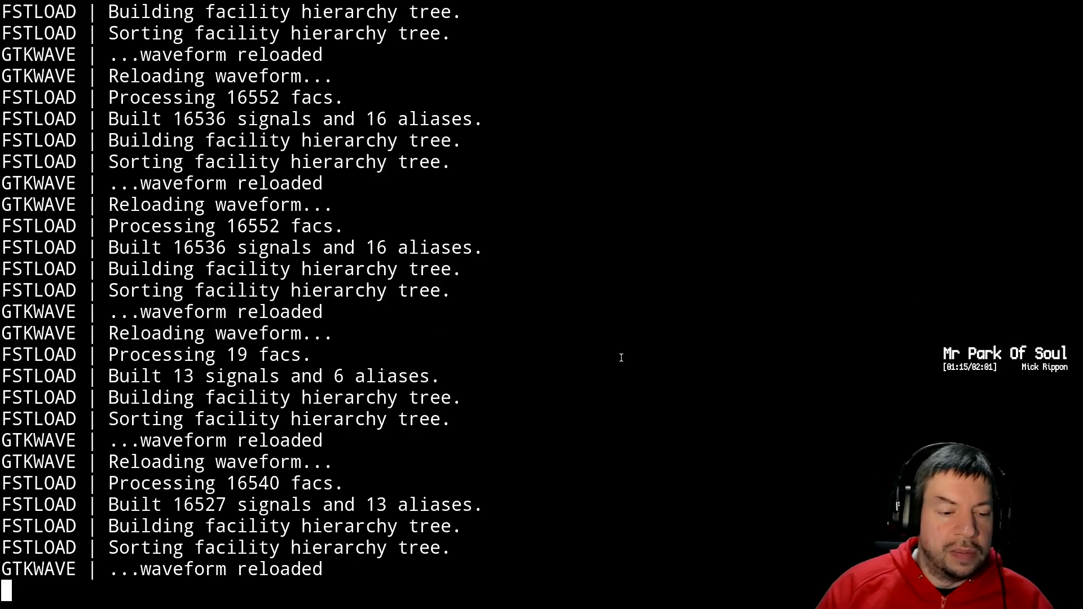
- Rebuild the ECP5 bitstream with make
key(ctrl+c)
key(Up)
key(Up)
key(Up)
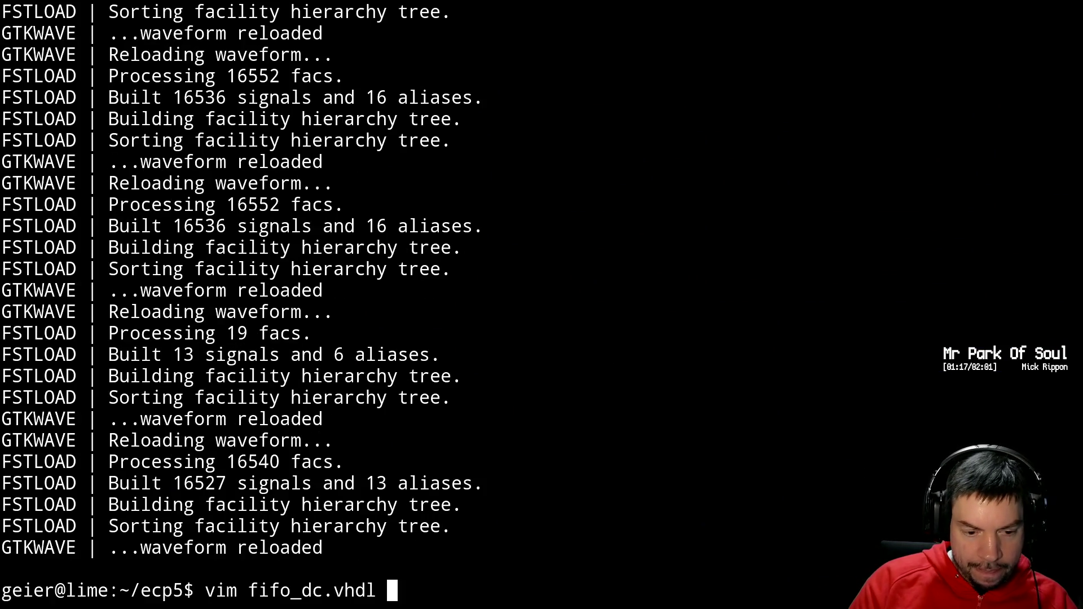
key(Down)
key(Down)
key(Down)
text(make)
key(Return)
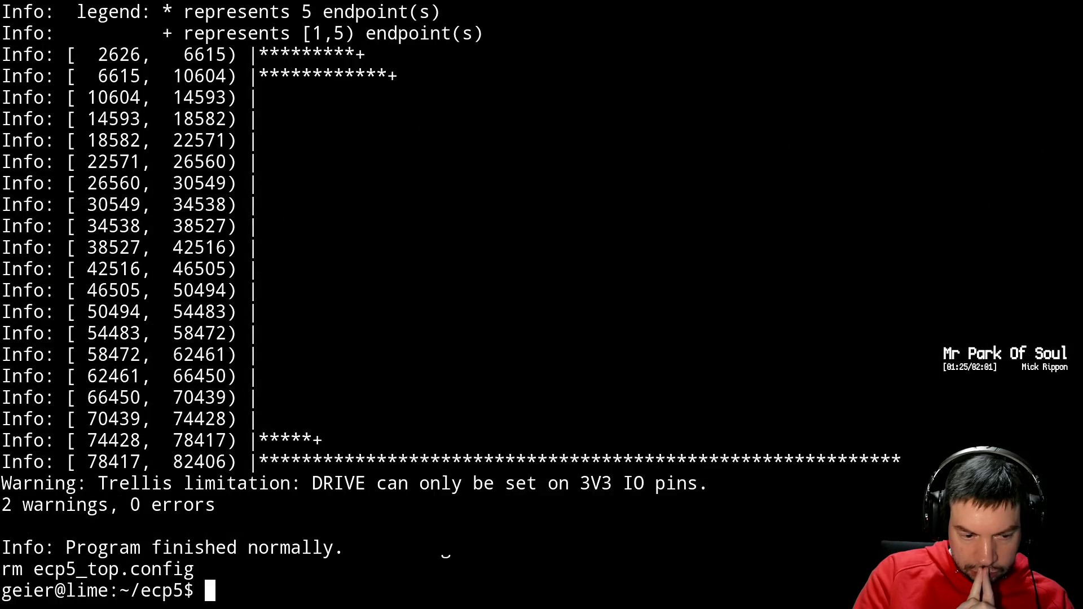
- Copy ecp5_top.svf to malatang by rerunning the scp command from history
key(ctrl+r)
text(scp)
key(Return)
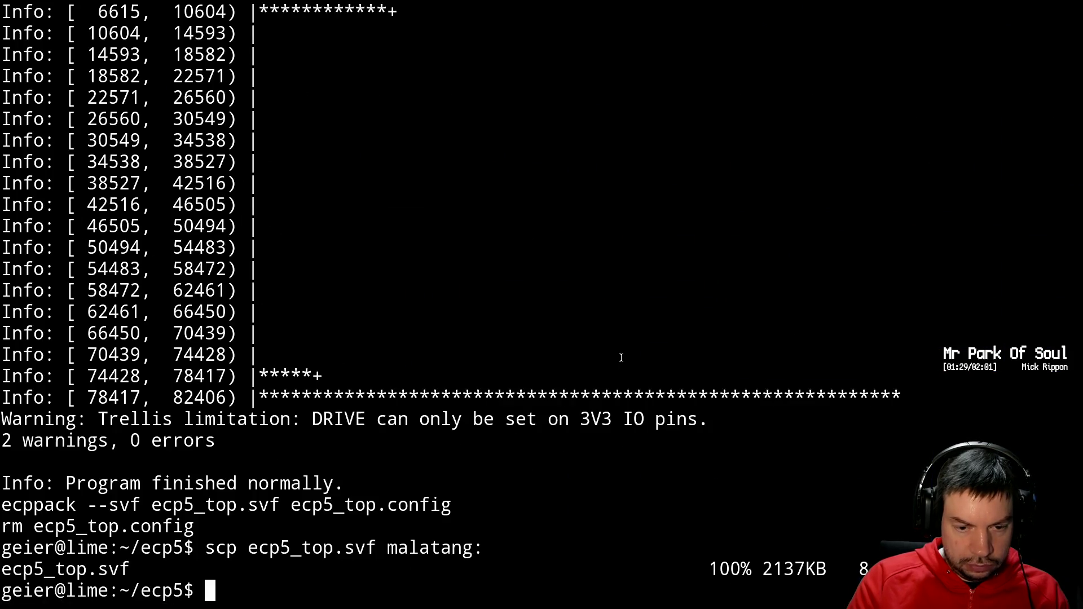
key(alt+Tab)
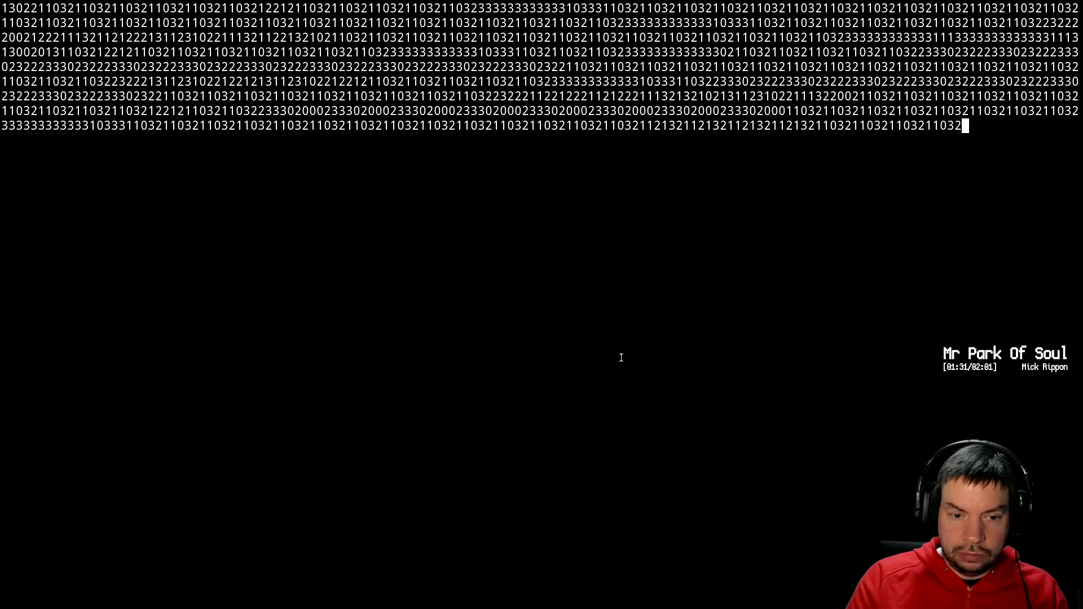
- Reprogram the FPGA with 'svf ecp5_top.svf' and clear the serial console to watch fresh digits
key(alt+Tab)
key(Up)
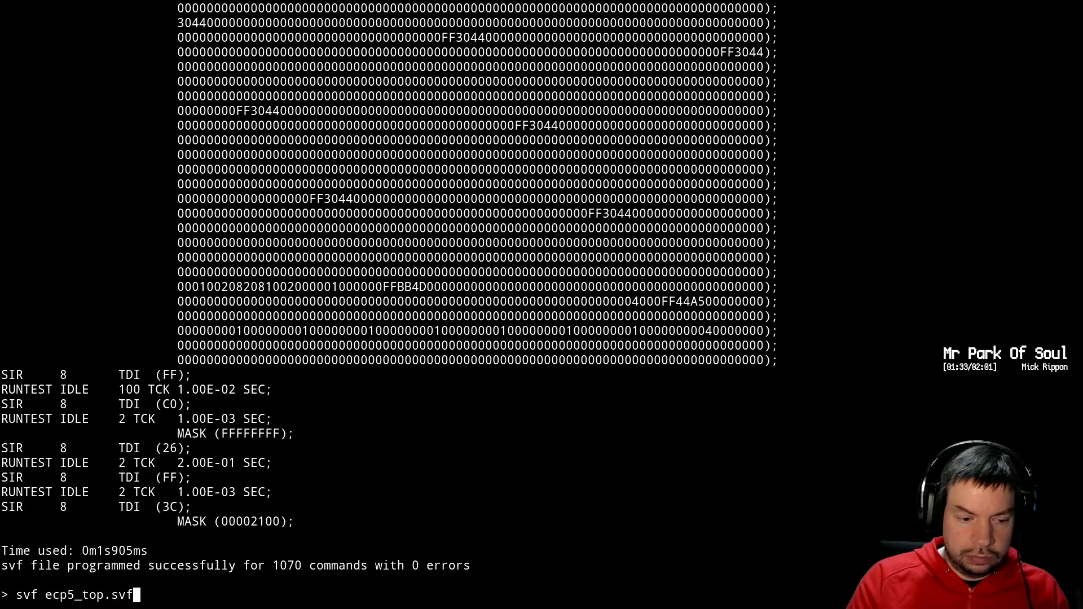
key(Return)
key(alt+Tab)
key(ctrl+l)
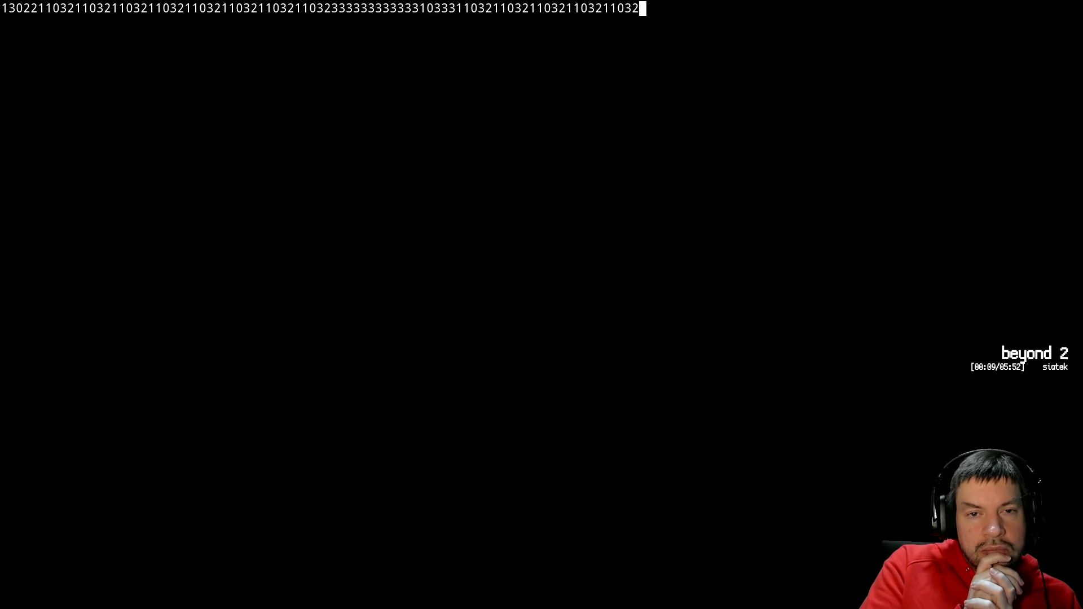
key(alt+Tab)
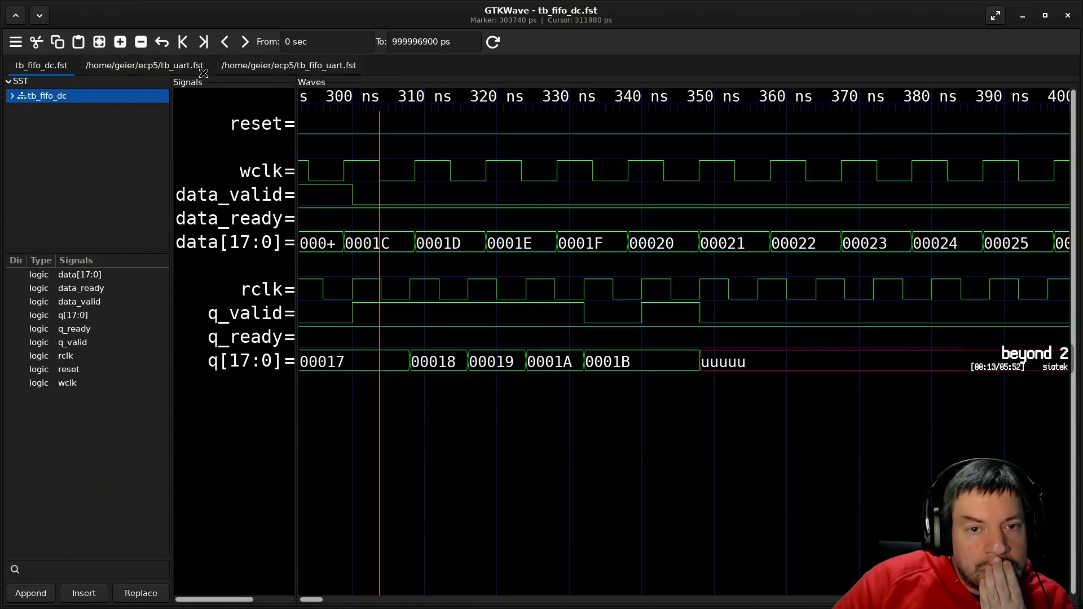
- Show tb_fifo_uart.fst and read the times at the waveform start and around 27 µs
click(281, 67)
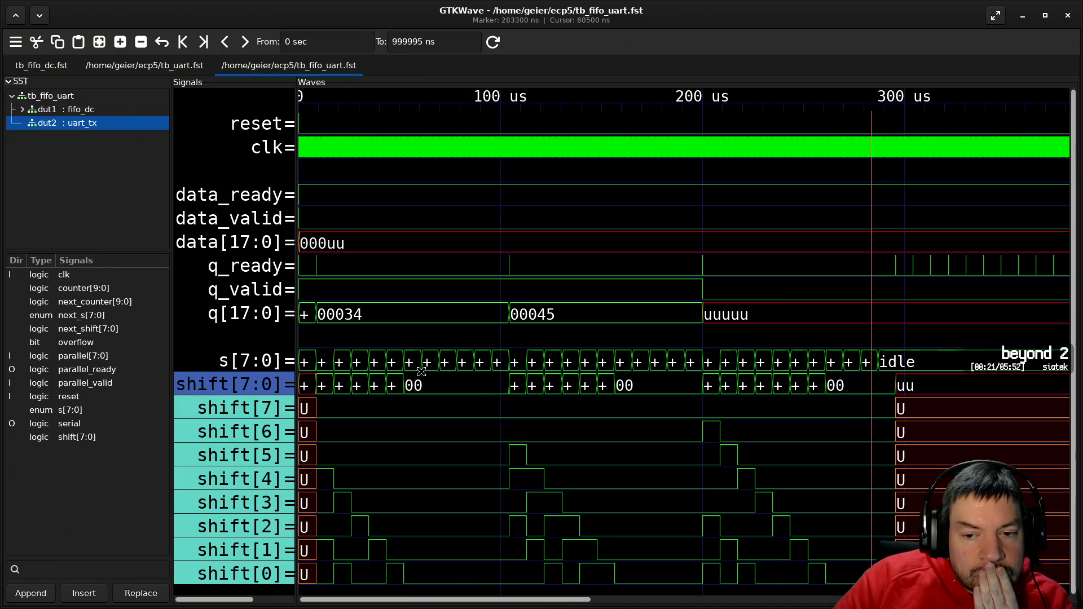
click(299, 282)
click(354, 327)
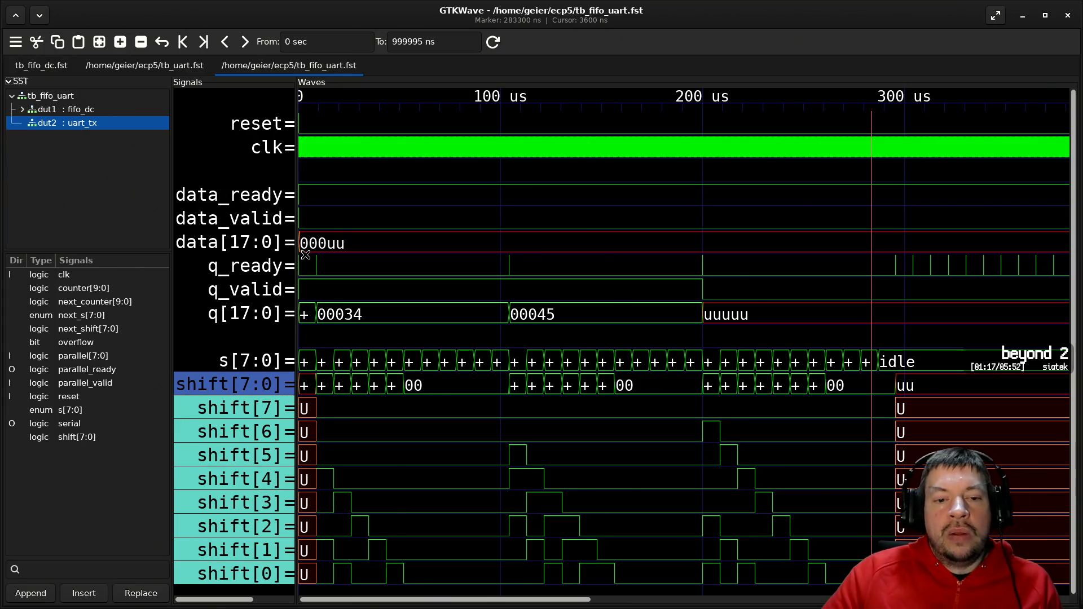
- Zoom the waves to 0–70 µs so idle, start and bit0–bit4 of the first byte are visible
ctrl+scroll(307, 257, up, 8)
ctrl+scroll(307, 257, up, 4)
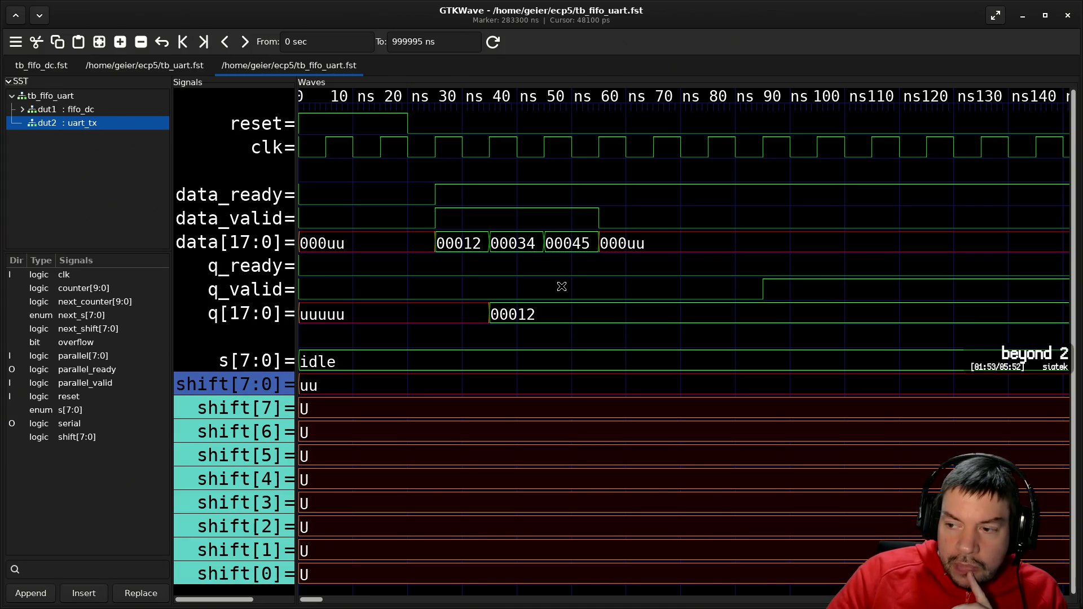
ctrl+scroll(445, 390, down, 6)
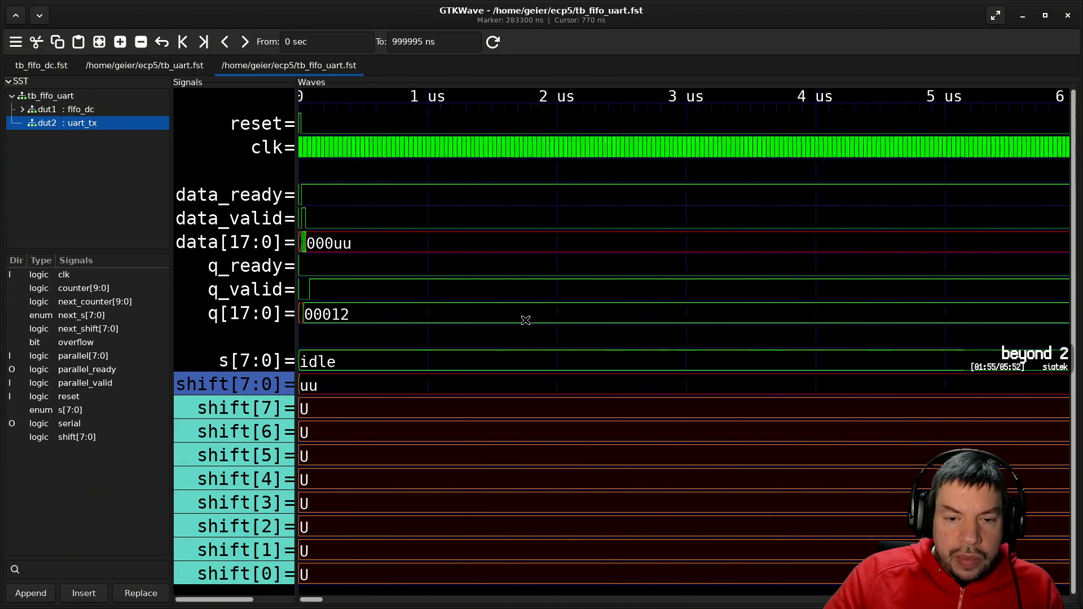
ctrl+scroll(444, 390, down, 3)
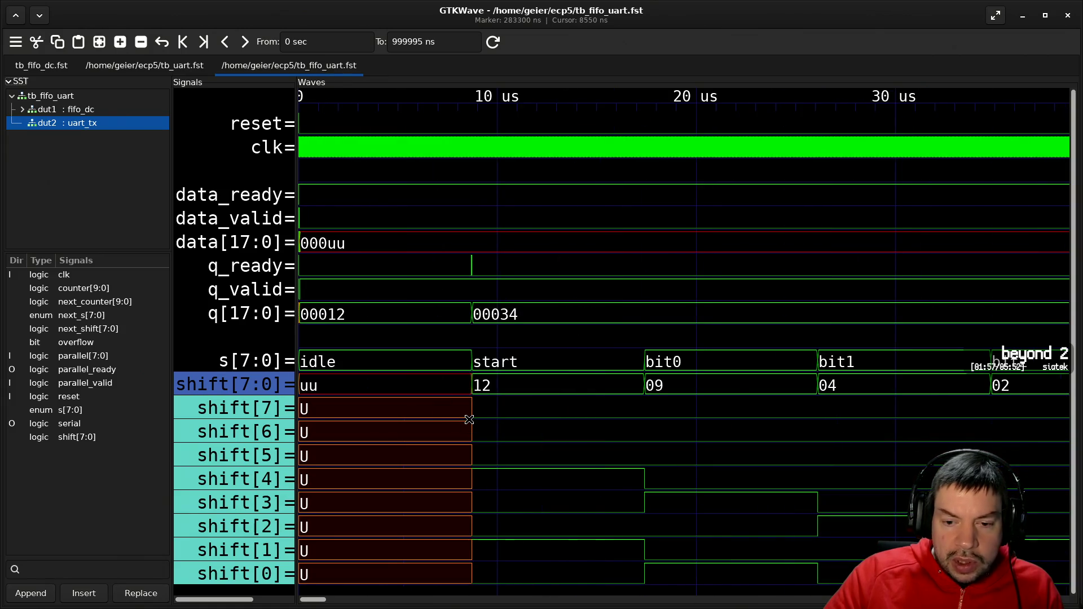
ctrl+scroll(479, 409, down, 2)
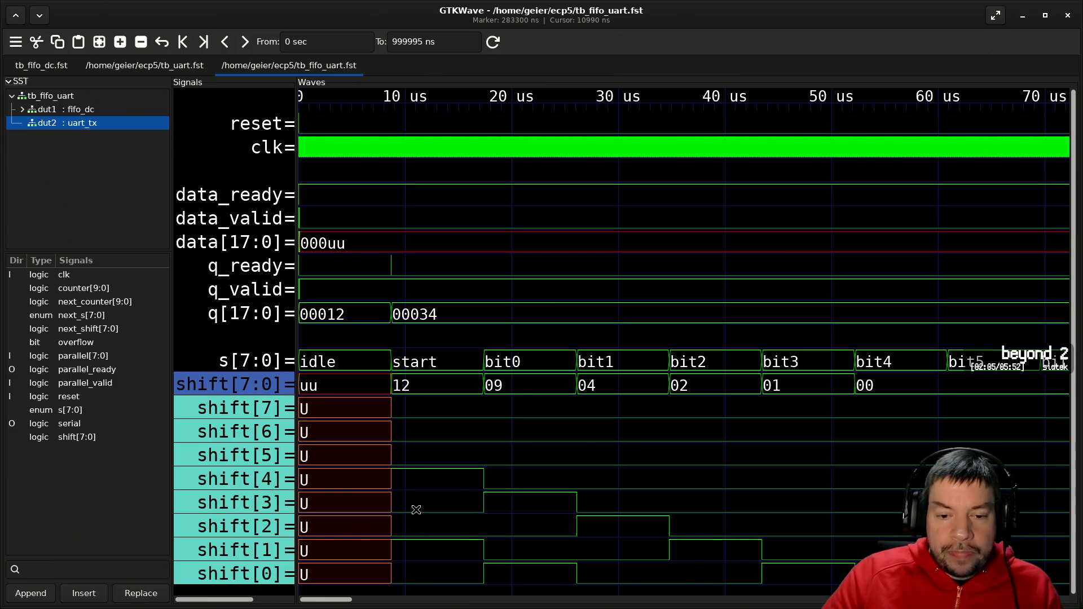
scroll(452, 490, right, 2)
scroll(452, 489, left, 2)
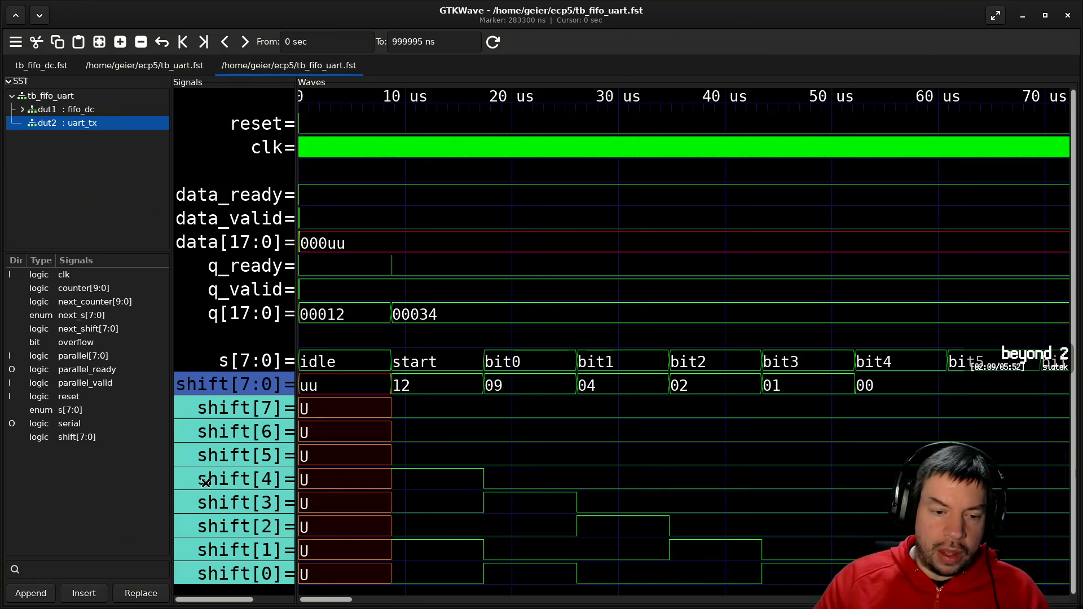
- Collapse shift[7:0] into a single trace and add the serial signal to the displayed waves
double_click(242, 386)
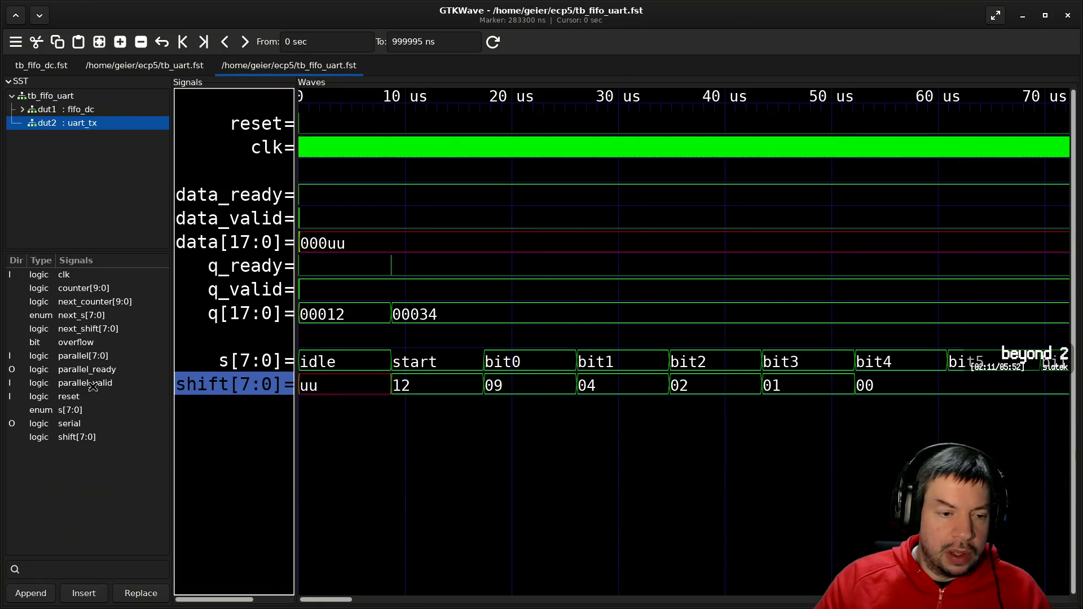
click(60, 424)
mouse_move(60, 424)
mouse_down()
mouse_move(206, 486)
mouse_move(226, 427)
mouse_up()
- Insert a blank separator row between shift[7:0] and the serial trace
right_click(240, 384)
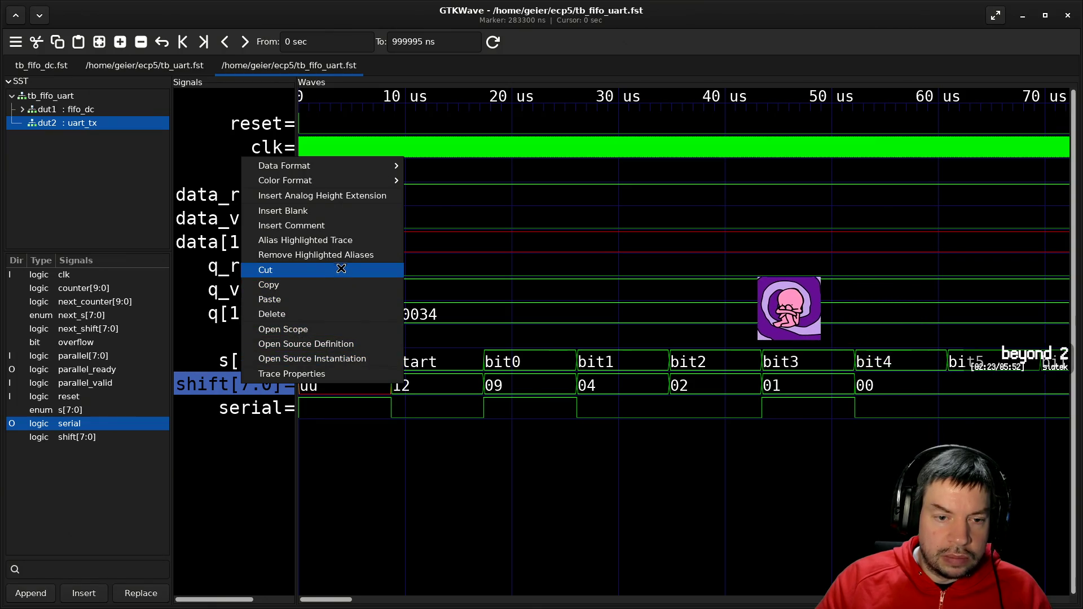
click(348, 224)
ctrl+scroll(380, 456, down, 1)
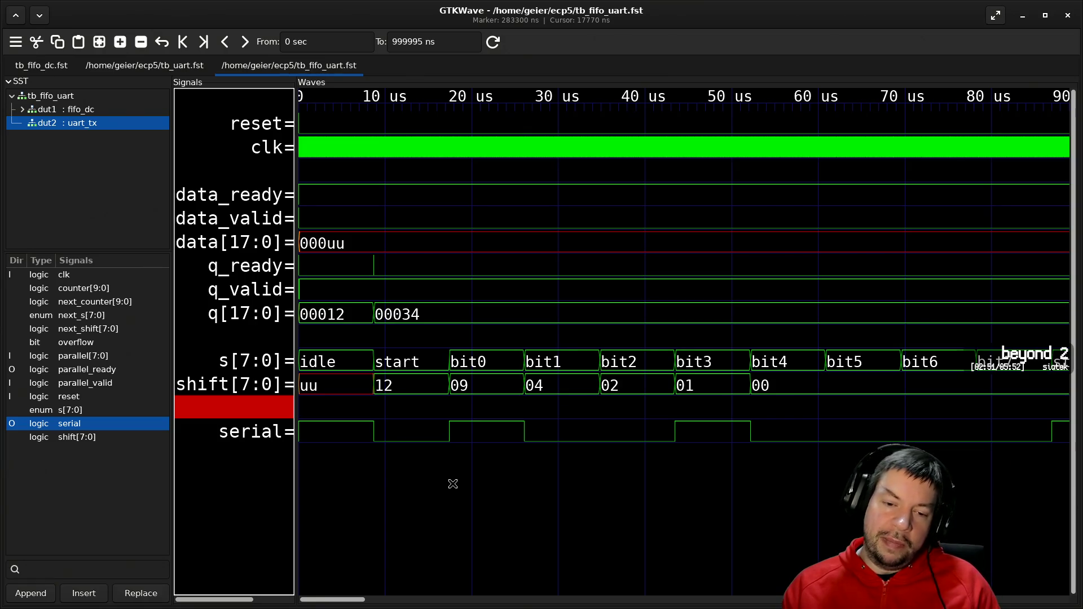
- Place markers in the start bit, in bit0 at about 22.8 µs and near bit4 at about 48.7 µs
click(426, 428)
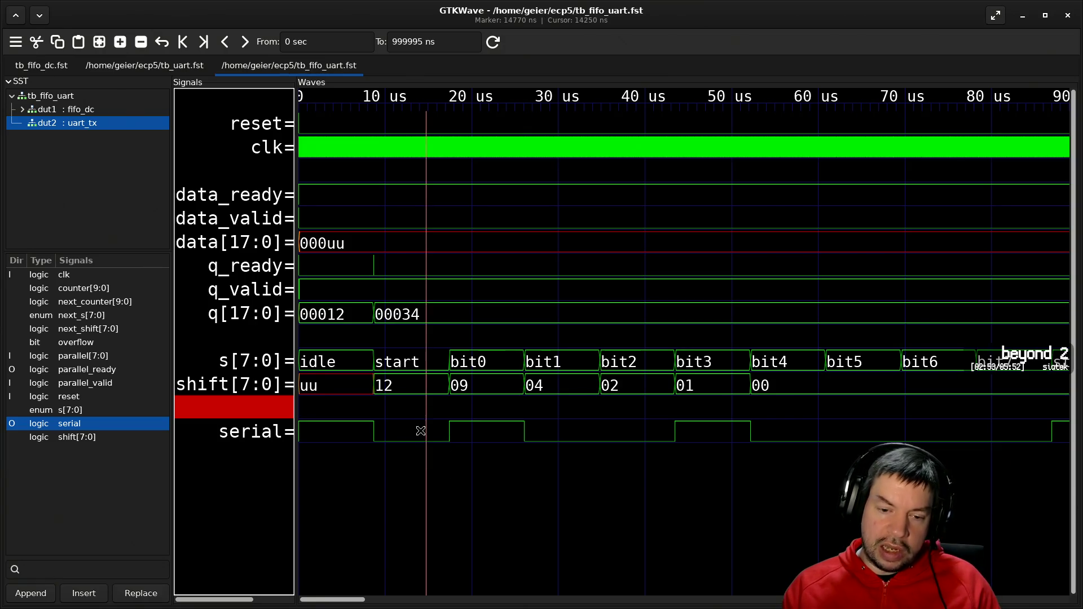
click(495, 428)
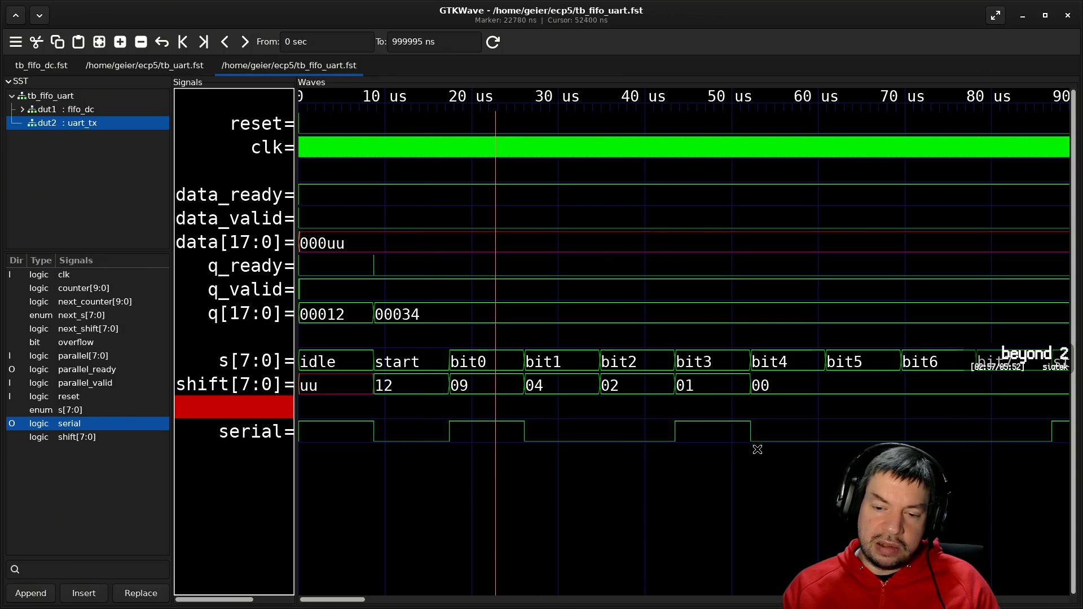
click(720, 434)
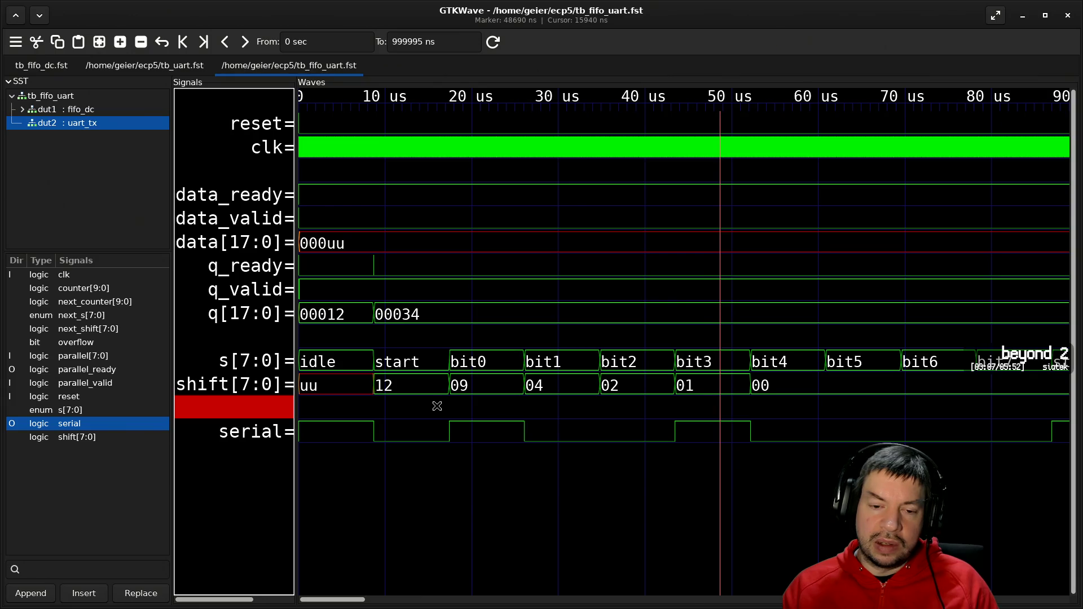
- Compare against the serial console output, then recall an earlier command in the build terminal
key(alt+Tab)
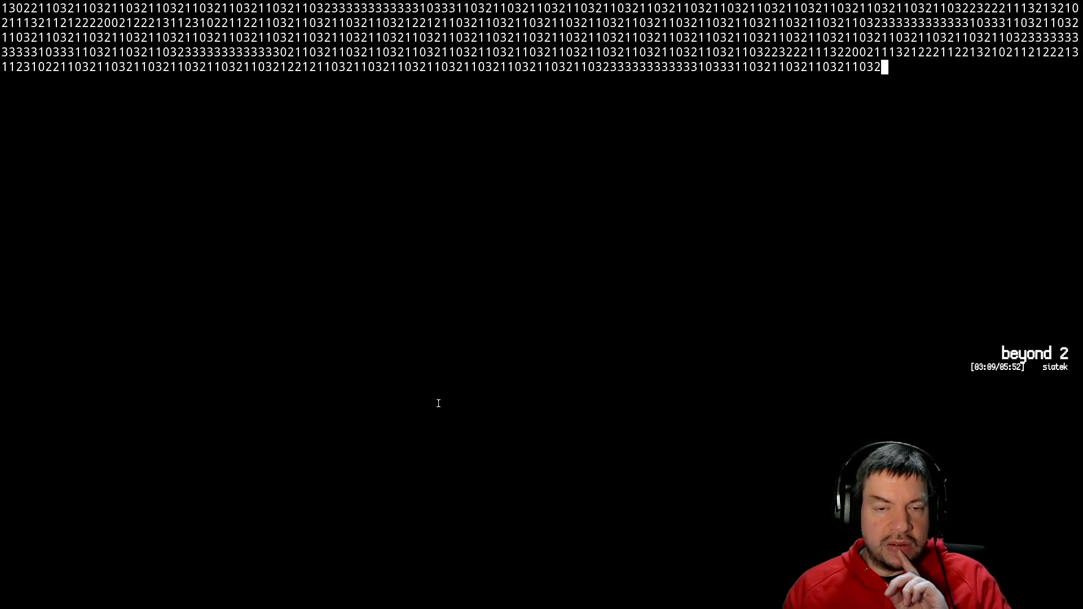
key(alt+Tab)
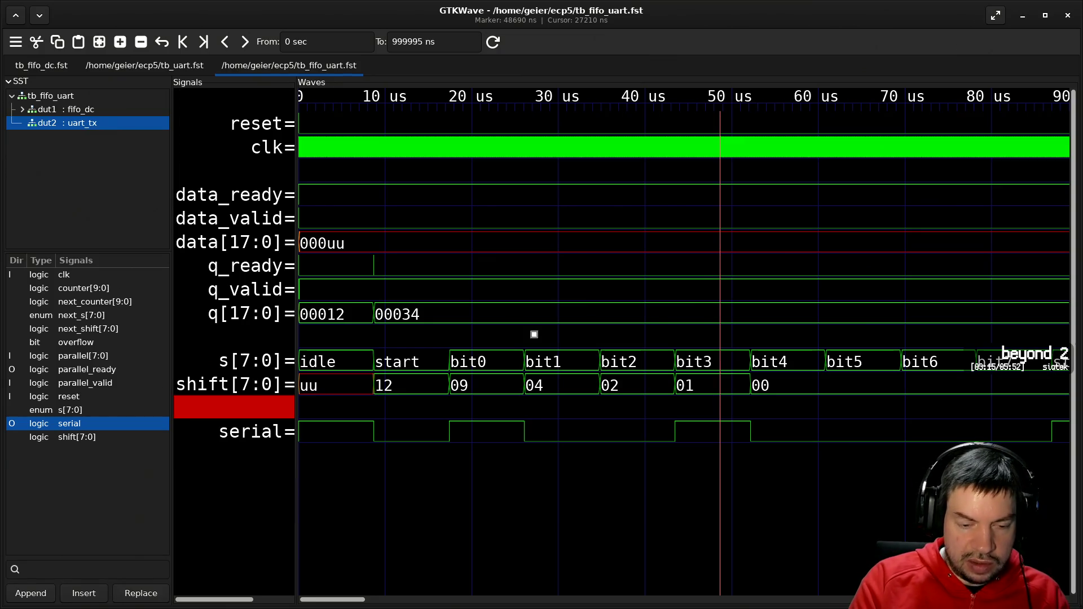
key(alt+Tab)
key(Up)
key(Up)
key(Up)
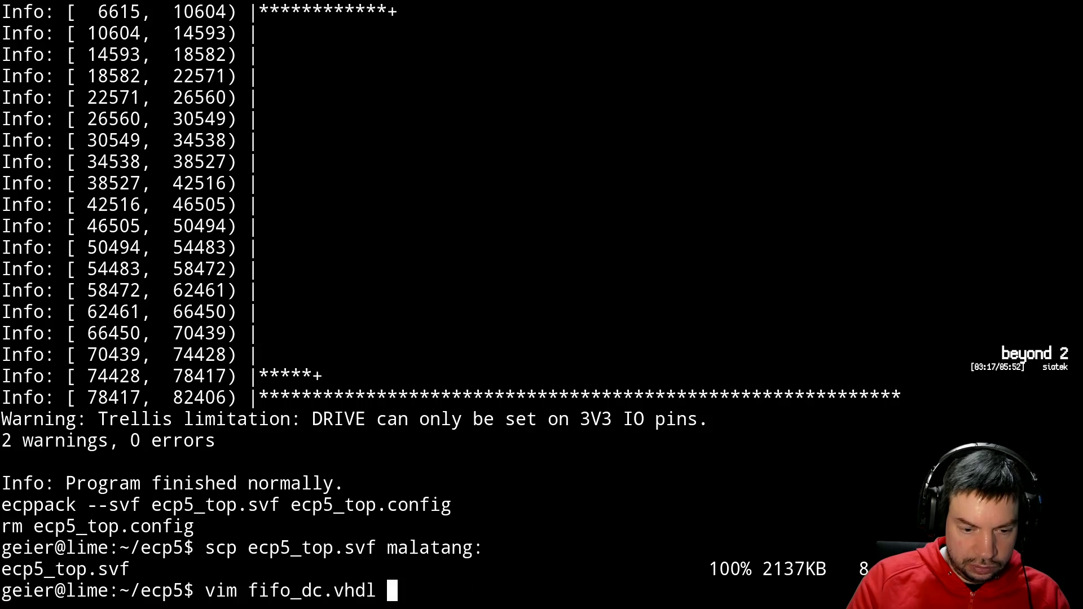
- Open uart_tx.vhdl in vim from the ecp5 shell
key(ctrl+c)
text(bvi)
key(BackSpace)
key(BackSpace)
key(BackSpace)
text(v)
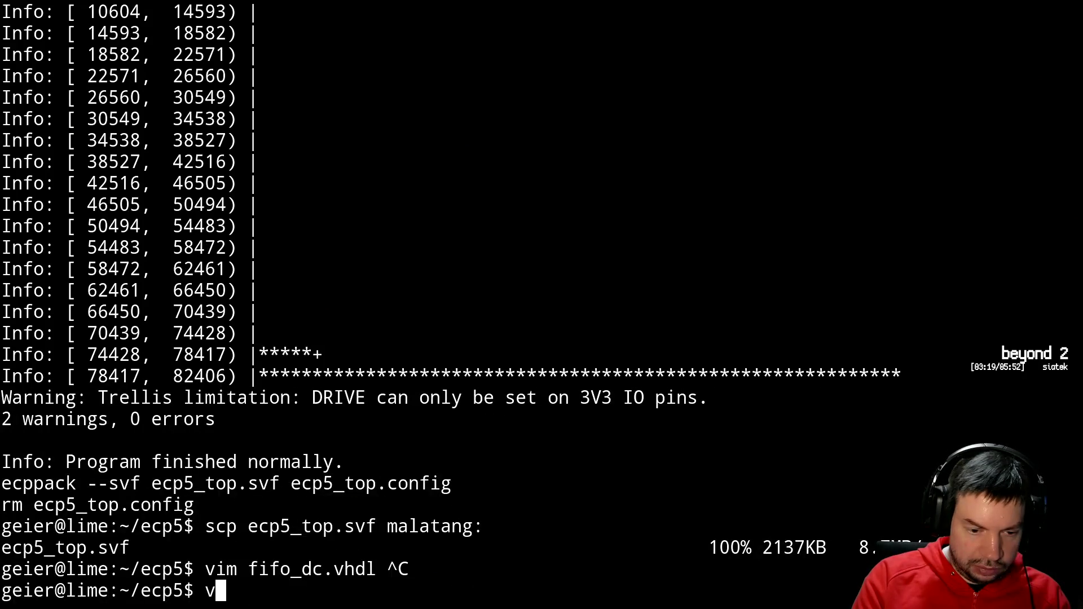
text(im uart_tx.vhdl)
key(Return)
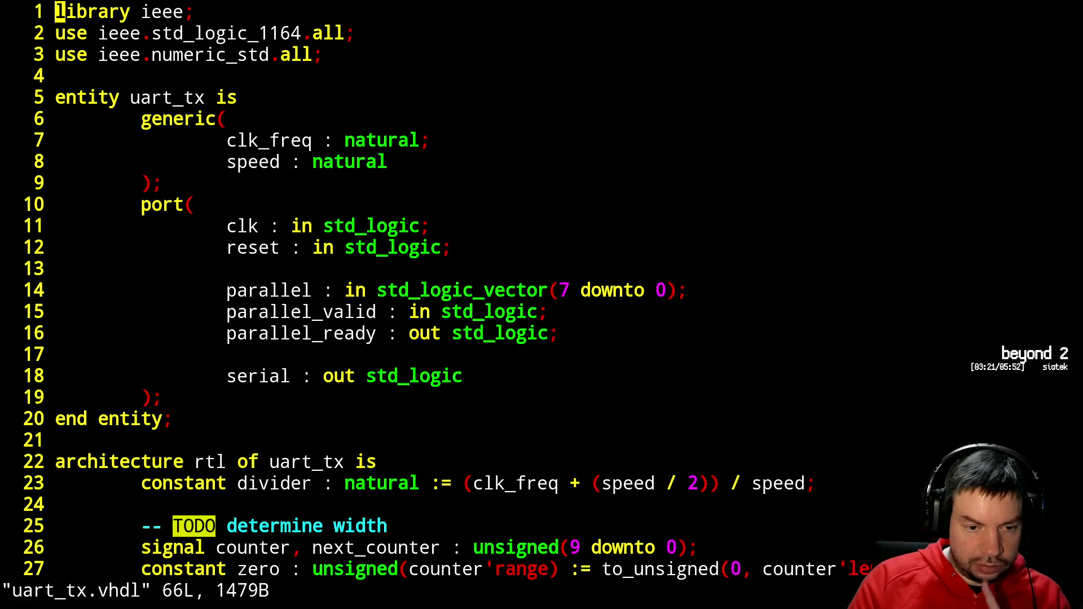
- Add the line 'shift when s = start else' below line 54 in the next_shift assignment
key(ctrl+f)
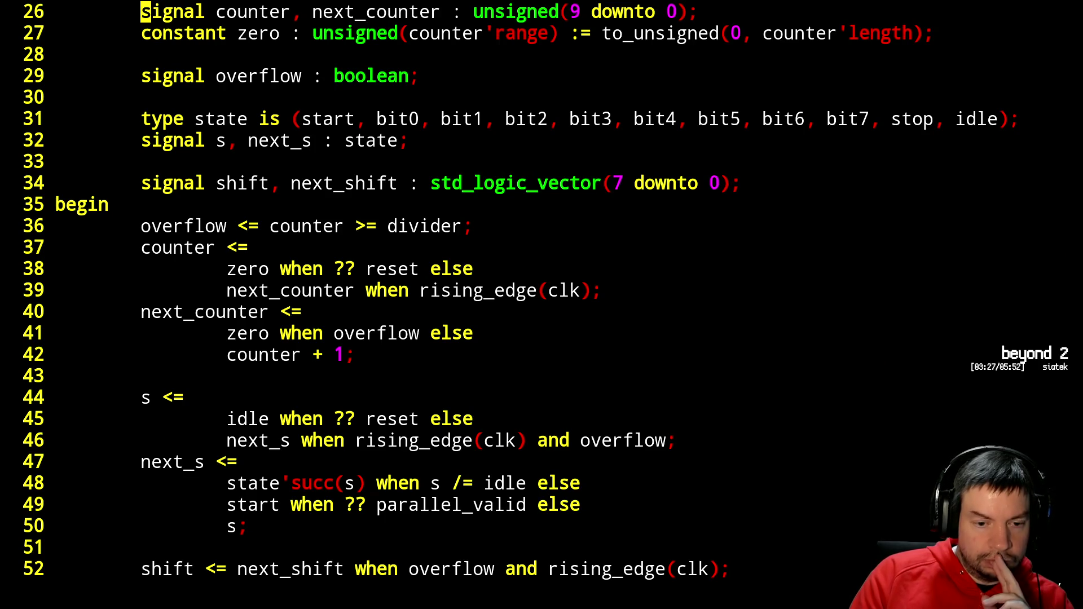
key(j)
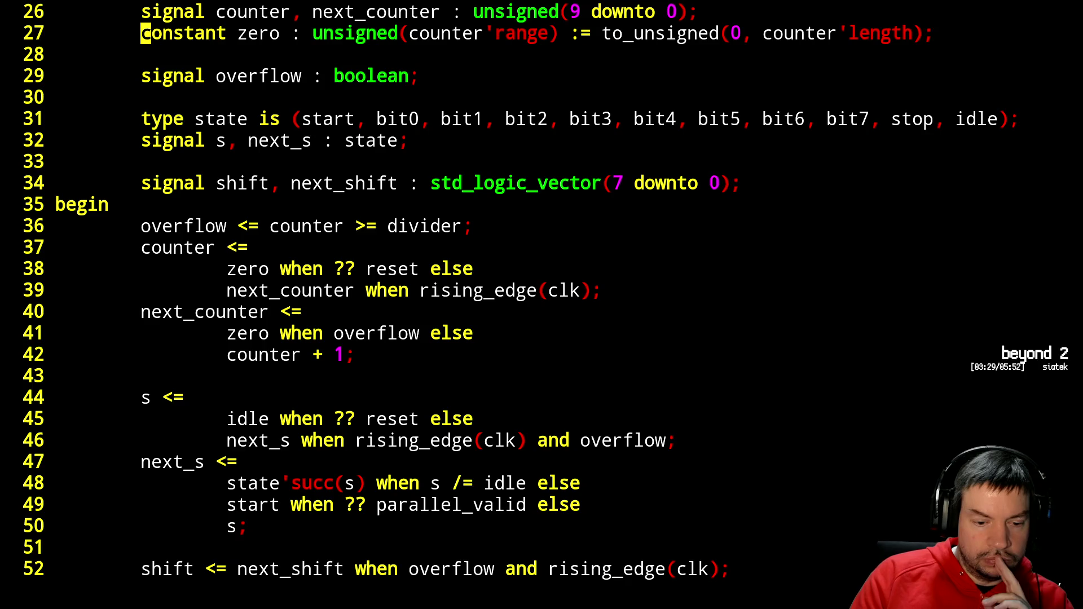
key(ctrl+f)
key(k)
key(k)
key(k)
key(k)
key(k)
key(k)
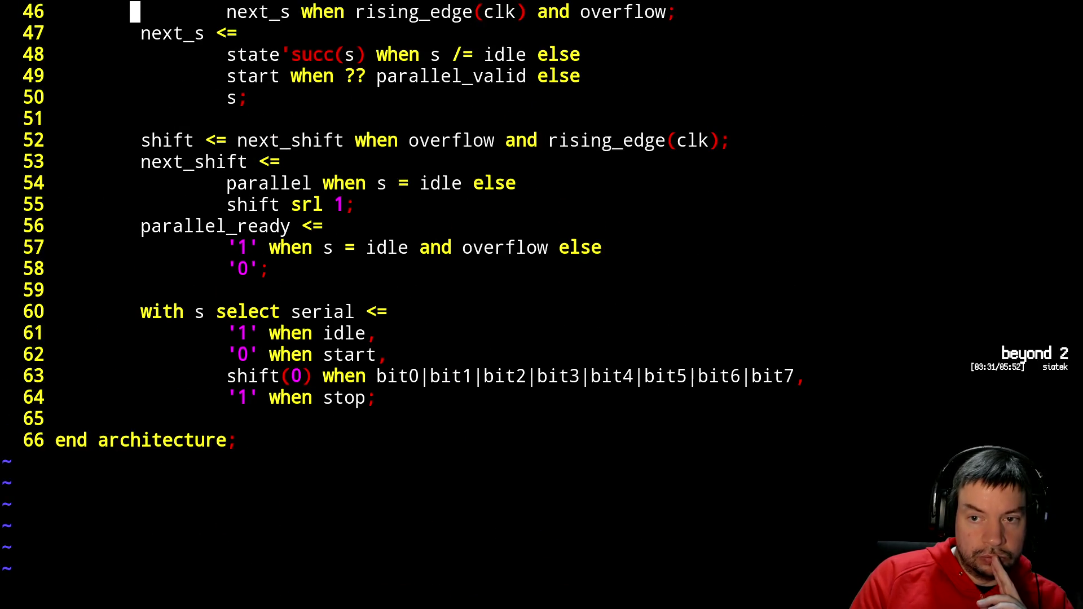
key(j)
key(j)
key(j)
key(j)
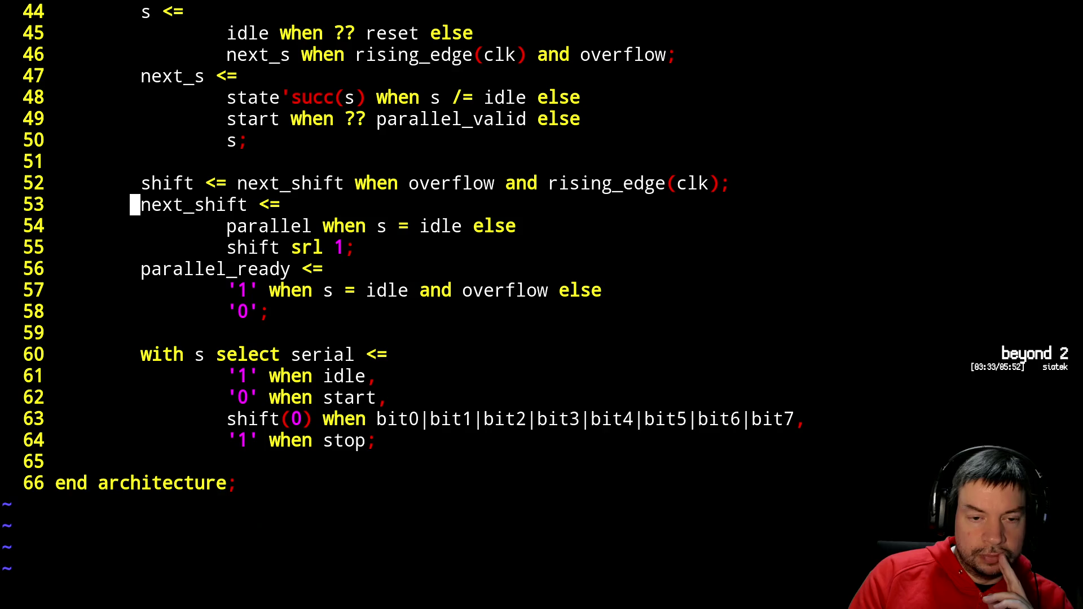
key(j)
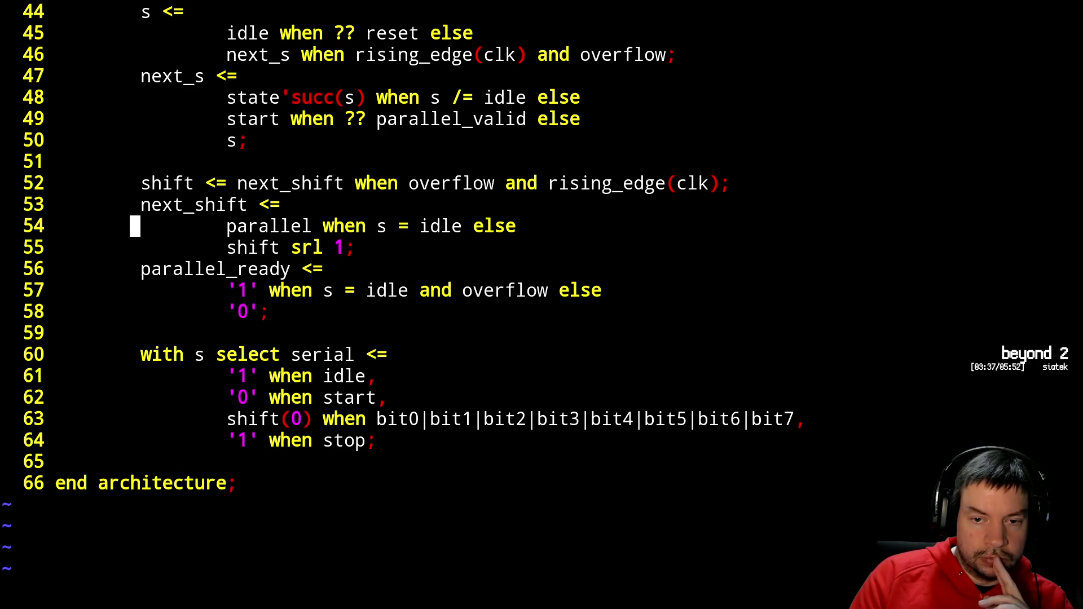
key(A)
key(Return)
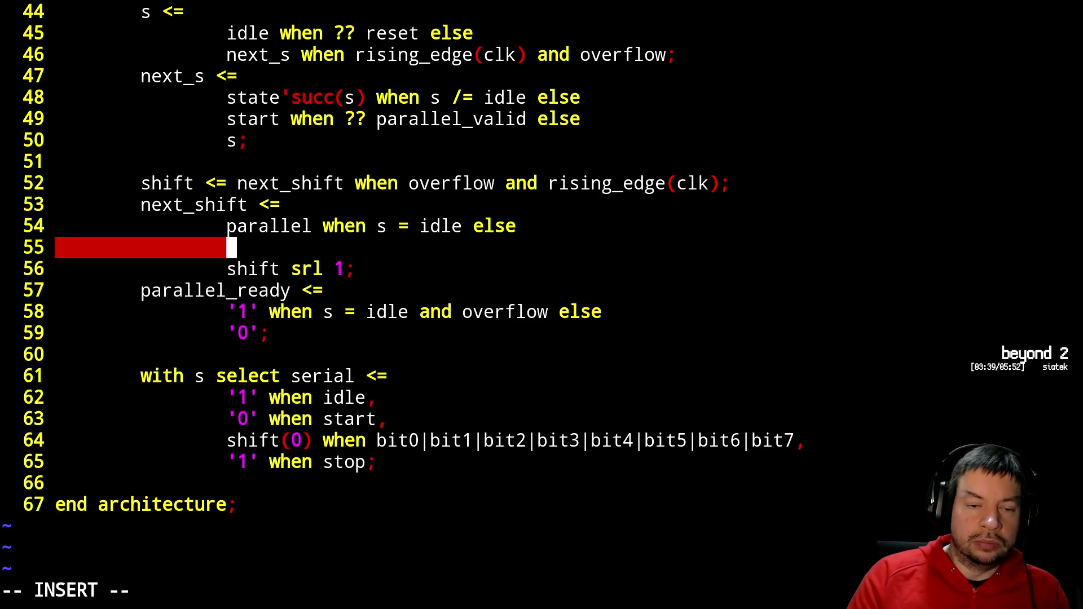
text(s)
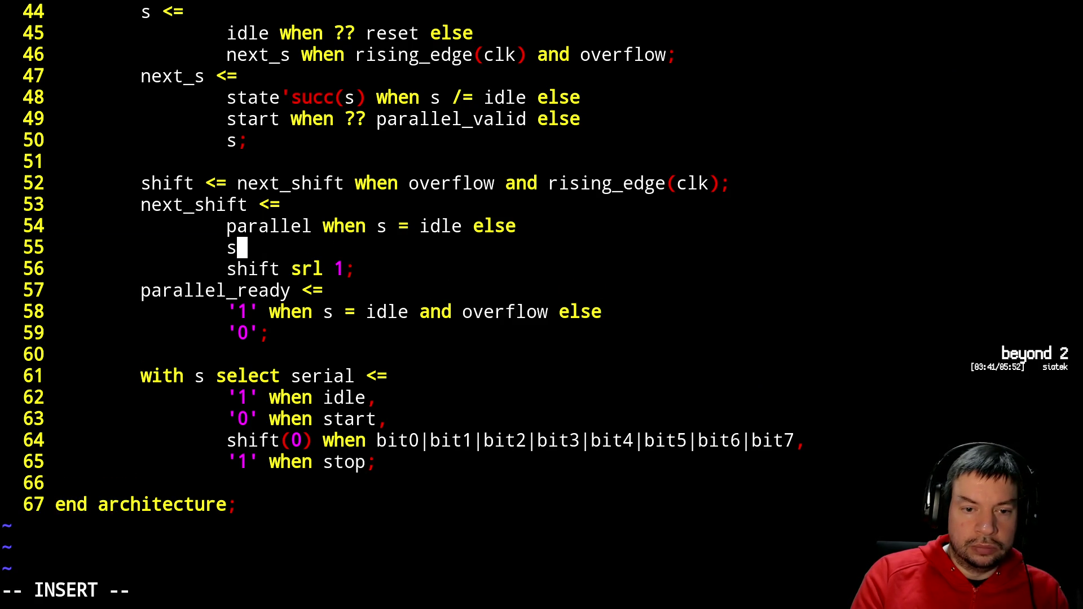
text(hift when s = start else)
key(Escape)
- Save uart_tx.vhdl with :x, rebuild the bitstream with make, then rerun ./sim.sh
text(:x)
key(Return)
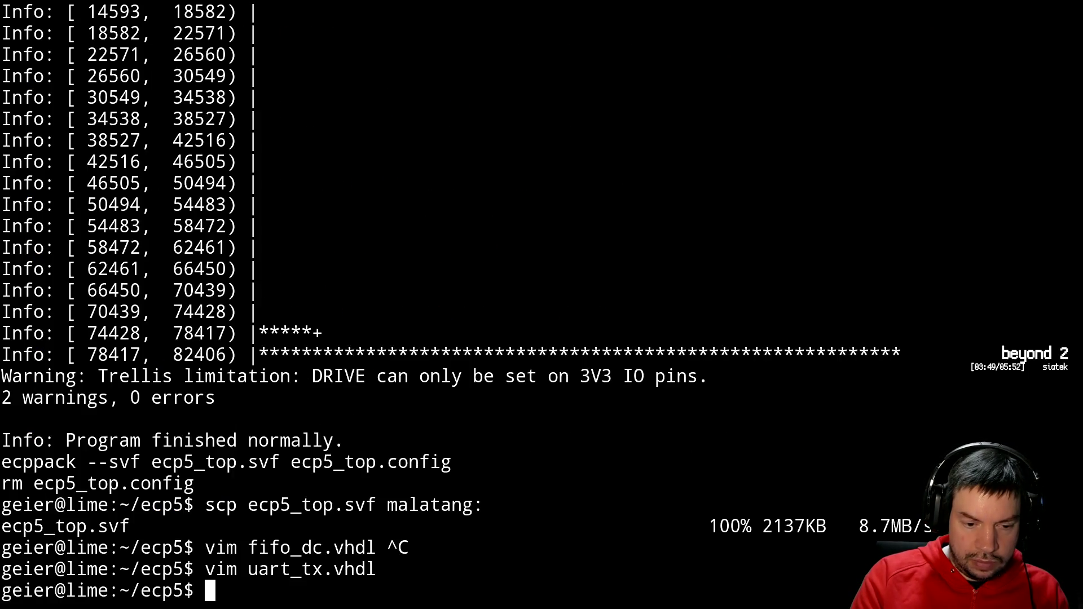
text(make)
key(Return)
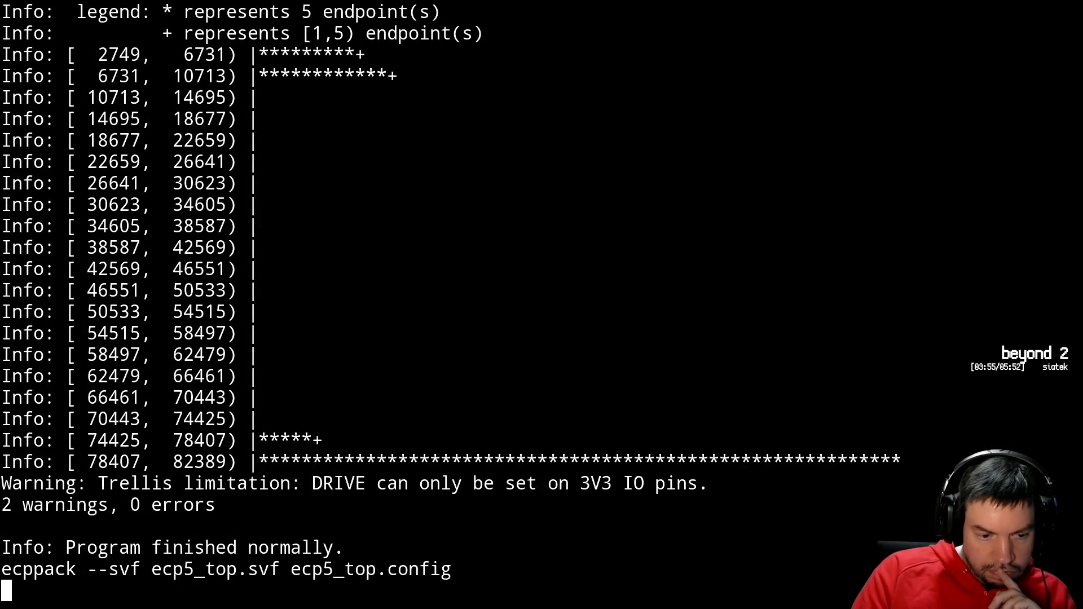
text(./sim.sh)
key(Return)
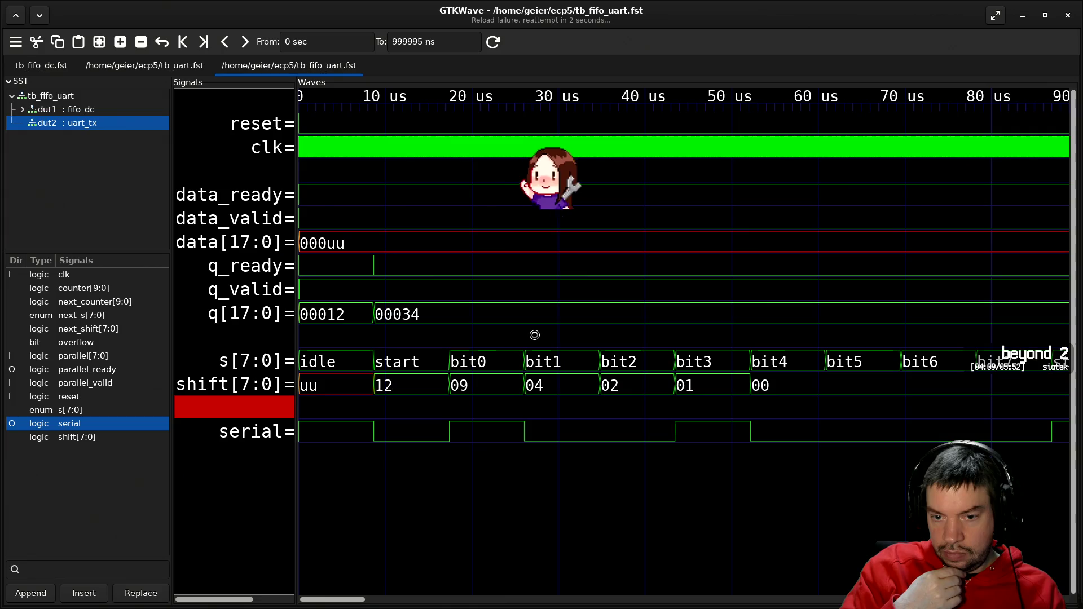
- Step the marker along the reloaded serial trace from start past 31.5 µs and 49 µs to bit4
key(alt+Tab)
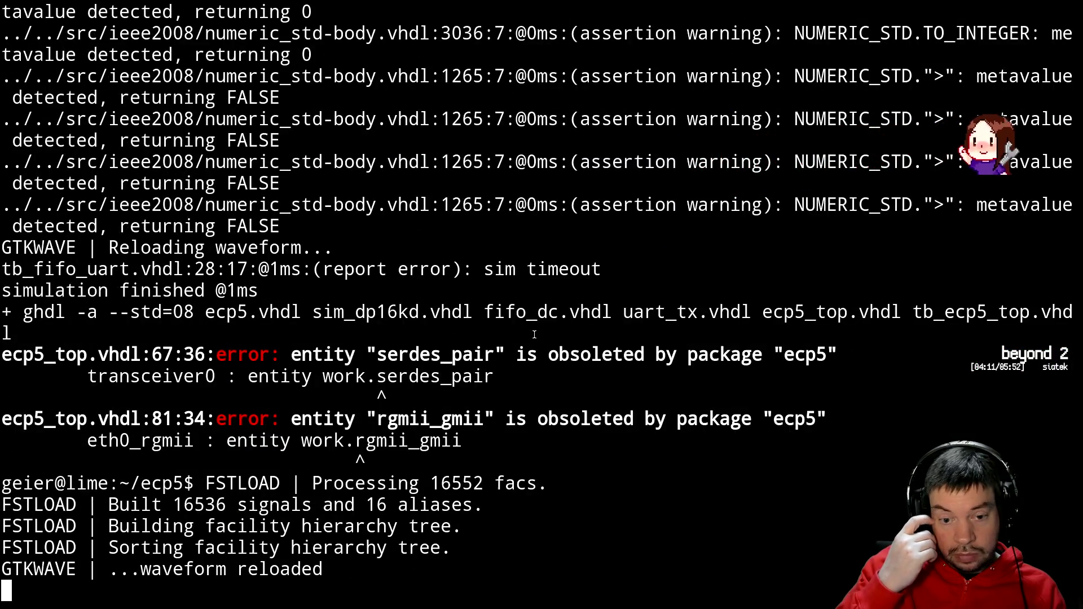
key(alt+Tab)
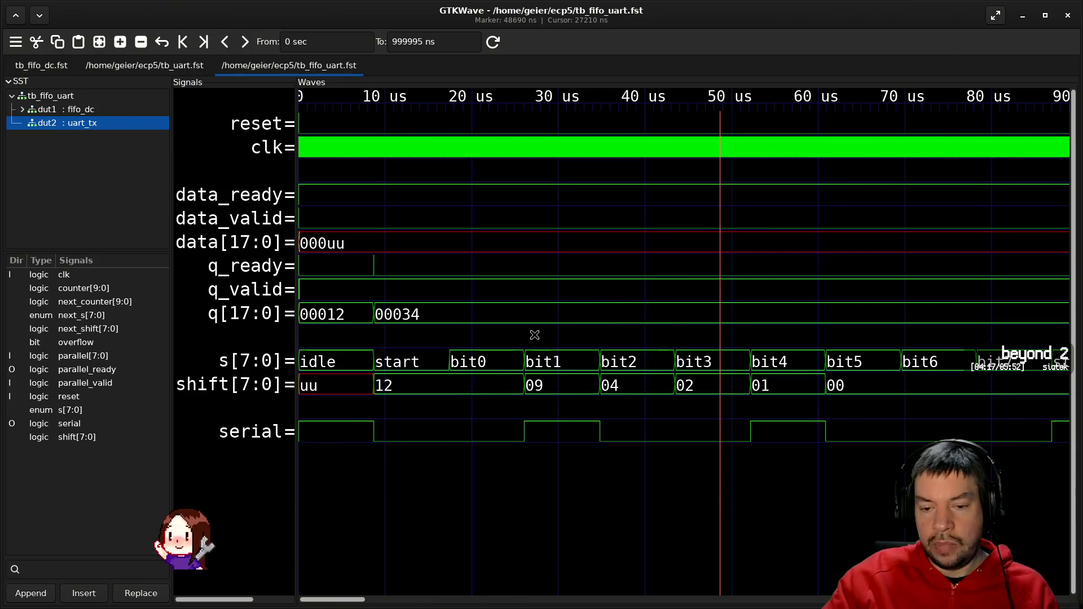
click(415, 434)
drag(465, 429, 572, 432)
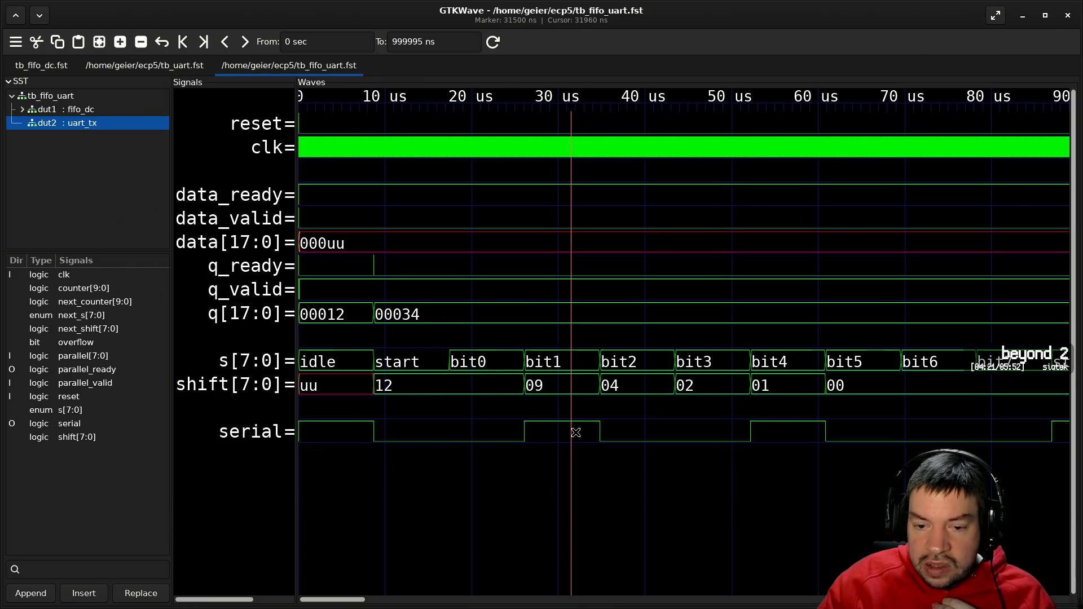
click(626, 432)
click(726, 433)
click(785, 439)
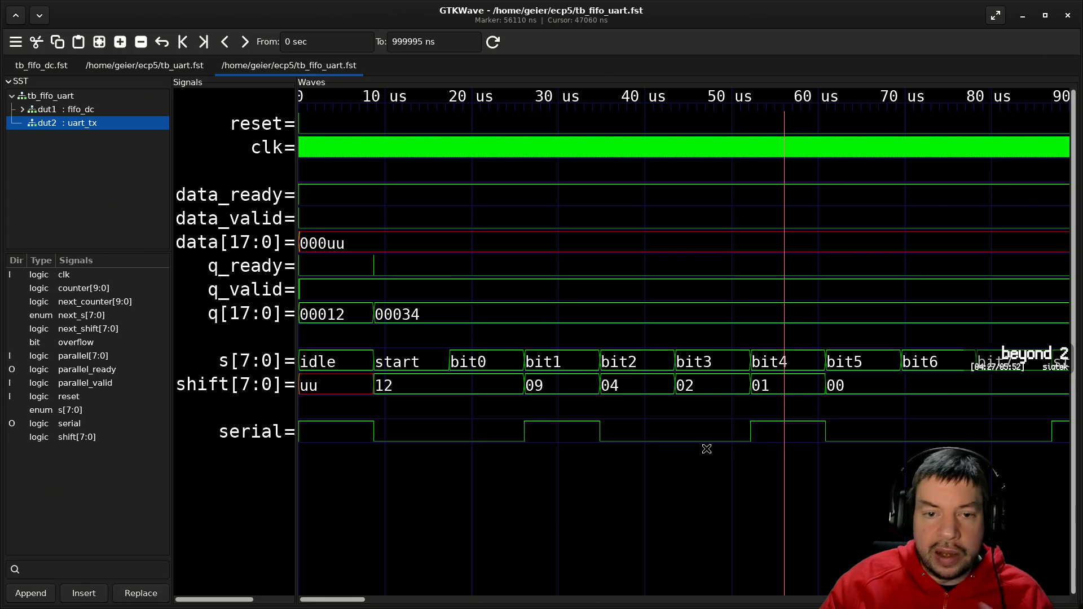
key(alt+Tab)
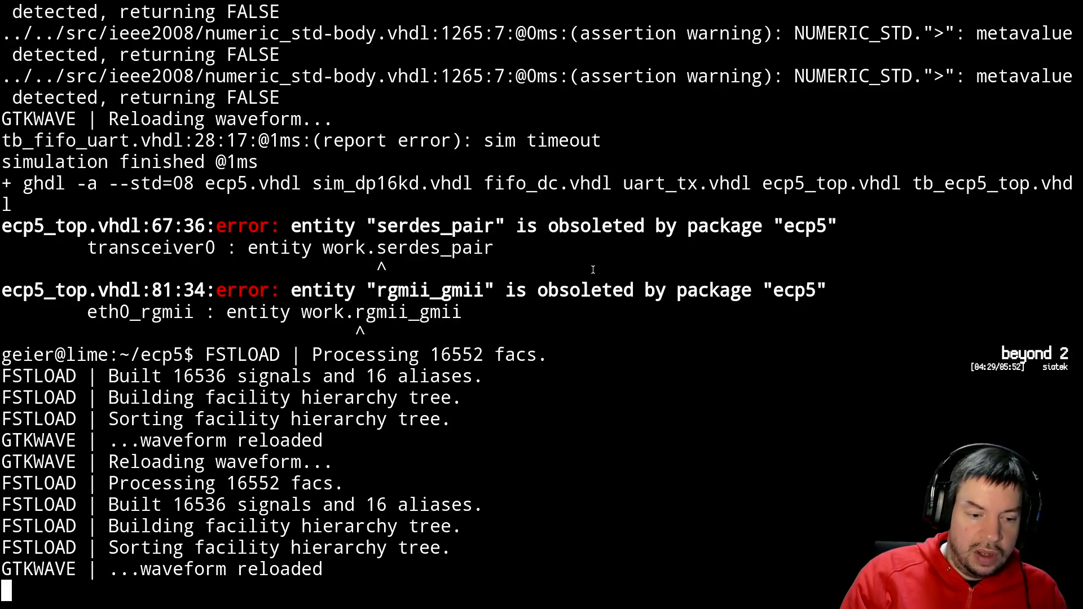
- Rerun the scp command to upload the rebuilt ecp5_top.svf to the board host
key(Return)
key(Up)
key(Up)
key(Up)
key(Down)
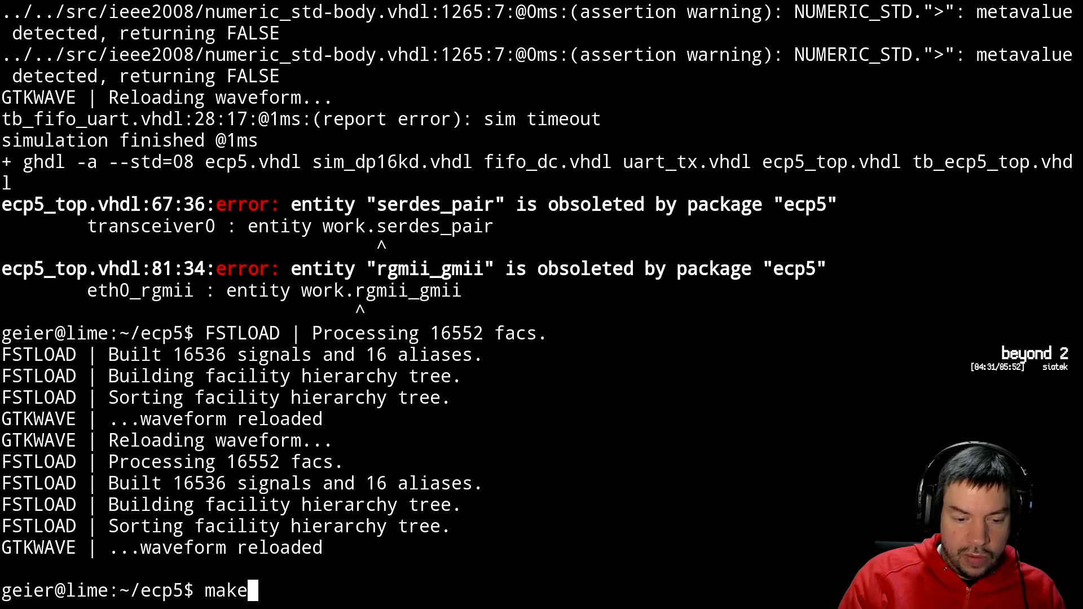
key(Up)
key(Return)
- Rerun the SVF programming of the ECP5 board and watch hex data arrive on the serial console
key(alt+Tab)
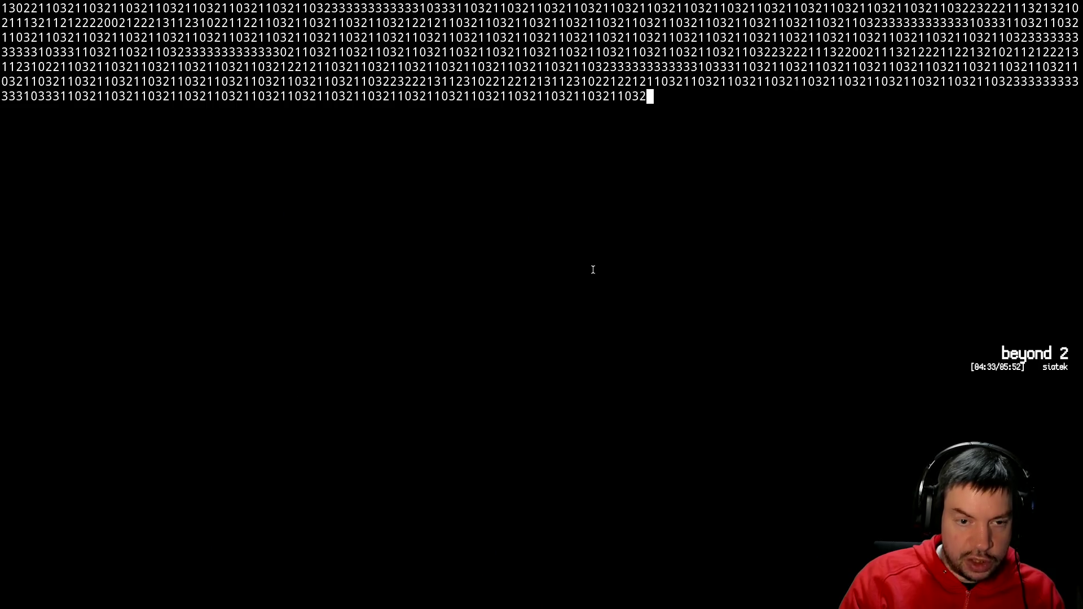
key(alt+Tab)
key(Up)
key(Return)
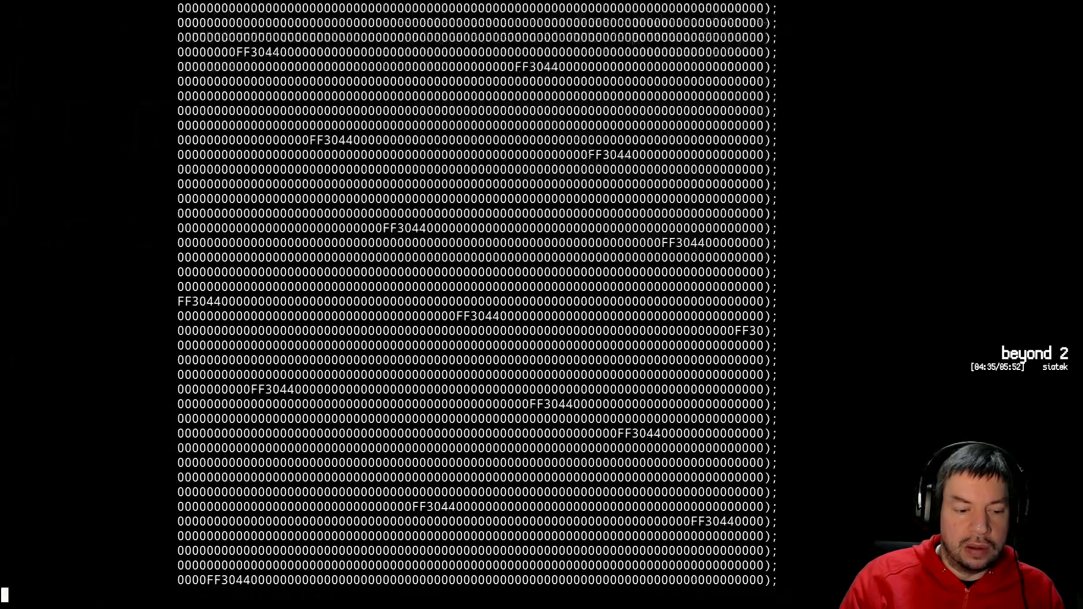
key(alt+Tab)
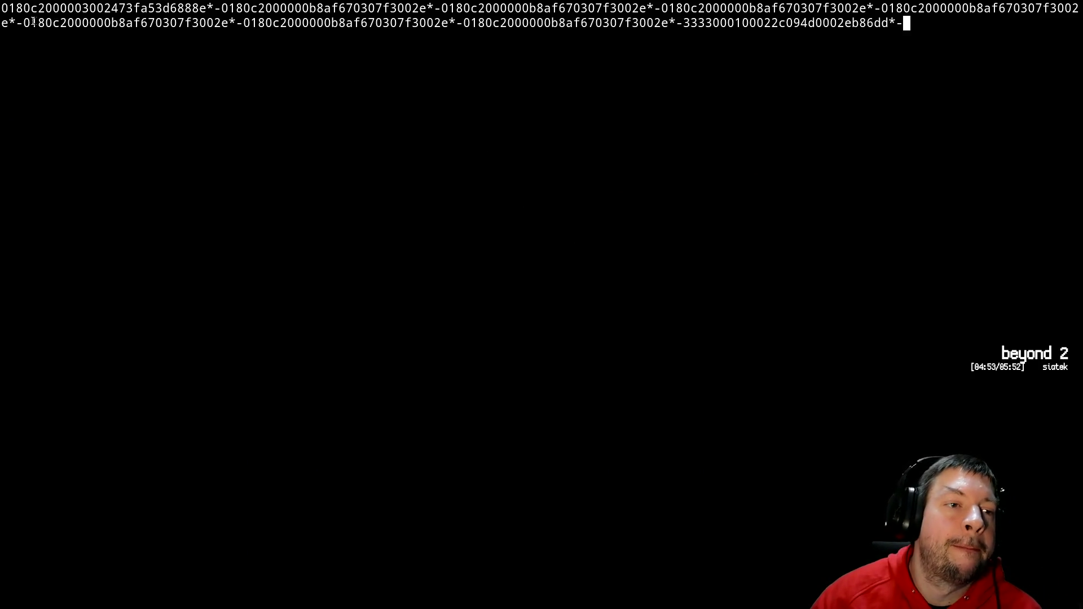
drag(3, 8, 87, 8)
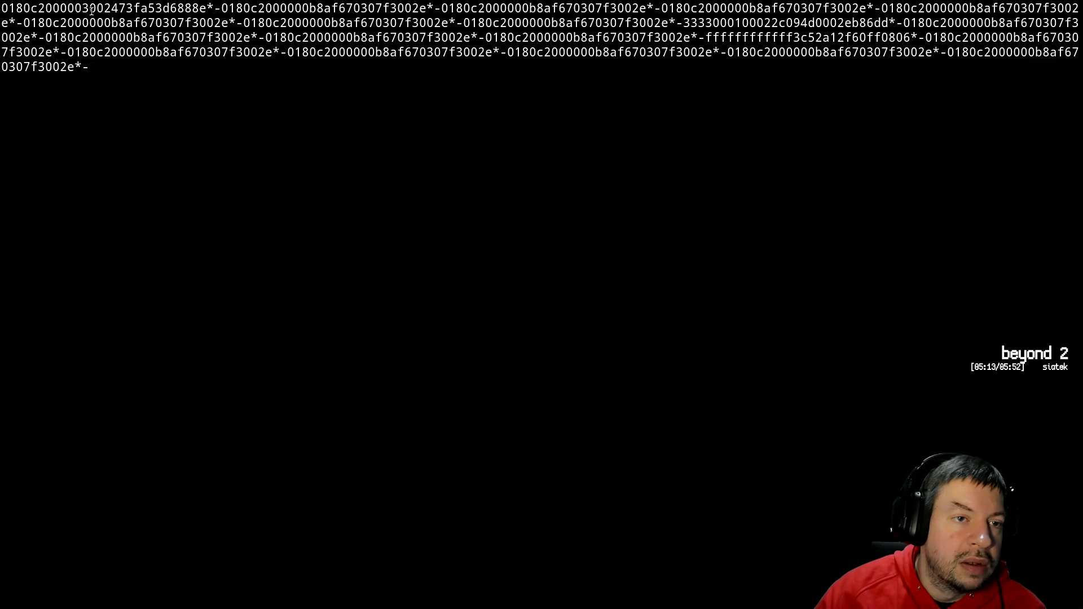
drag(89, 9, 153, 9)
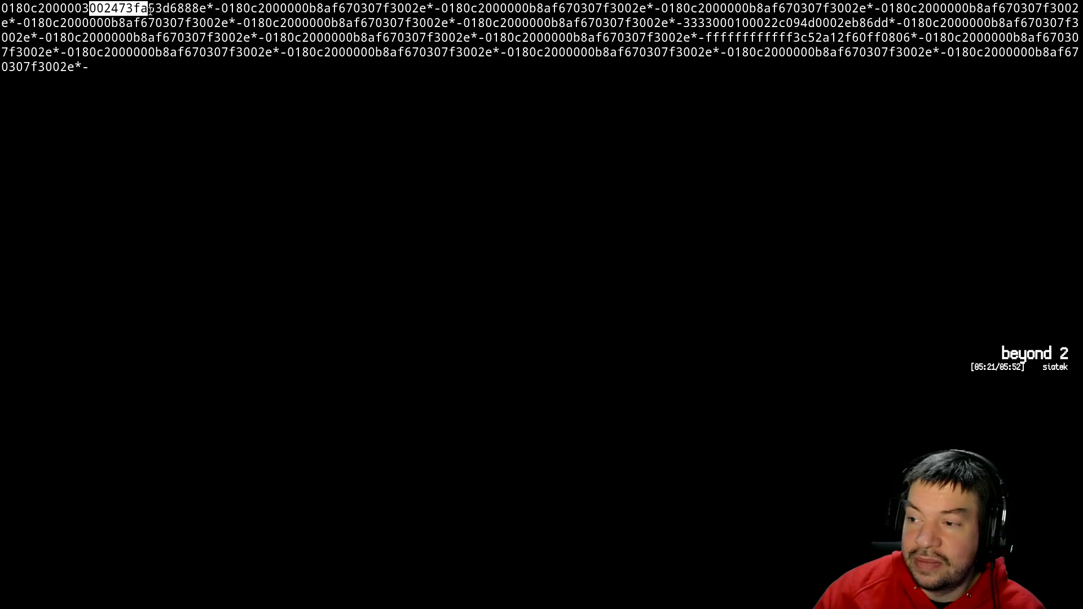
drag(152, 10, 178, 9)
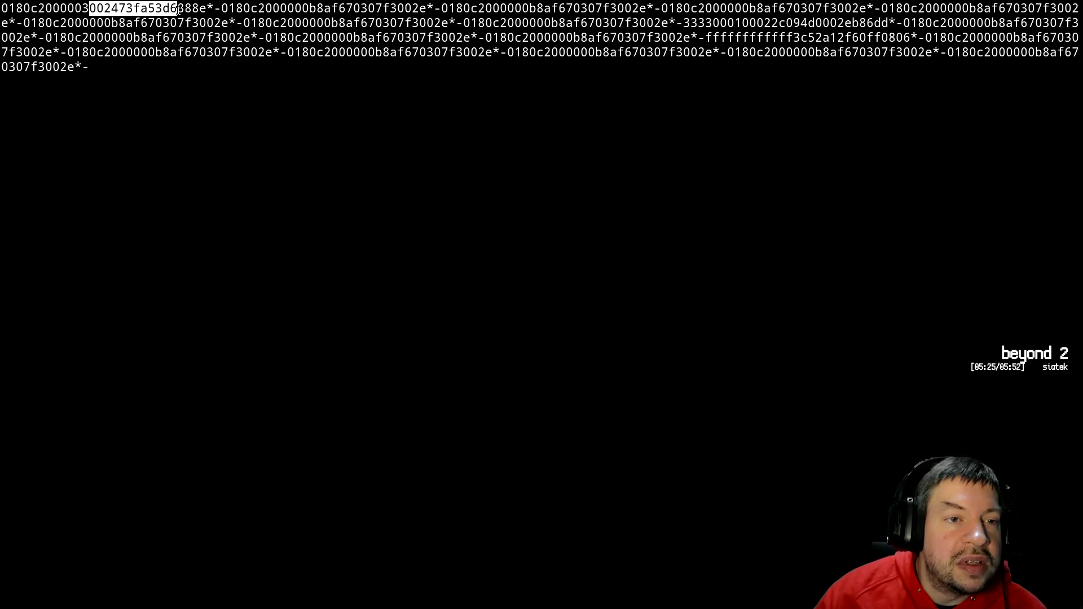
drag(178, 9, 209, 10)
click(209, 10)
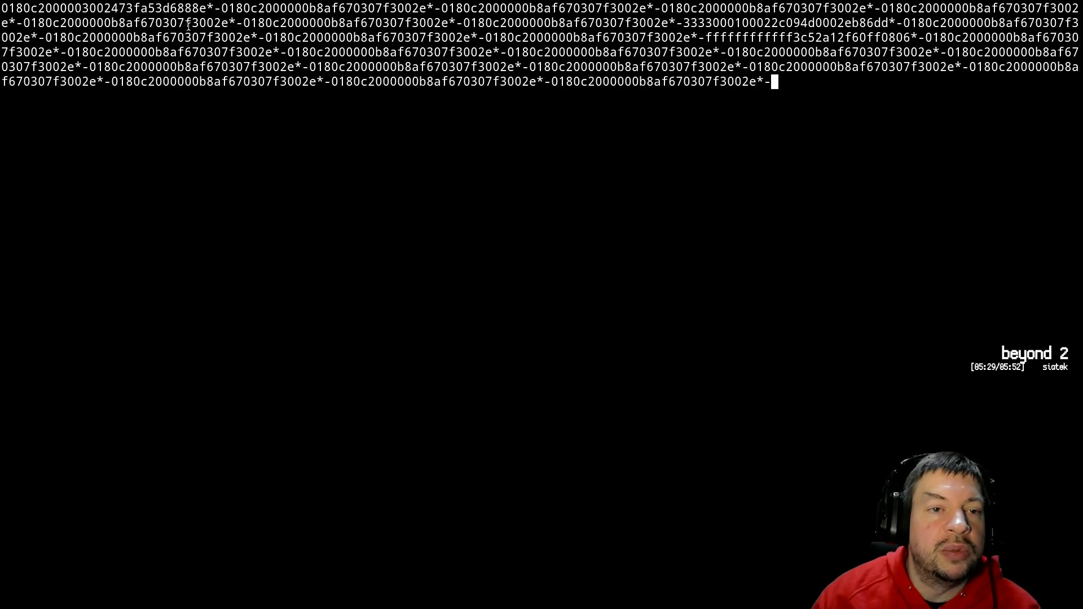